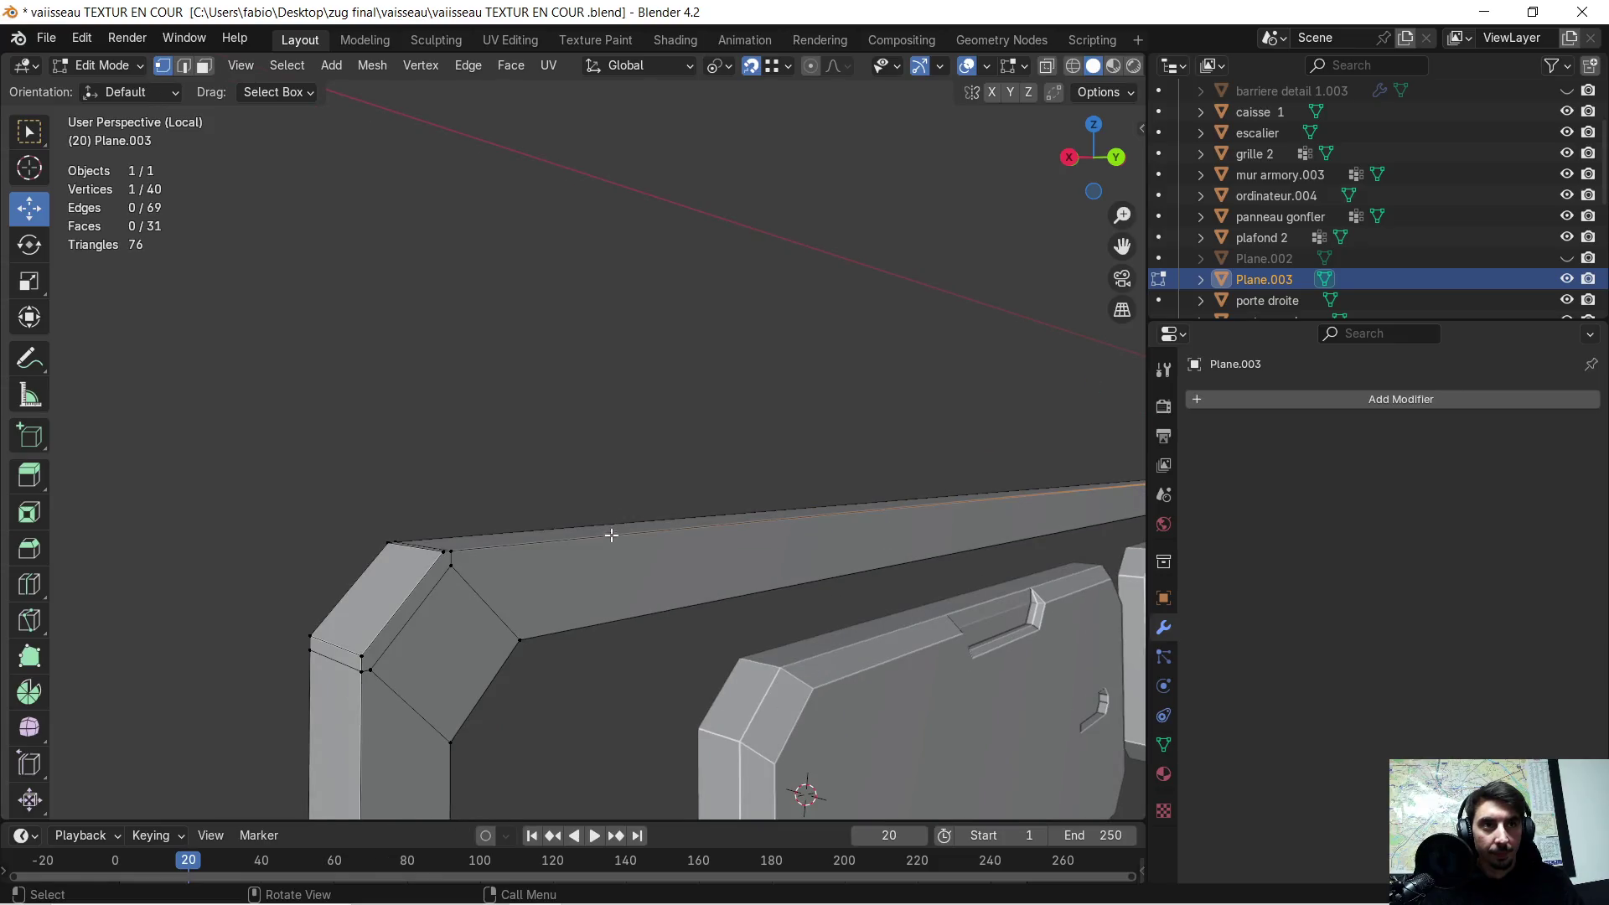
- Extrude the rail's corner vertex down along Z, then sideways along Y
{"action": "key", "text": "e"}
{"action": "key", "text": "z"}
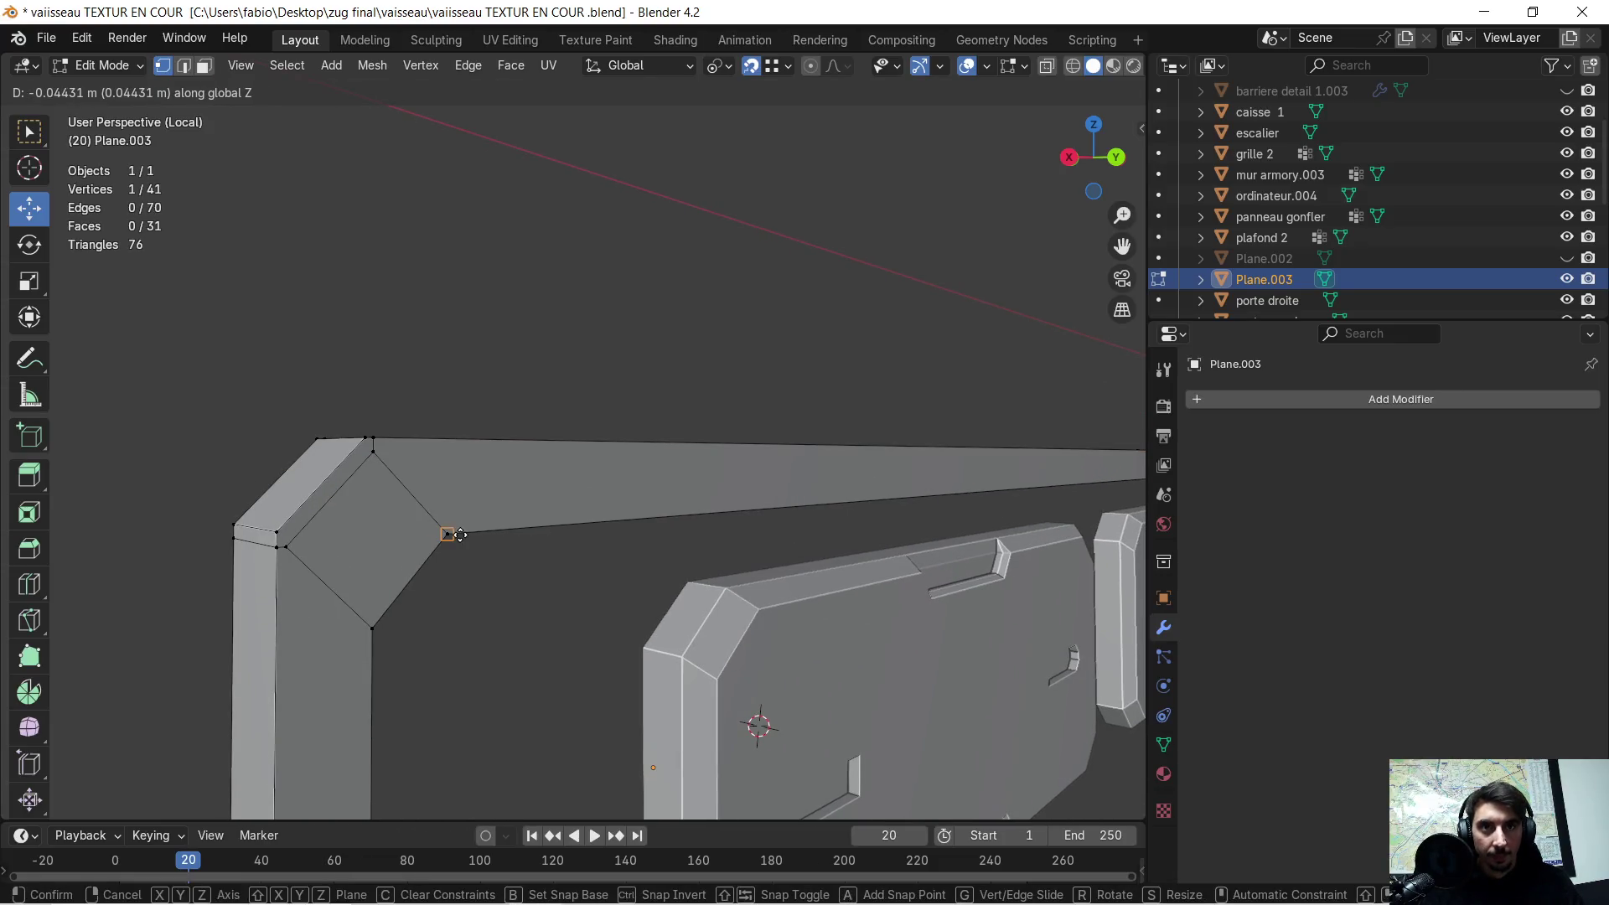
{"action": "left_click", "coordinate": [546, 528]}
{"action": "mouse_move", "coordinate": [546, 528]}
{"action": "middle_mouse_down"}
{"action": "mouse_move", "coordinate": [733, 507]}
{"action": "mouse_move", "coordinate": [647, 465]}
{"action": "mouse_move", "coordinate": [603, 474]}
{"action": "mouse_move", "coordinate": [536, 405]}
{"action": "mouse_move", "coordinate": [312, 424]}
{"action": "mouse_move", "coordinate": [310, 438]}
{"action": "mouse_move", "coordinate": [315, 384]}
{"action": "mouse_move", "coordinate": [400, 409]}
{"action": "mouse_move", "coordinate": [395, 449]}
{"action": "mouse_move", "coordinate": [359, 449]}
{"action": "mouse_move", "coordinate": [441, 463]}
{"action": "middle_mouse_up"}
{"action": "key", "text": "e"}
{"action": "key", "text": "y"}
{"action": "left_click", "coordinate": [601, 423]}
{"action": "mouse_move", "coordinate": [602, 424]}
{"action": "middle_mouse_down"}
{"action": "mouse_move", "coordinate": [578, 445]}
{"action": "mouse_move", "coordinate": [449, 449]}
{"action": "mouse_move", "coordinate": [605, 462]}
{"action": "middle_mouse_up"}
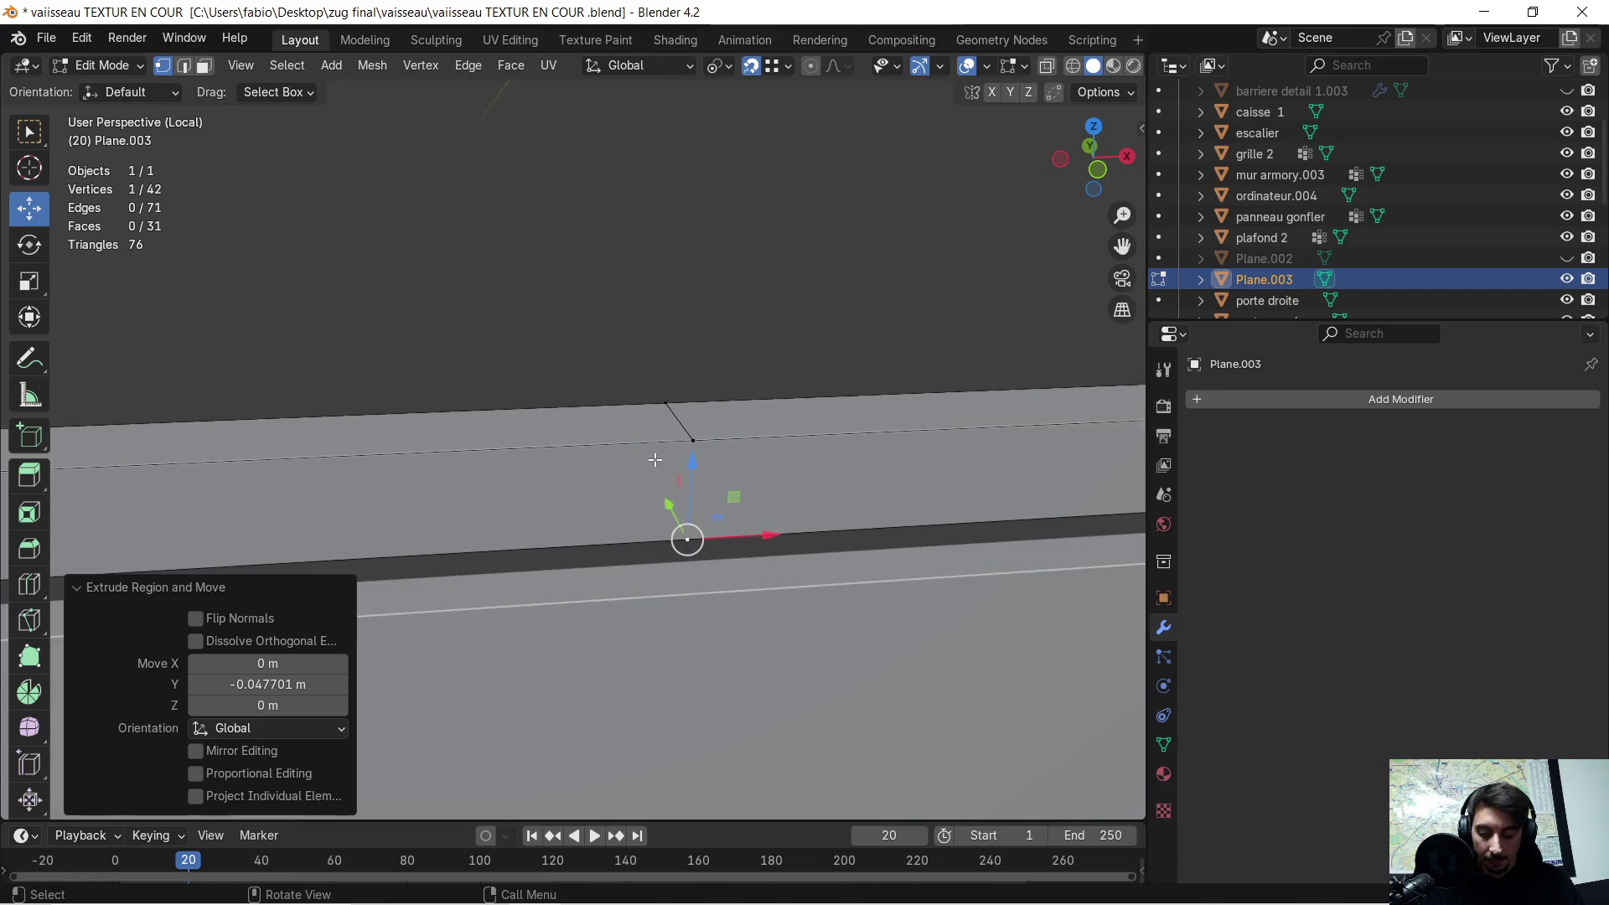
- Extrude the end vertex back up 0.04431 m along Z
{"action": "key", "text": "e"}
{"action": "key", "text": "z"}
{"action": "left_click", "coordinate": [688, 437]}
{"action": "mouse_move", "coordinate": [692, 441]}
{"action": "middle_mouse_down"}
{"action": "mouse_move", "coordinate": [806, 459]}
{"action": "mouse_move", "coordinate": [642, 365]}
{"action": "middle_mouse_up"}
{"action": "scroll", "coordinate": [641, 365], "scroll_direction": "down", "scroll_amount": 2}
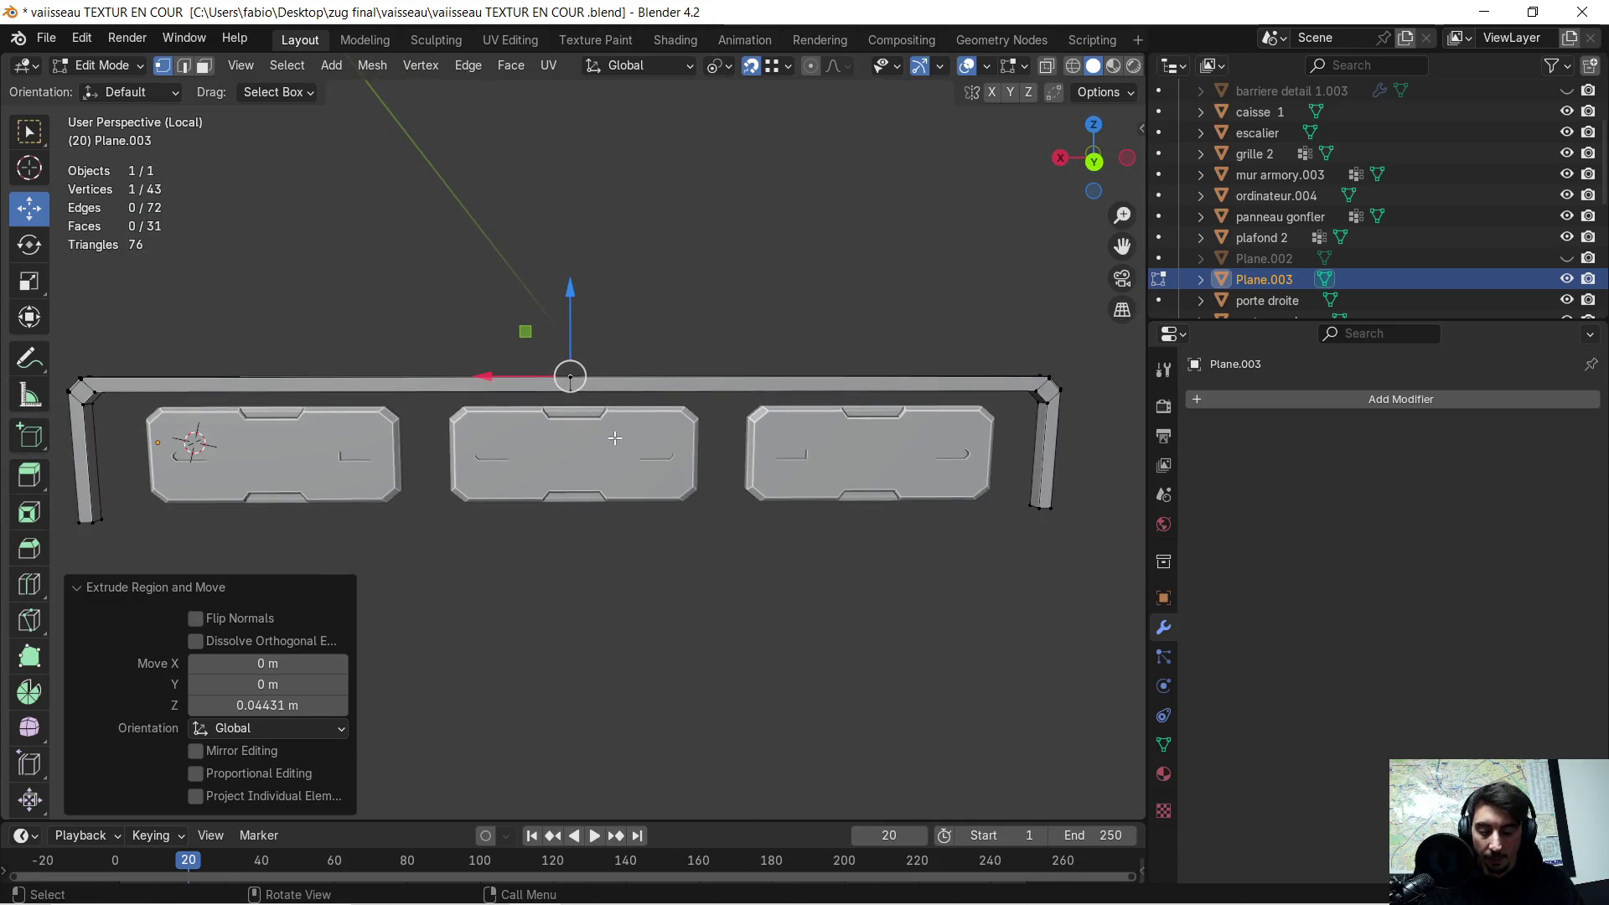
- Select the whole frame mesh, return to Object Mode, and set its origin to the surface centre of mass
{"action": "key", "text": "a"}
{"action": "right_click", "coordinate": [615, 437]}
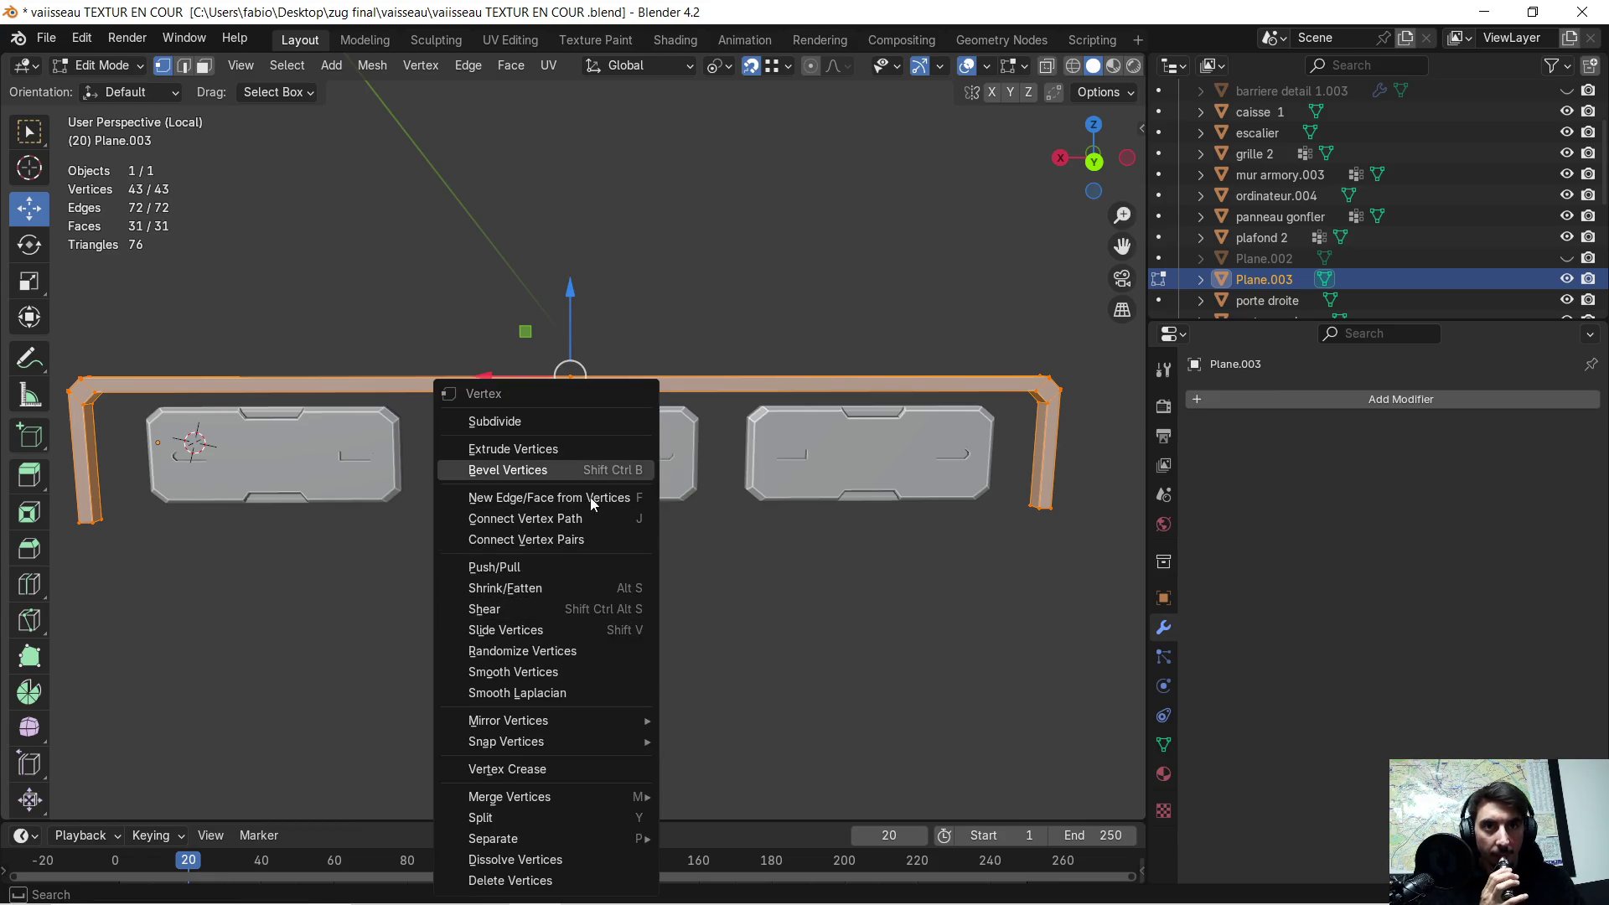
{"action": "key", "text": "Tab"}
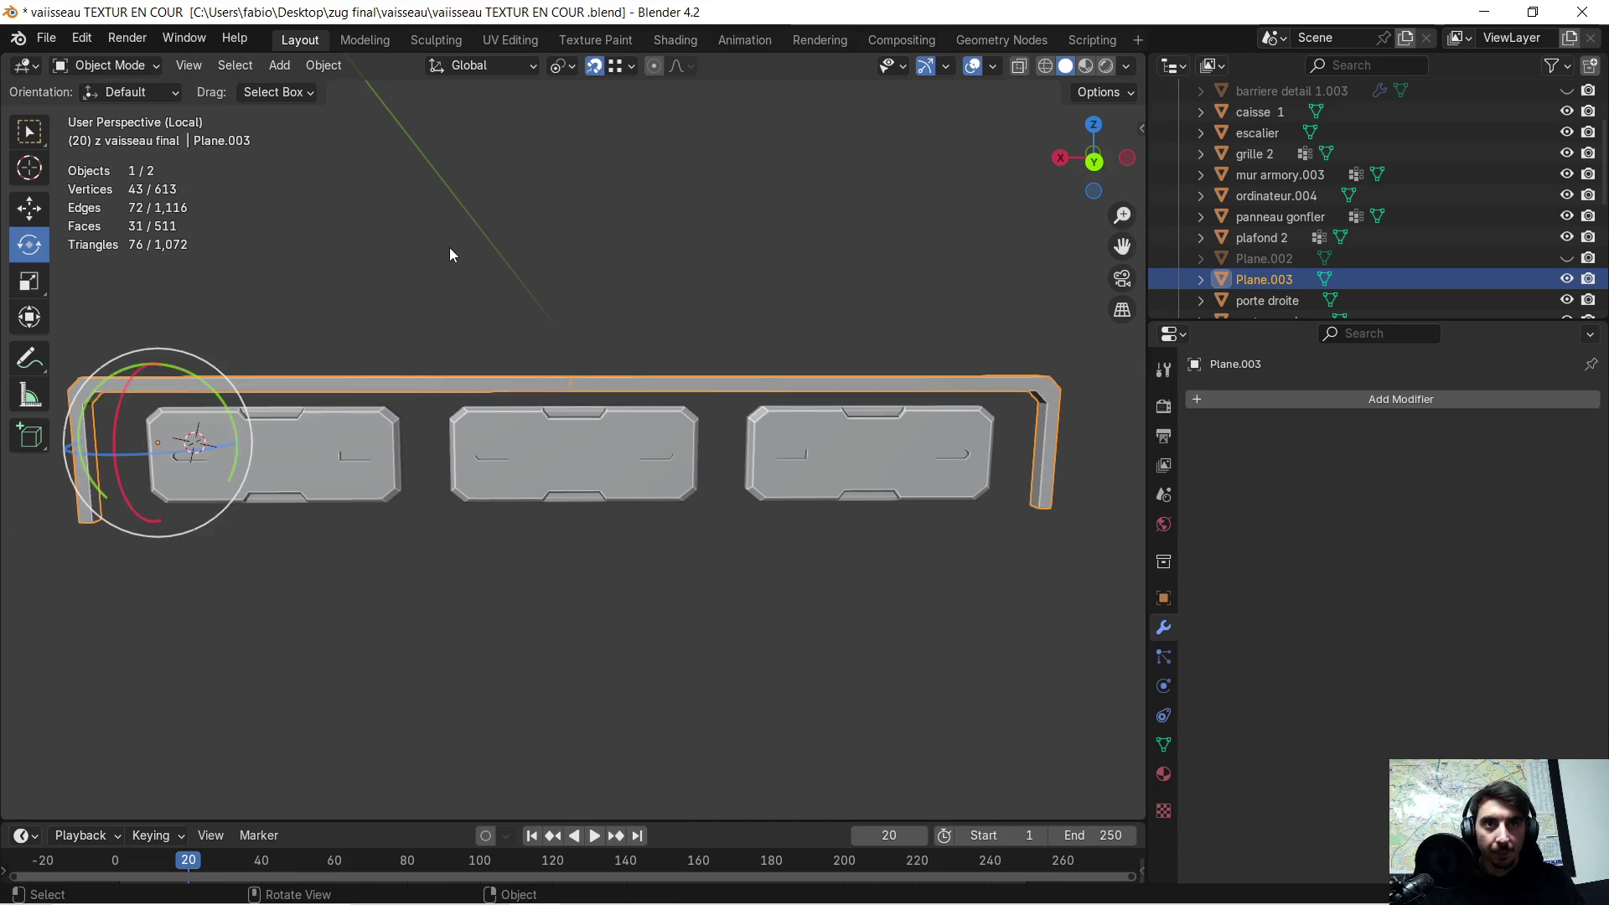
{"action": "right_click", "coordinate": [464, 250]}
{"action": "mouse_move", "coordinate": [464, 250]}
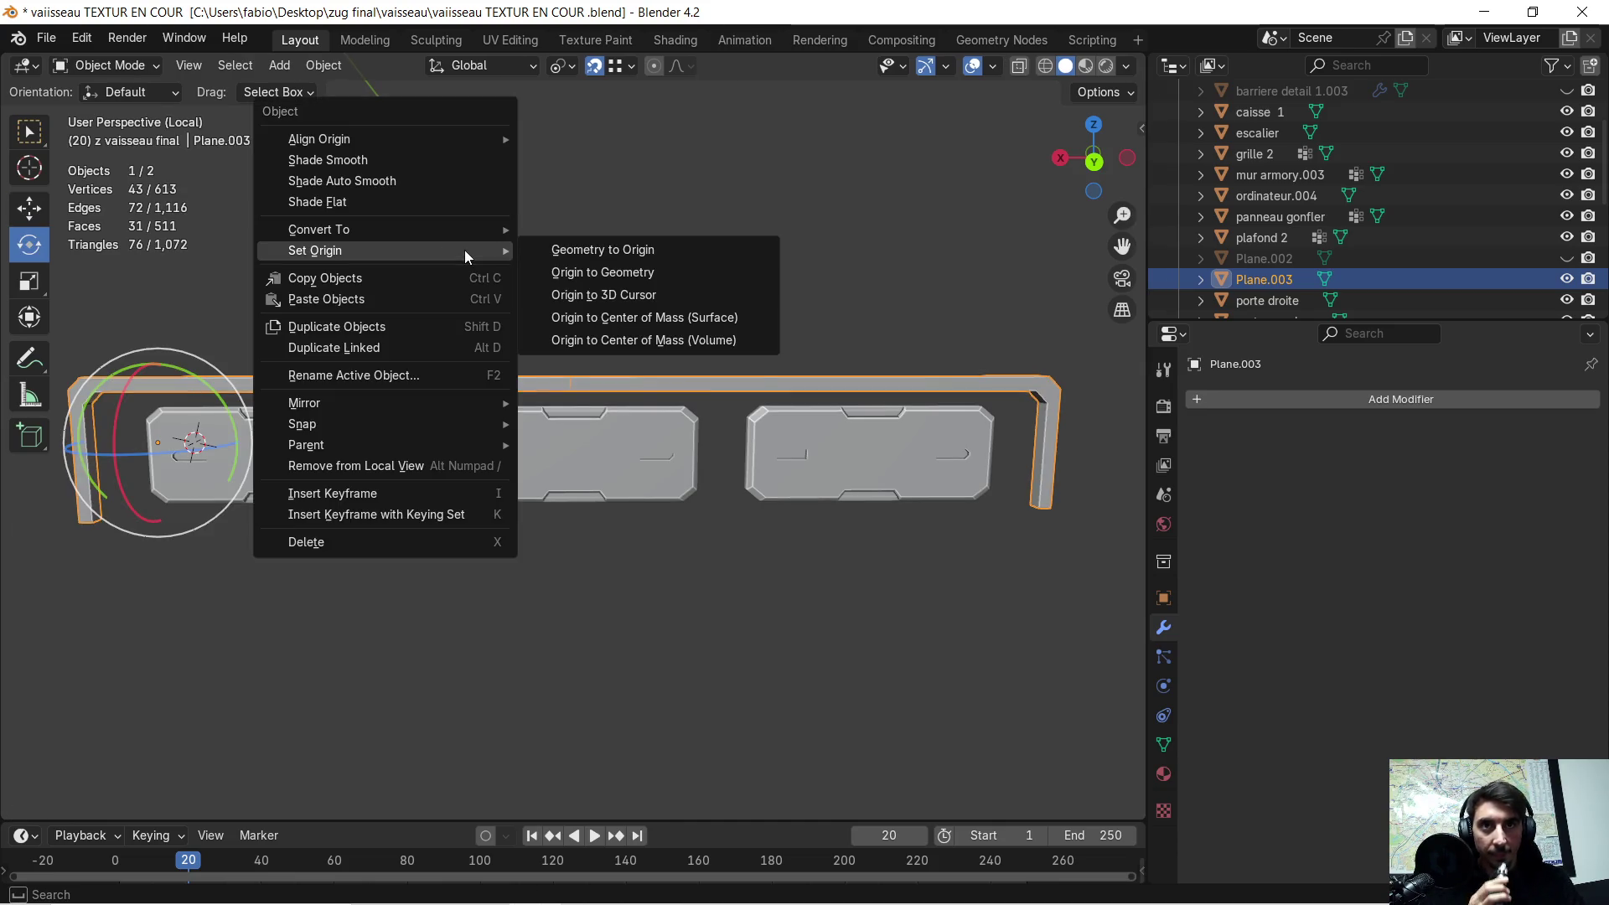
{"action": "left_click", "coordinate": [692, 317]}
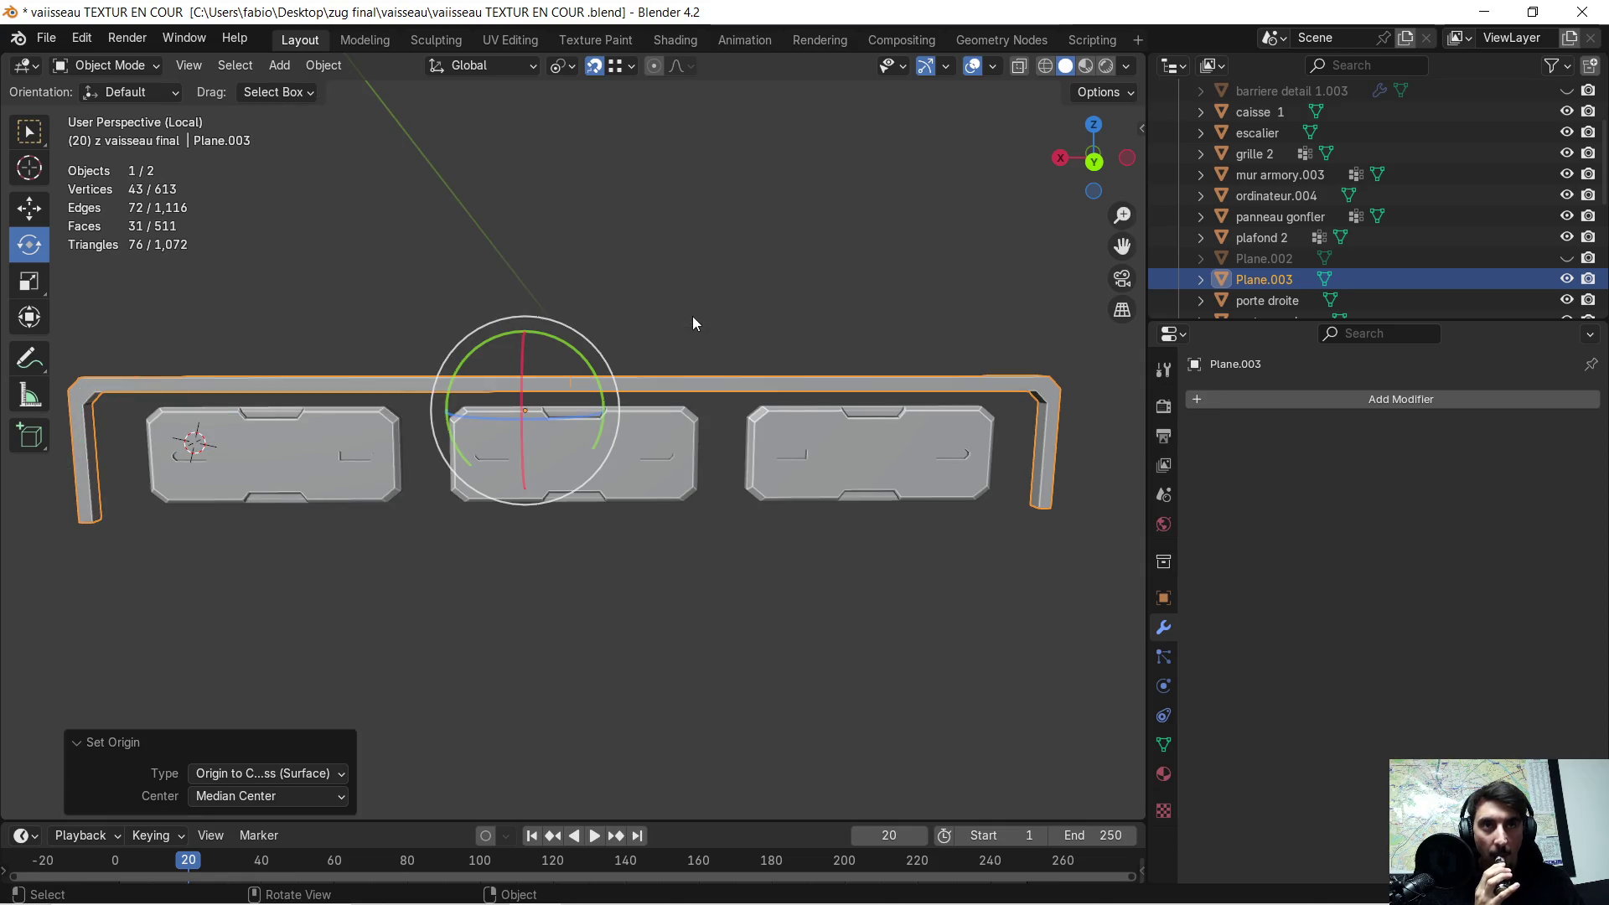
{"action": "scroll", "coordinate": [538, 424], "scroll_direction": "down", "scroll_amount": 2}
{"action": "scroll", "coordinate": [537, 425], "scroll_direction": "up", "scroll_amount": 3}
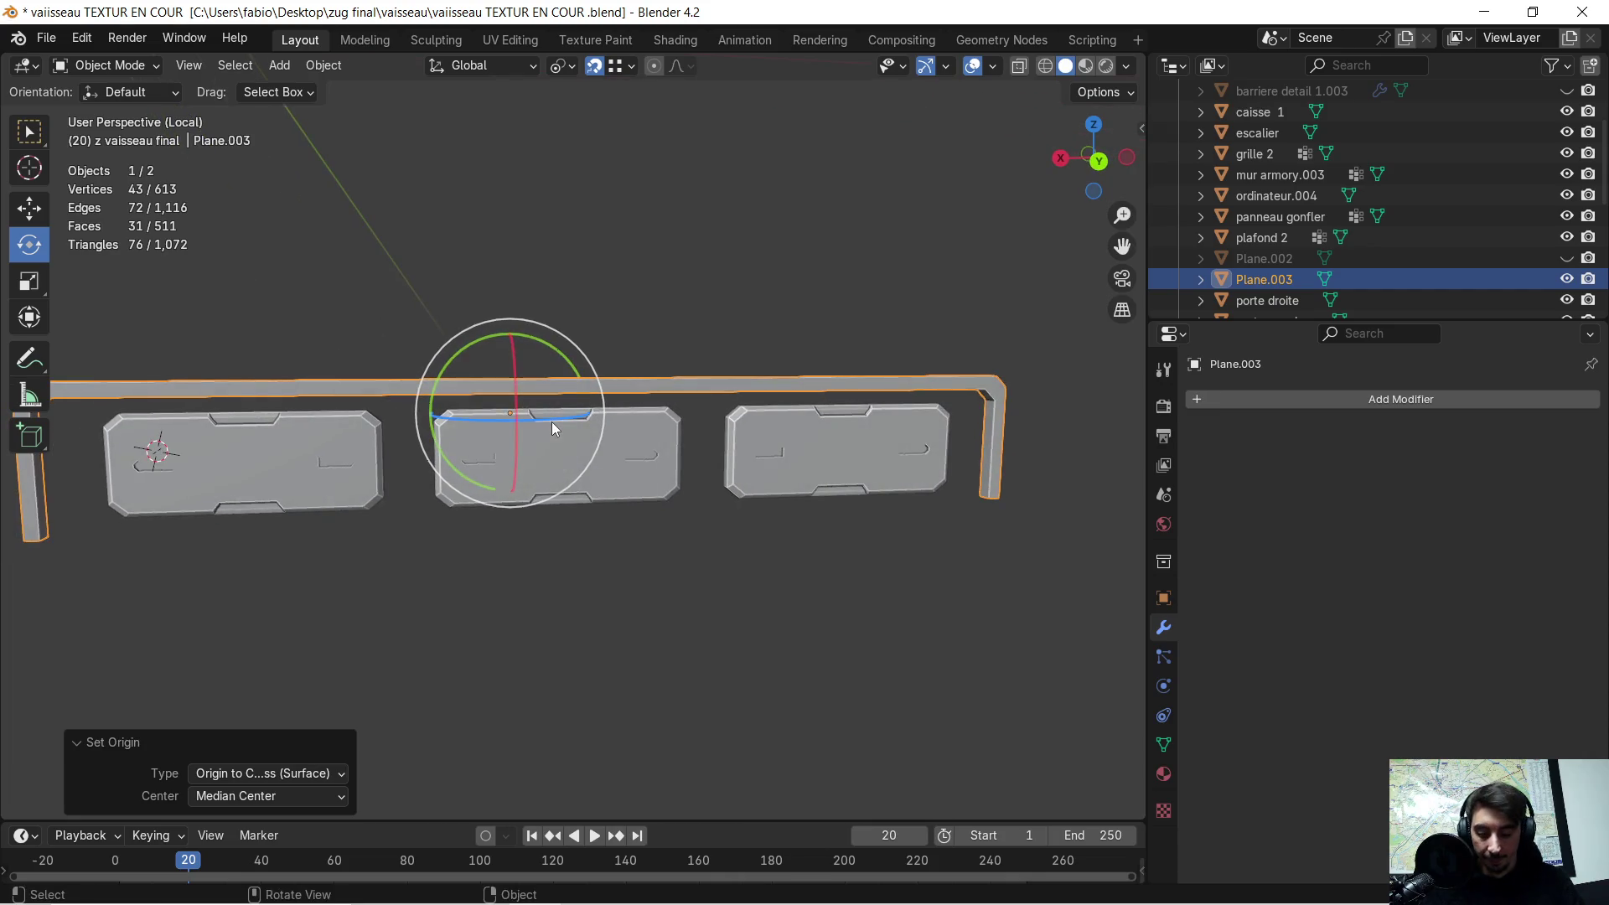
- Apply Plane.003's rotation and scale, then set its origin to the volume centre of mass
{"action": "key", "text": "ctrl+a"}
{"action": "left_click", "coordinate": [551, 420]}
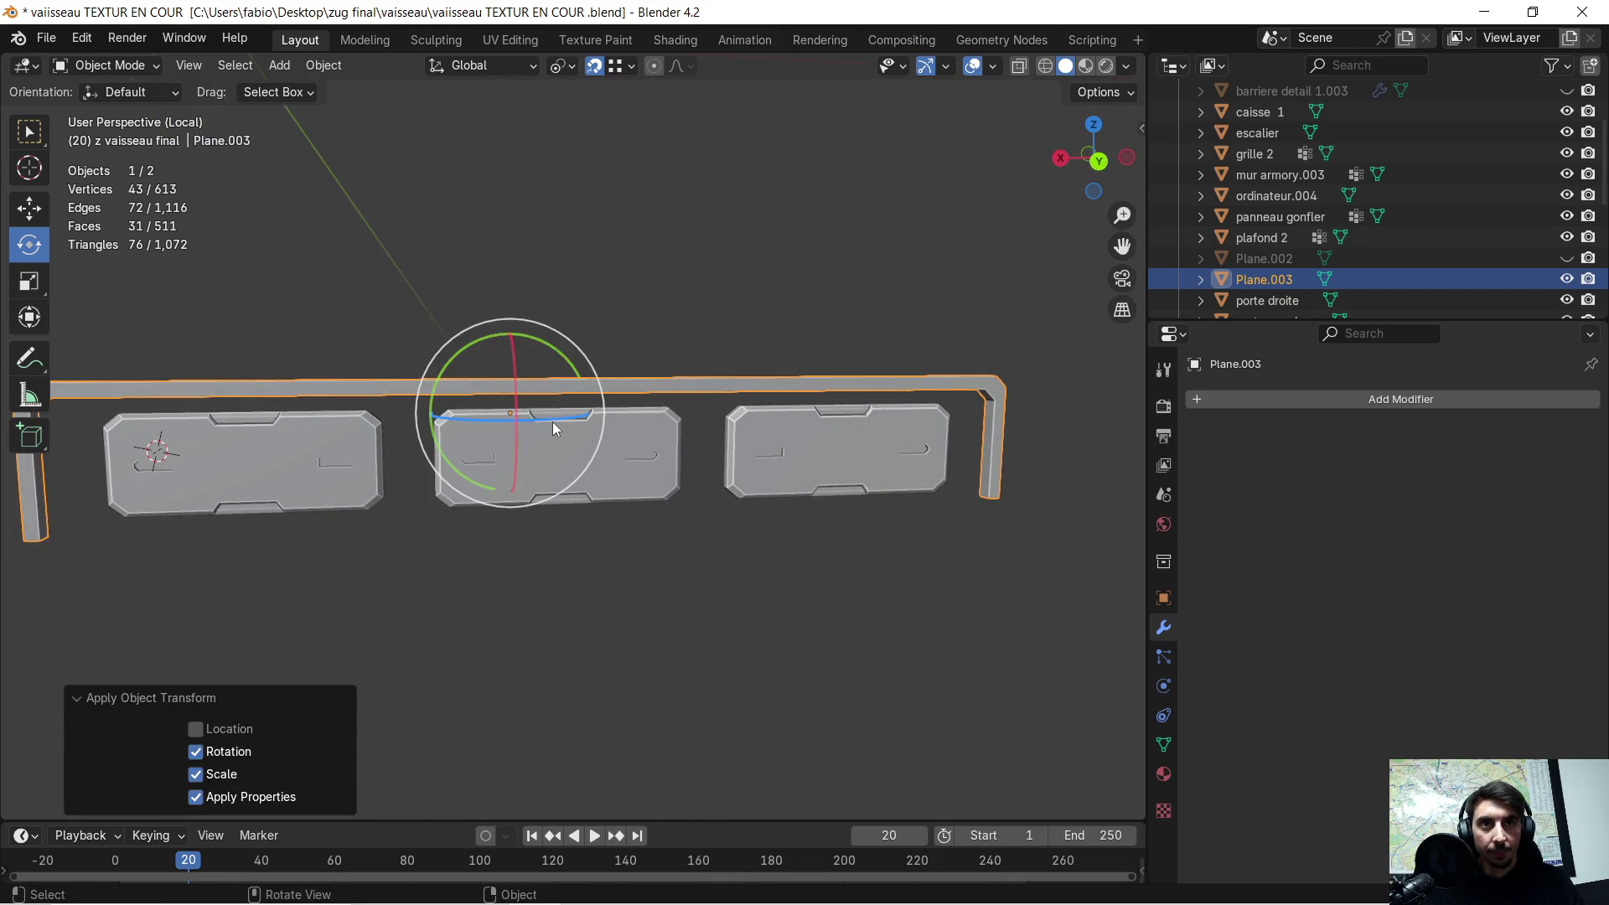
{"action": "scroll", "coordinate": [561, 410], "scroll_direction": "up", "scroll_amount": 1}
{"action": "right_click", "coordinate": [596, 389]}
{"action": "mouse_move", "coordinate": [597, 389]}
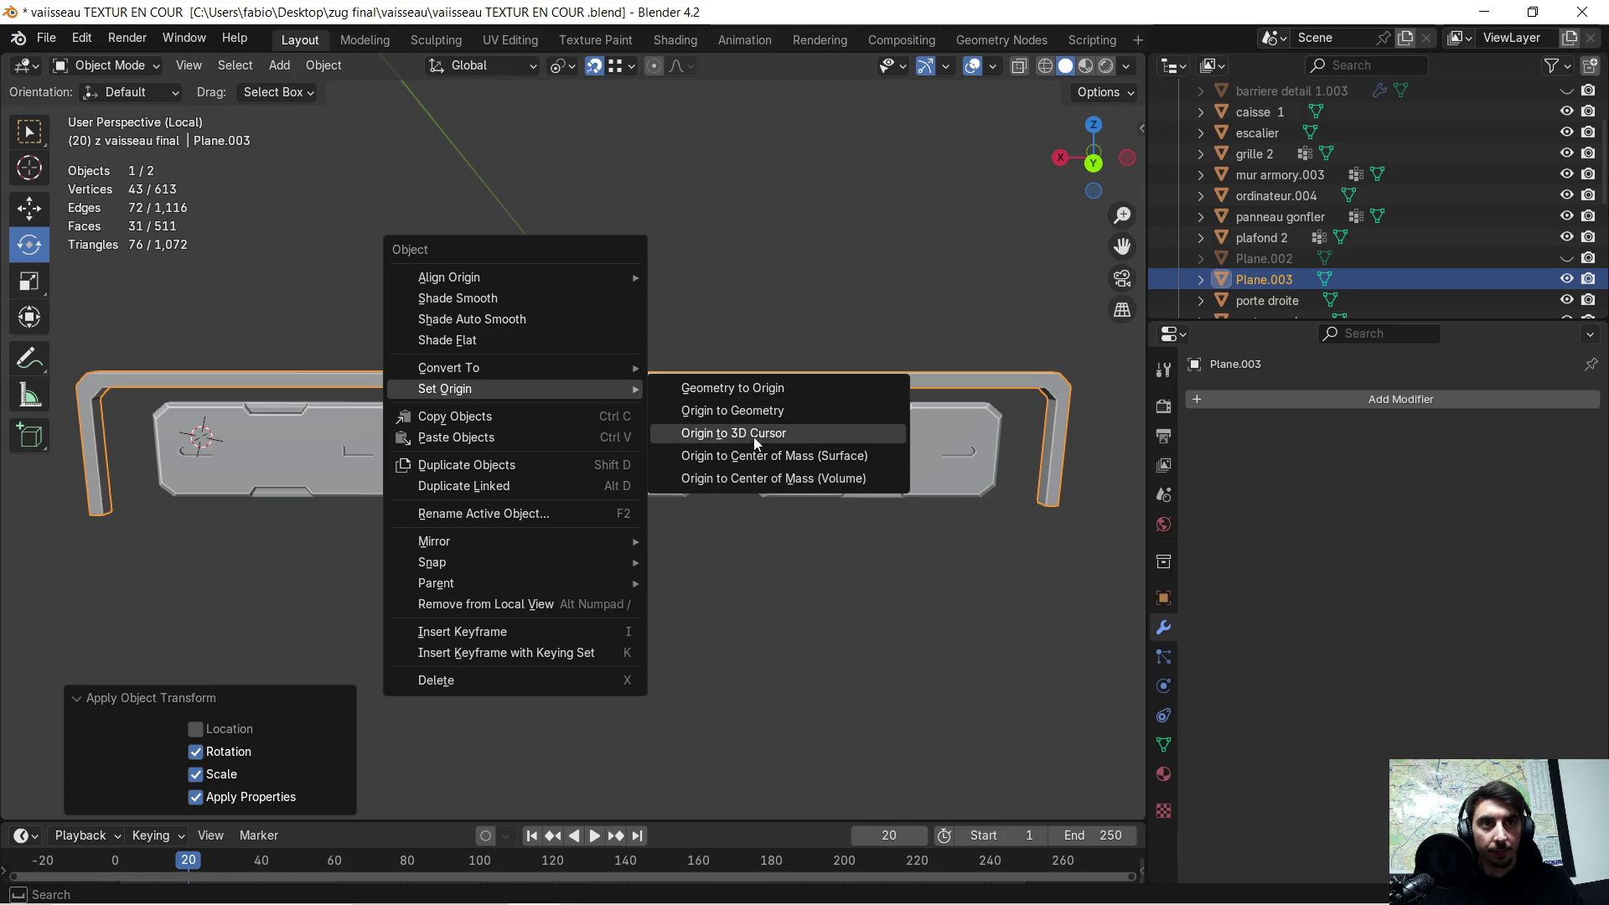
{"action": "left_click", "coordinate": [758, 457]}
{"action": "right_click", "coordinate": [637, 379]}
{"action": "mouse_move", "coordinate": [662, 378]}
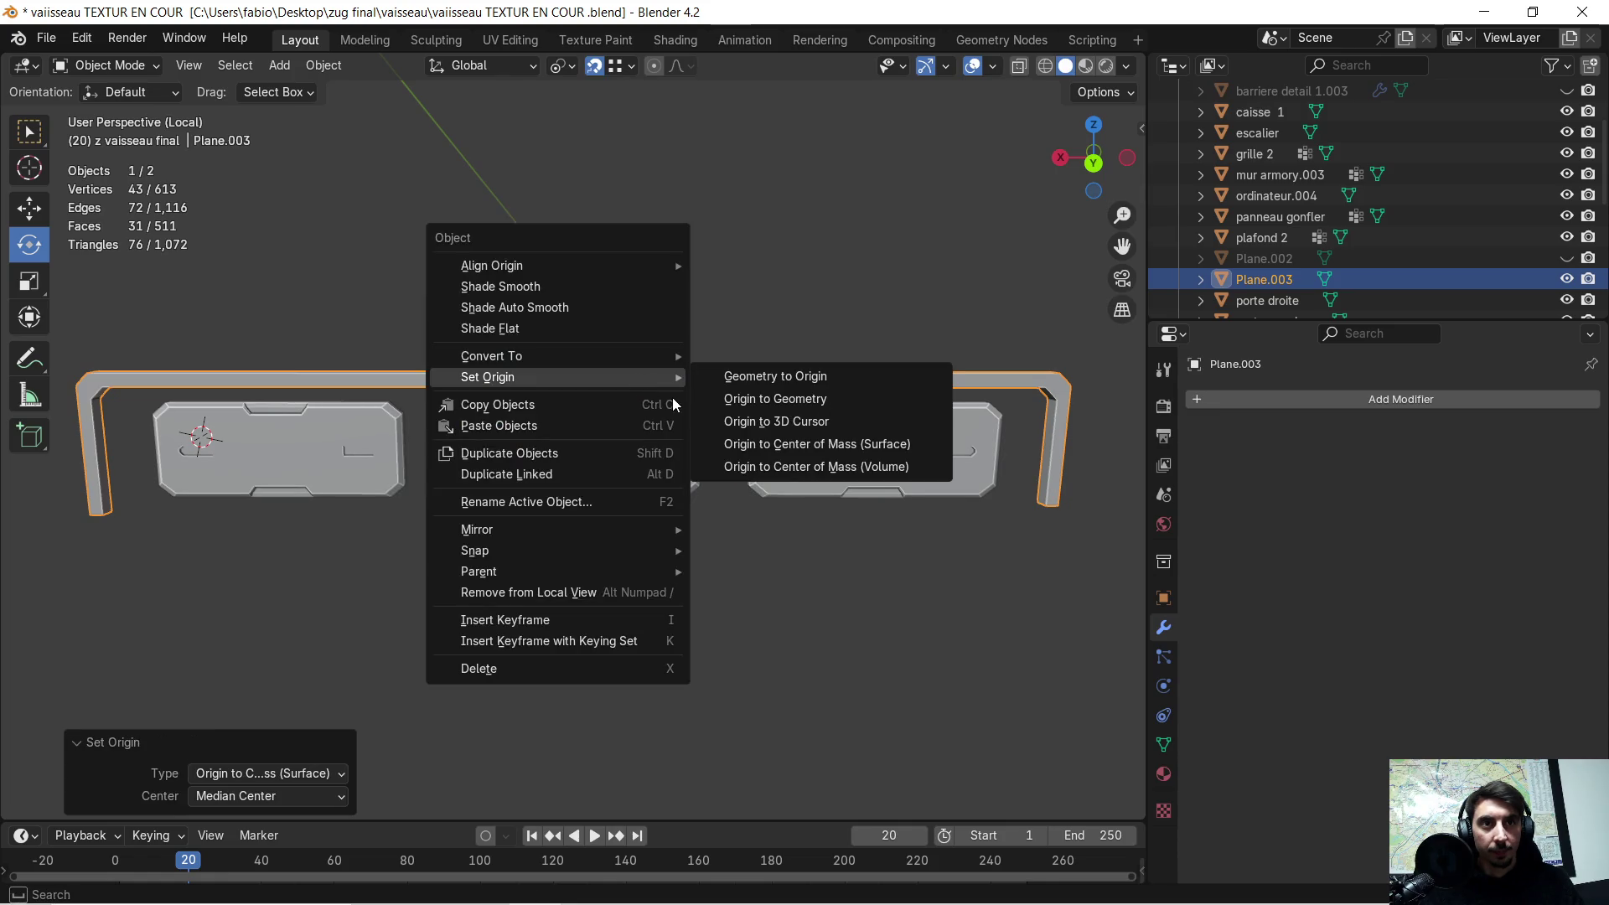
{"action": "left_click", "coordinate": [791, 459]}
- Align Plane.003's origin to the bottom of the mesh
{"action": "mouse_move", "coordinate": [524, 431]}
{"action": "middle_mouse_down"}
{"action": "mouse_move", "coordinate": [721, 481]}
{"action": "mouse_move", "coordinate": [821, 460]}
{"action": "mouse_move", "coordinate": [573, 397]}
{"action": "mouse_move", "coordinate": [534, 419]}
{"action": "middle_mouse_up"}
{"action": "scroll", "coordinate": [612, 455], "scroll_direction": "down", "scroll_amount": 1}
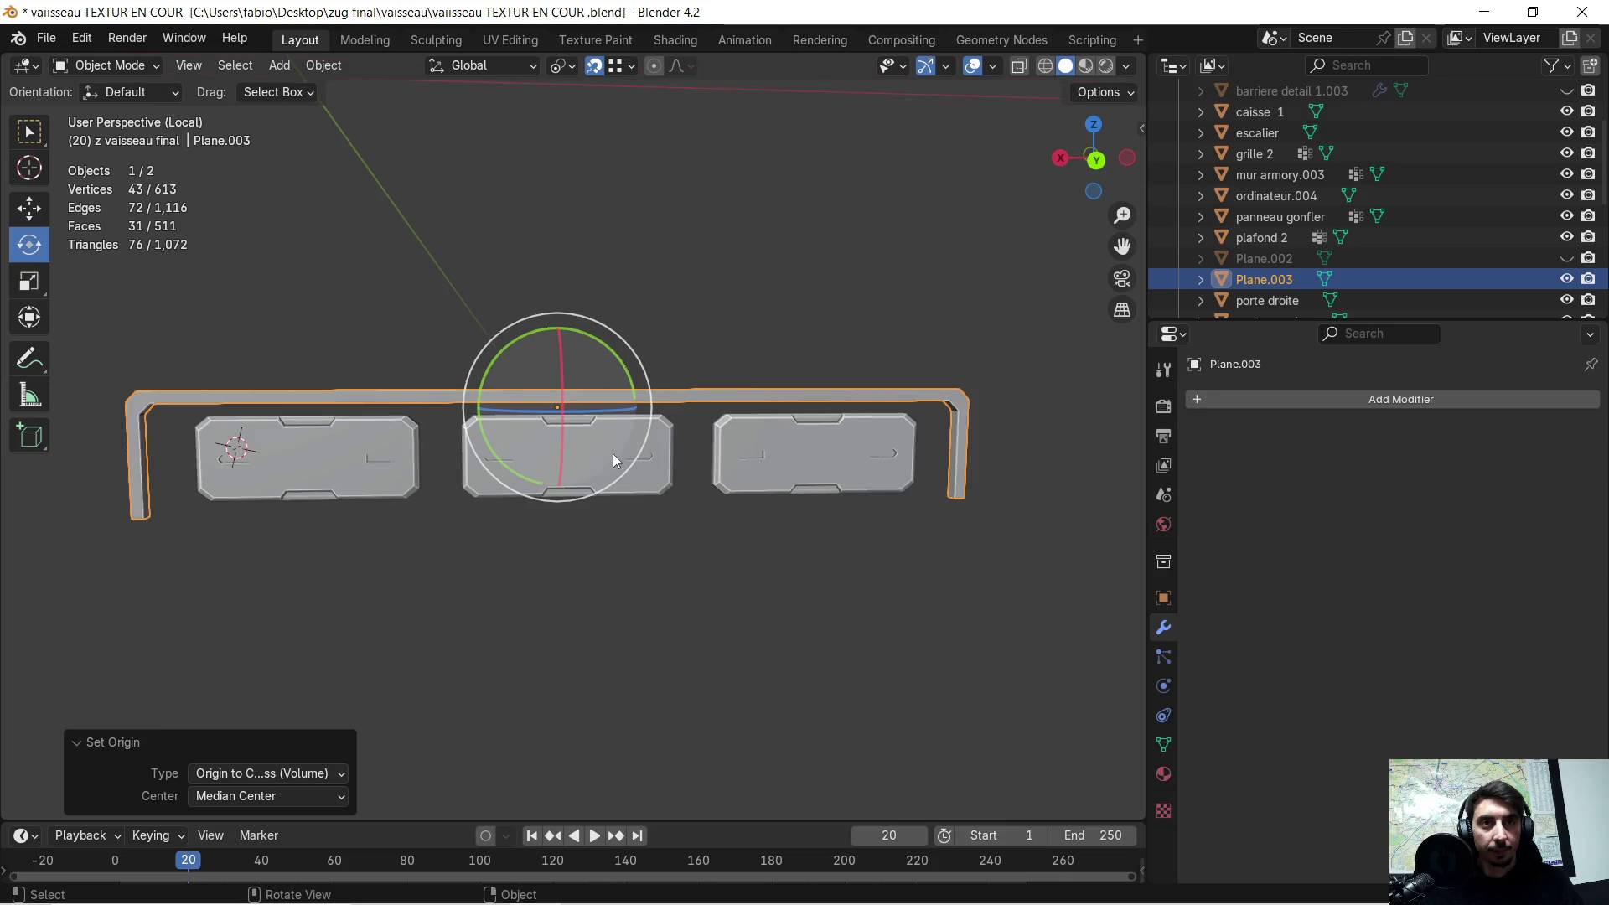
{"action": "middle_click_drag", "start_coordinate": [610, 454], "coordinate": [530, 475]}
{"action": "scroll", "coordinate": [603, 473], "scroll_direction": "up", "scroll_amount": 2}
{"action": "scroll", "coordinate": [532, 469], "scroll_direction": "down", "scroll_amount": 2}
{"action": "scroll", "coordinate": [624, 400], "scroll_direction": "up", "scroll_amount": 2}
{"action": "scroll", "coordinate": [620, 394], "scroll_direction": "up", "scroll_amount": 2}
{"action": "scroll", "coordinate": [612, 390], "scroll_direction": "down", "scroll_amount": 3}
{"action": "mouse_move", "coordinate": [606, 385]}
{"action": "middle_mouse_down"}
{"action": "mouse_move", "coordinate": [397, 470]}
{"action": "mouse_move", "coordinate": [531, 470]}
{"action": "mouse_move", "coordinate": [400, 481]}
{"action": "mouse_move", "coordinate": [672, 477]}
{"action": "mouse_move", "coordinate": [517, 471]}
{"action": "mouse_move", "coordinate": [496, 486]}
{"action": "mouse_move", "coordinate": [621, 372]}
{"action": "mouse_move", "coordinate": [606, 382]}
{"action": "mouse_move", "coordinate": [639, 377]}
{"action": "middle_mouse_up"}
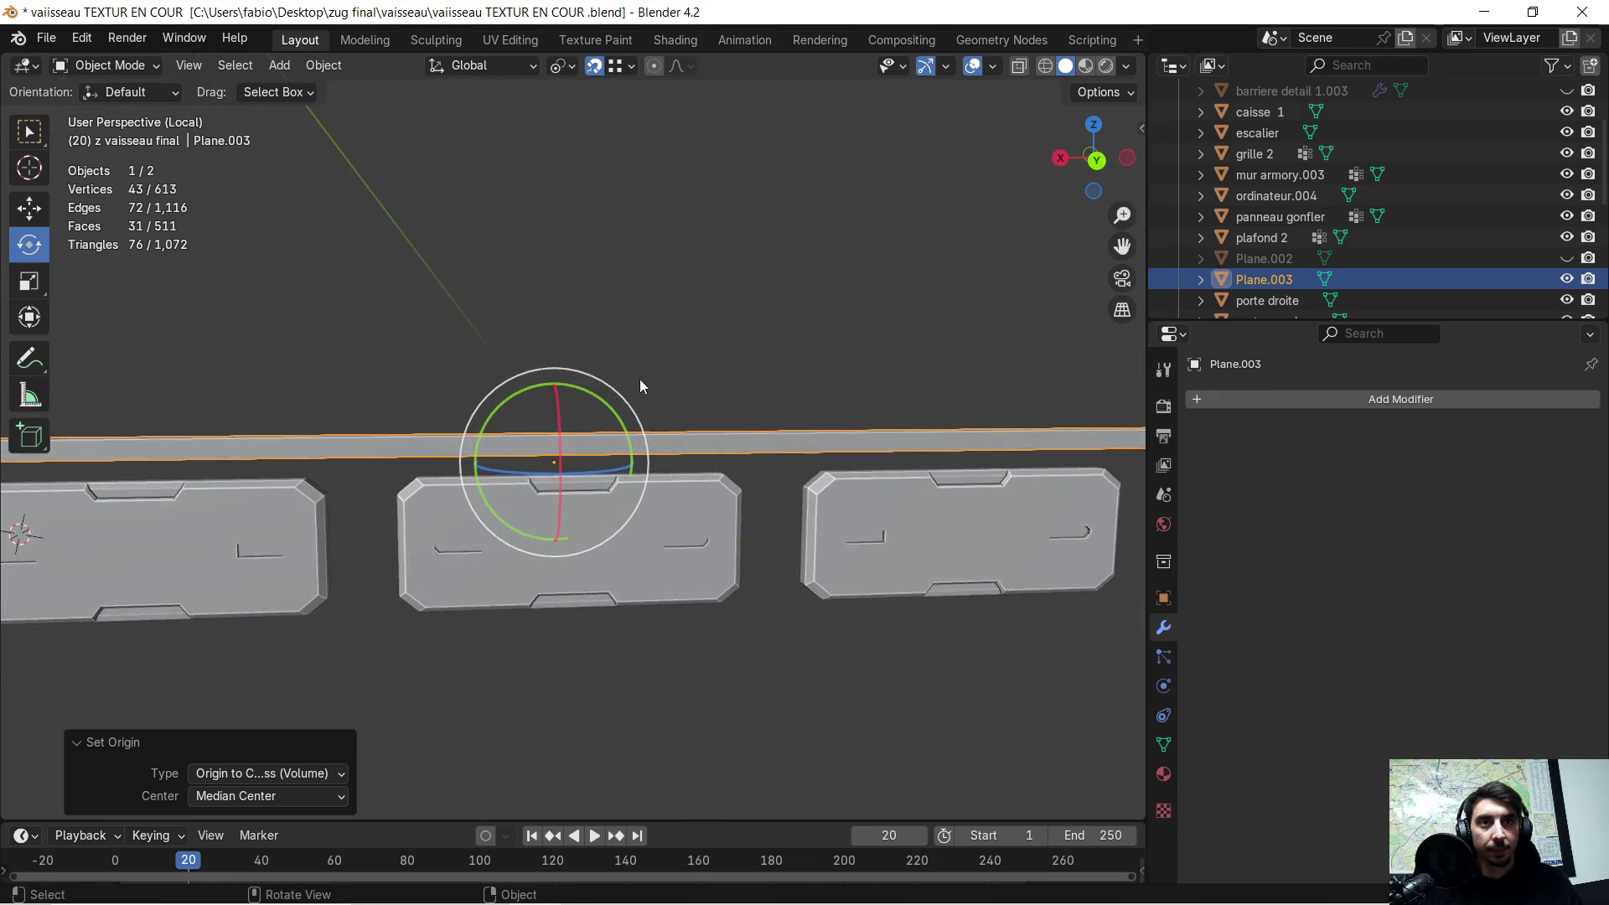
{"action": "scroll", "coordinate": [661, 377], "scroll_direction": "up", "scroll_amount": 3}
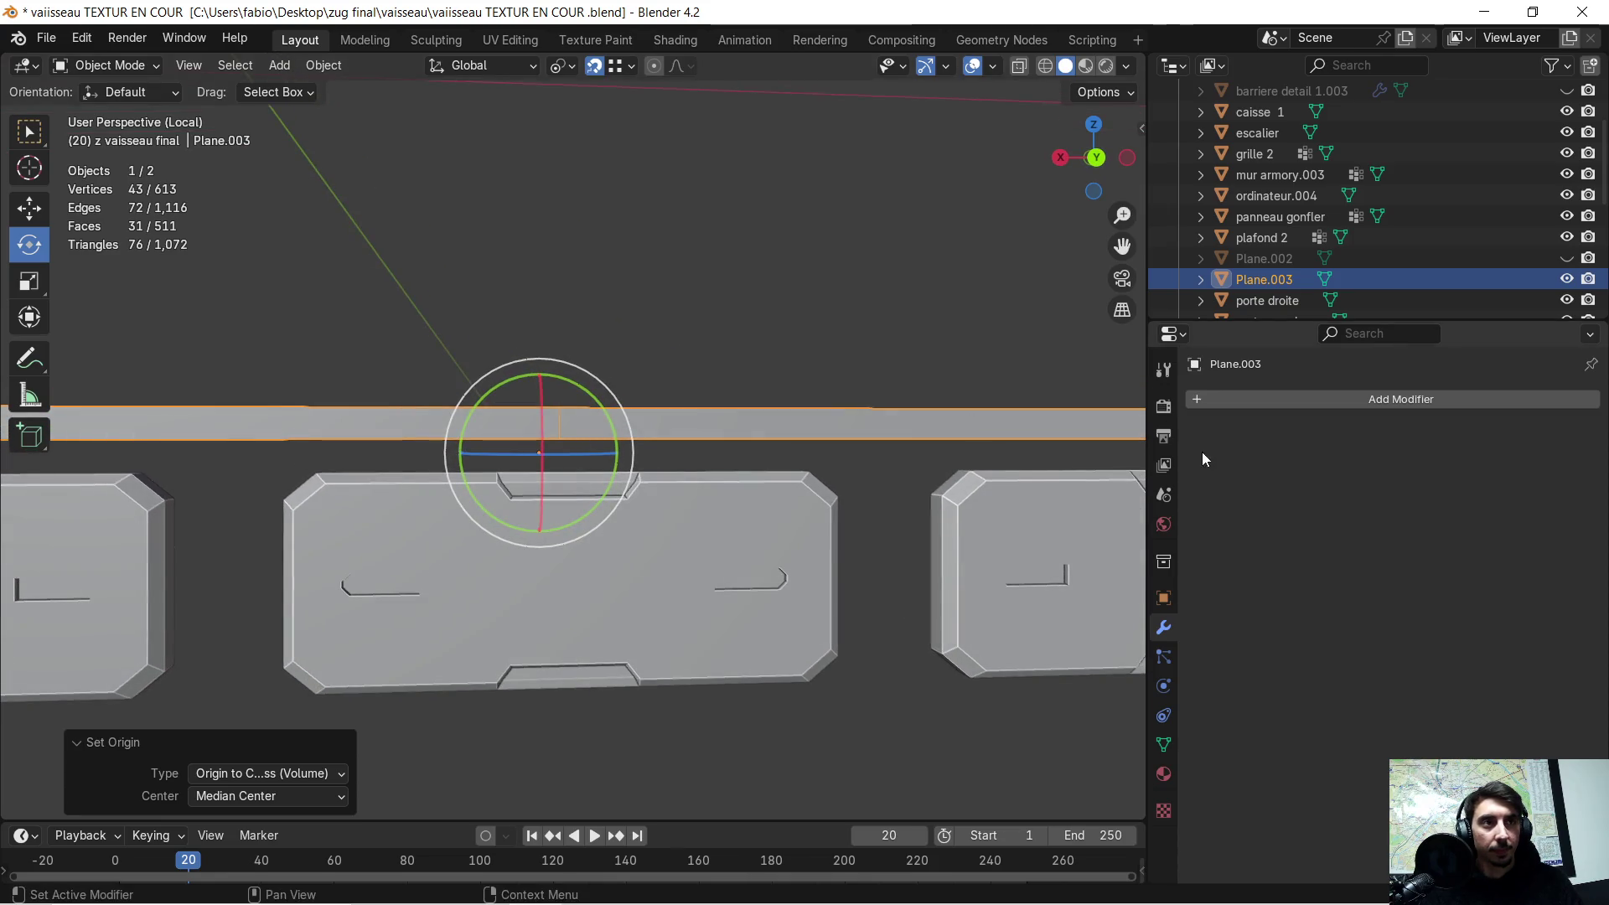
{"action": "scroll", "coordinate": [562, 477], "scroll_direction": "down", "scroll_amount": 4}
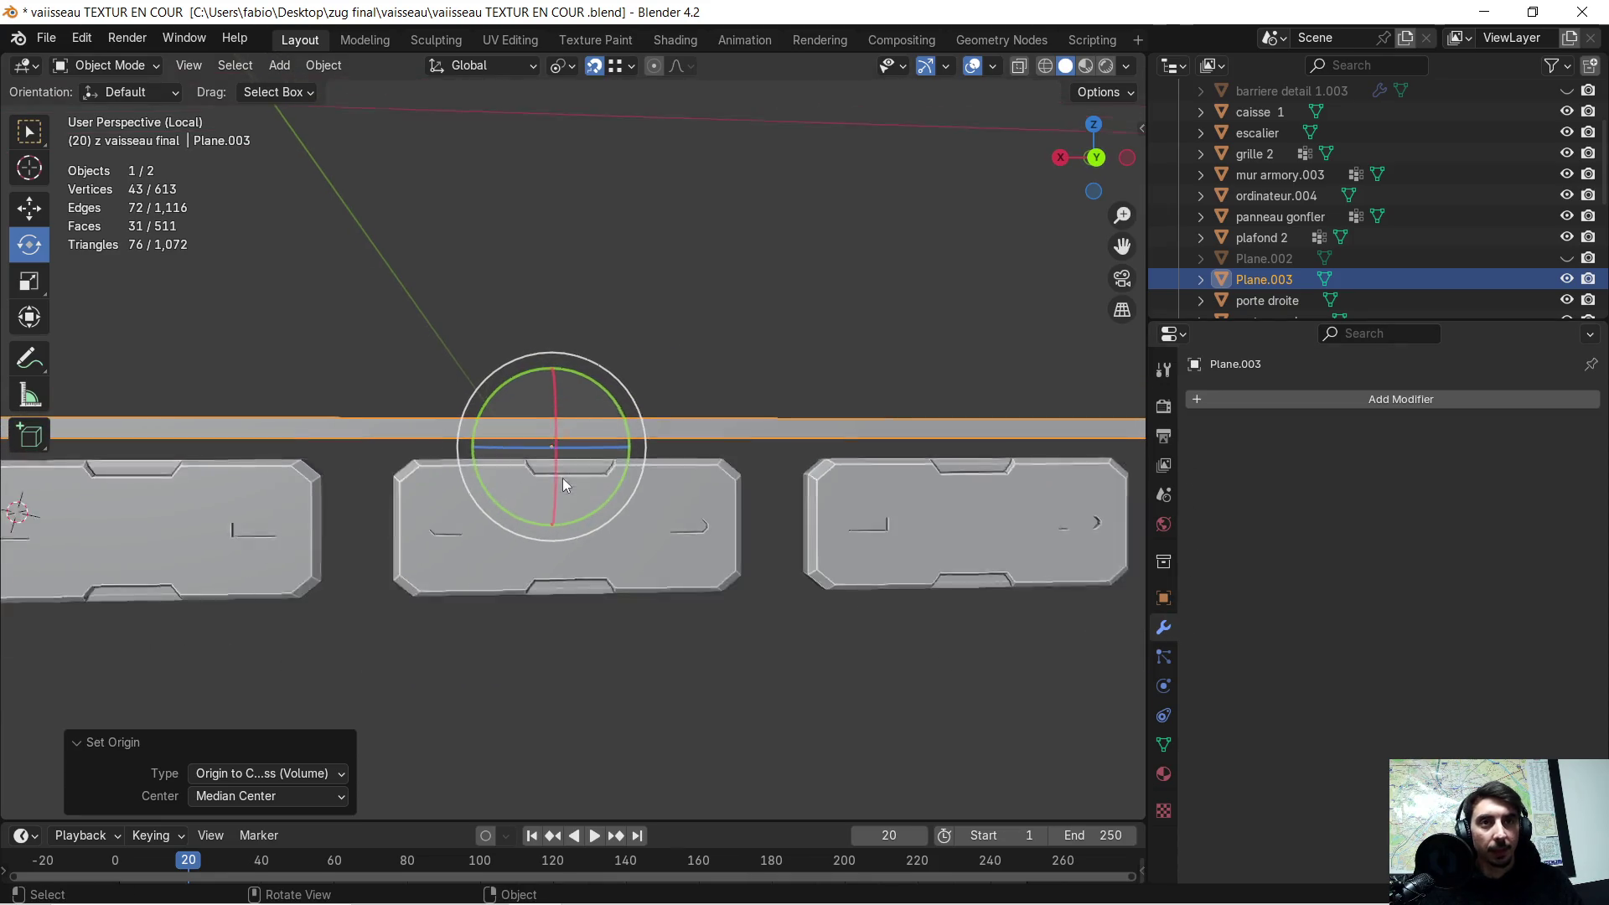
{"action": "mouse_move", "coordinate": [568, 481]}
{"action": "middle_mouse_down"}
{"action": "mouse_move", "coordinate": [602, 479]}
{"action": "mouse_move", "coordinate": [600, 455]}
{"action": "middle_mouse_up"}
{"action": "right_click", "coordinate": [621, 424]}
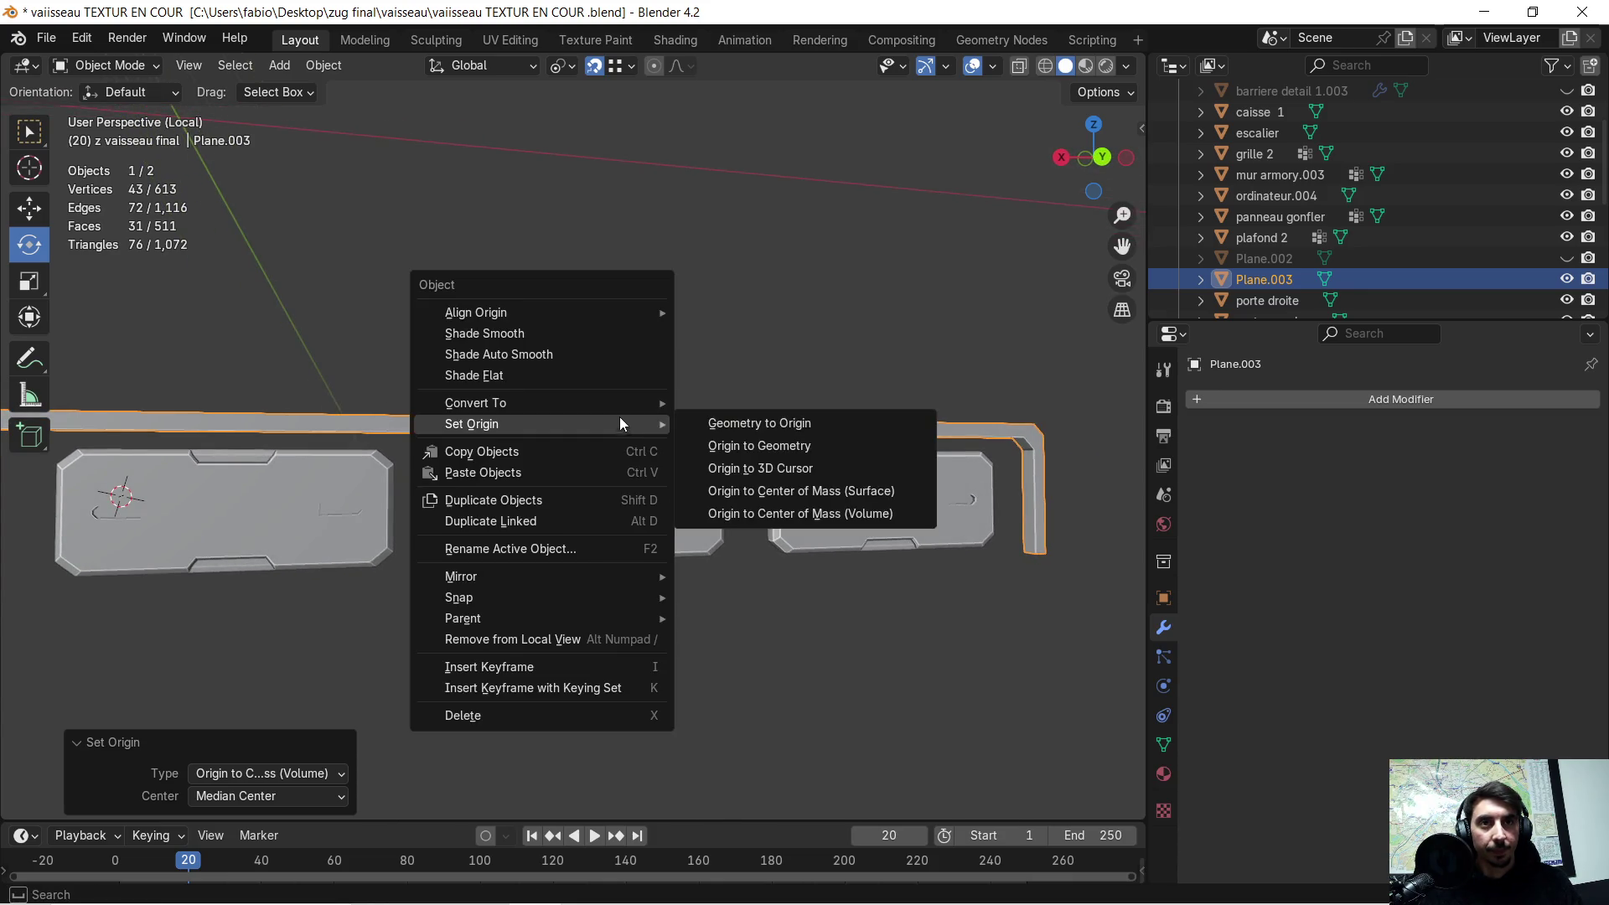
{"action": "mouse_move", "coordinate": [618, 315]}
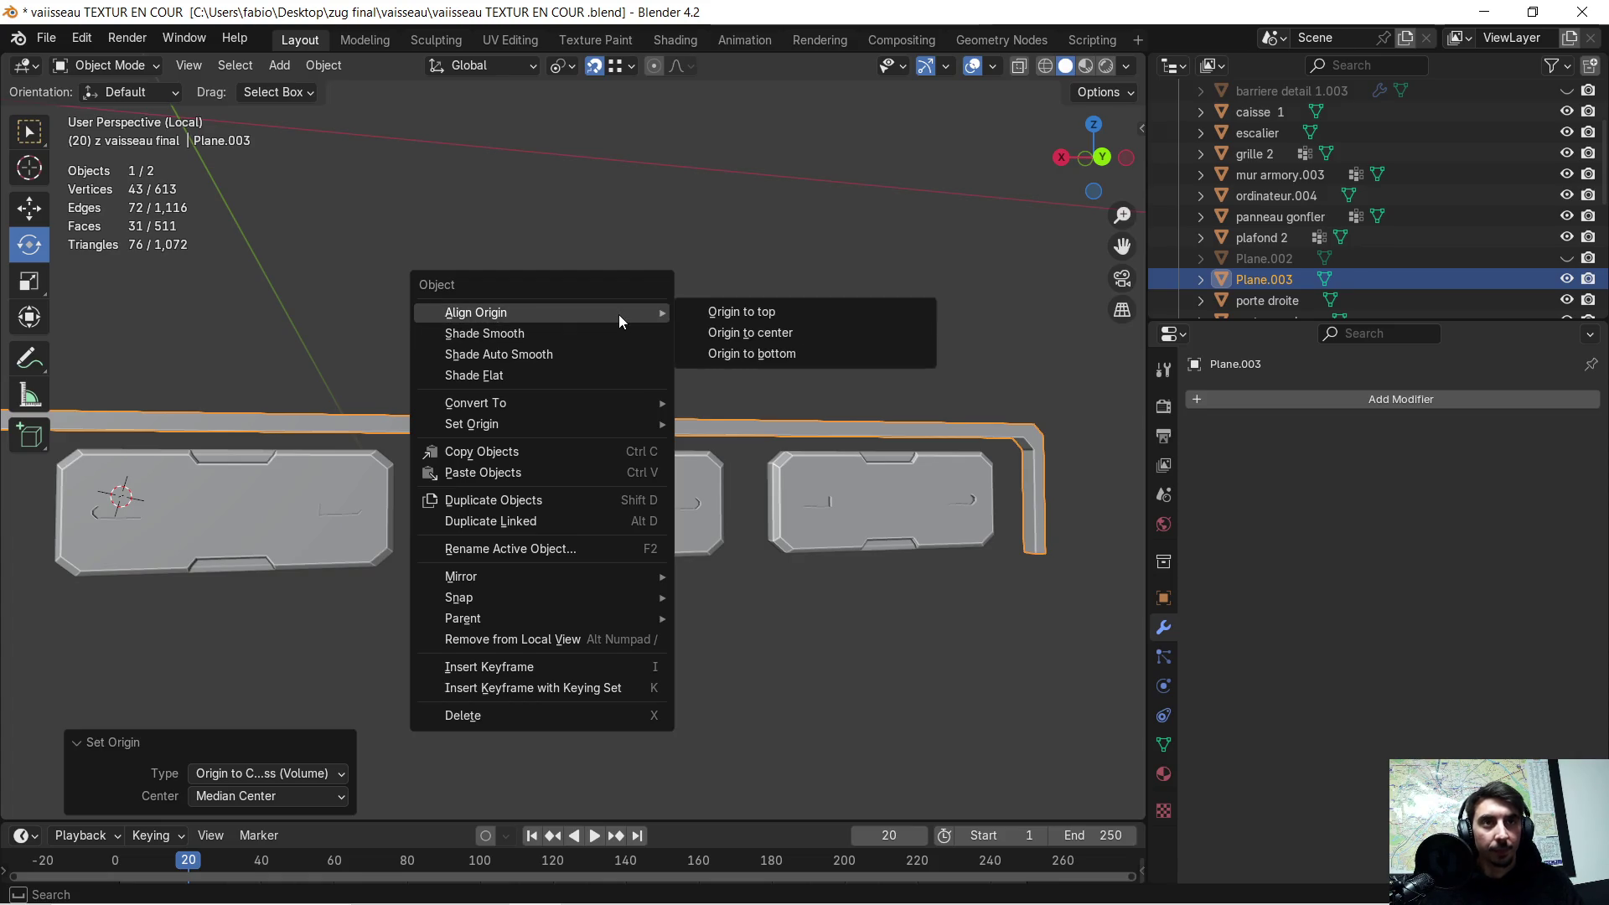
{"action": "left_click", "coordinate": [787, 353]}
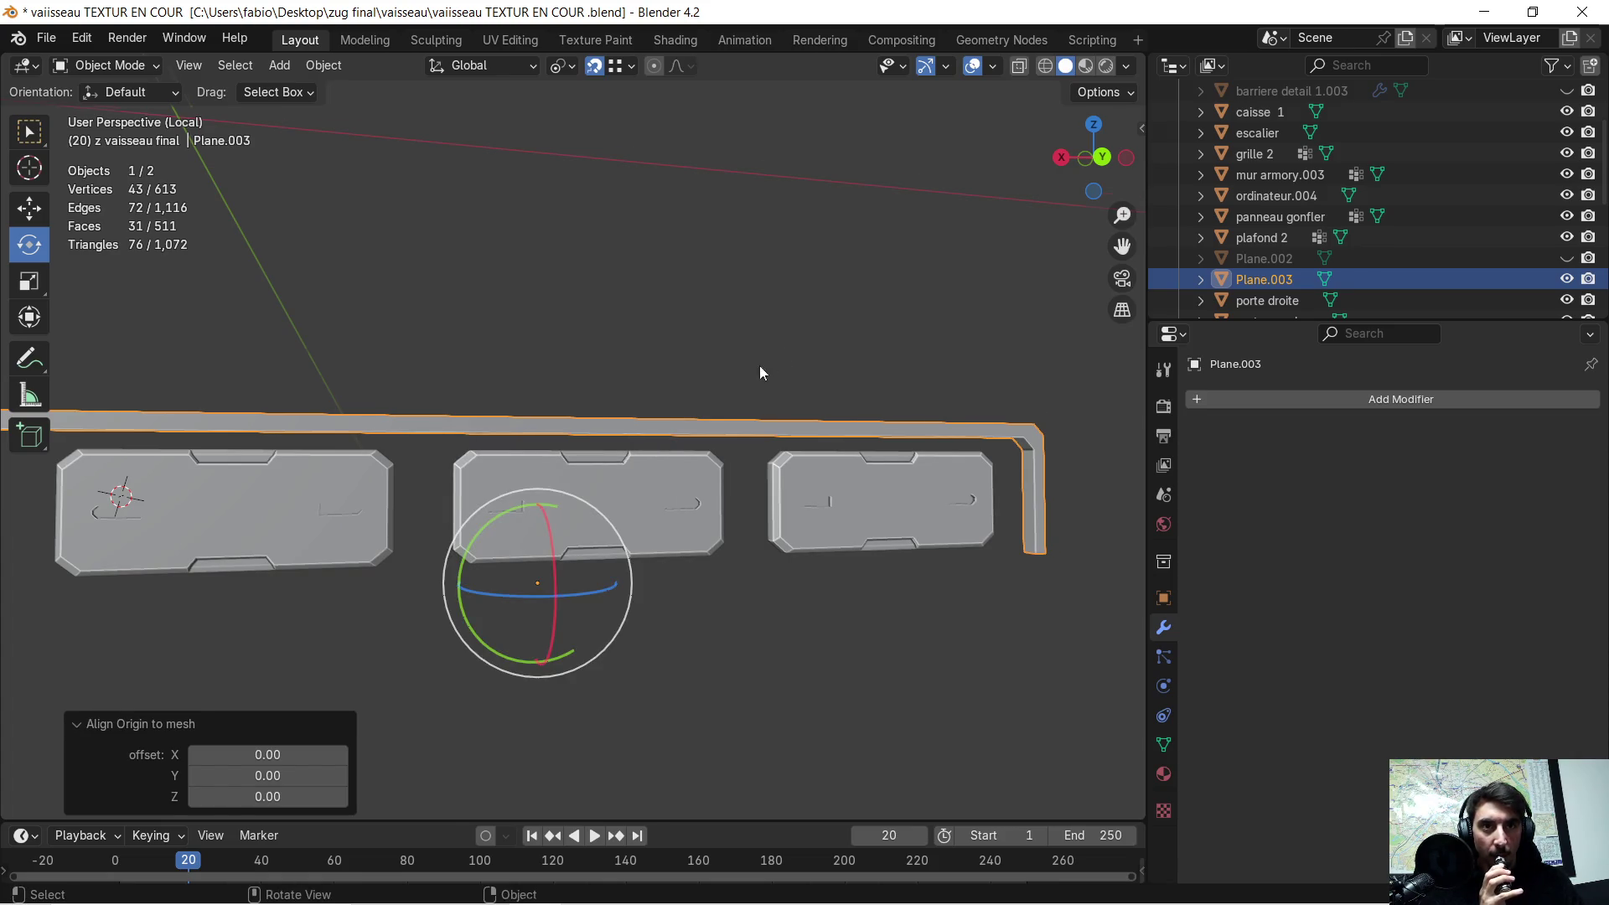
{"action": "middle_click_drag", "start_coordinate": [760, 365], "coordinate": [741, 364]}
{"action": "left_click", "coordinate": [1205, 399]}
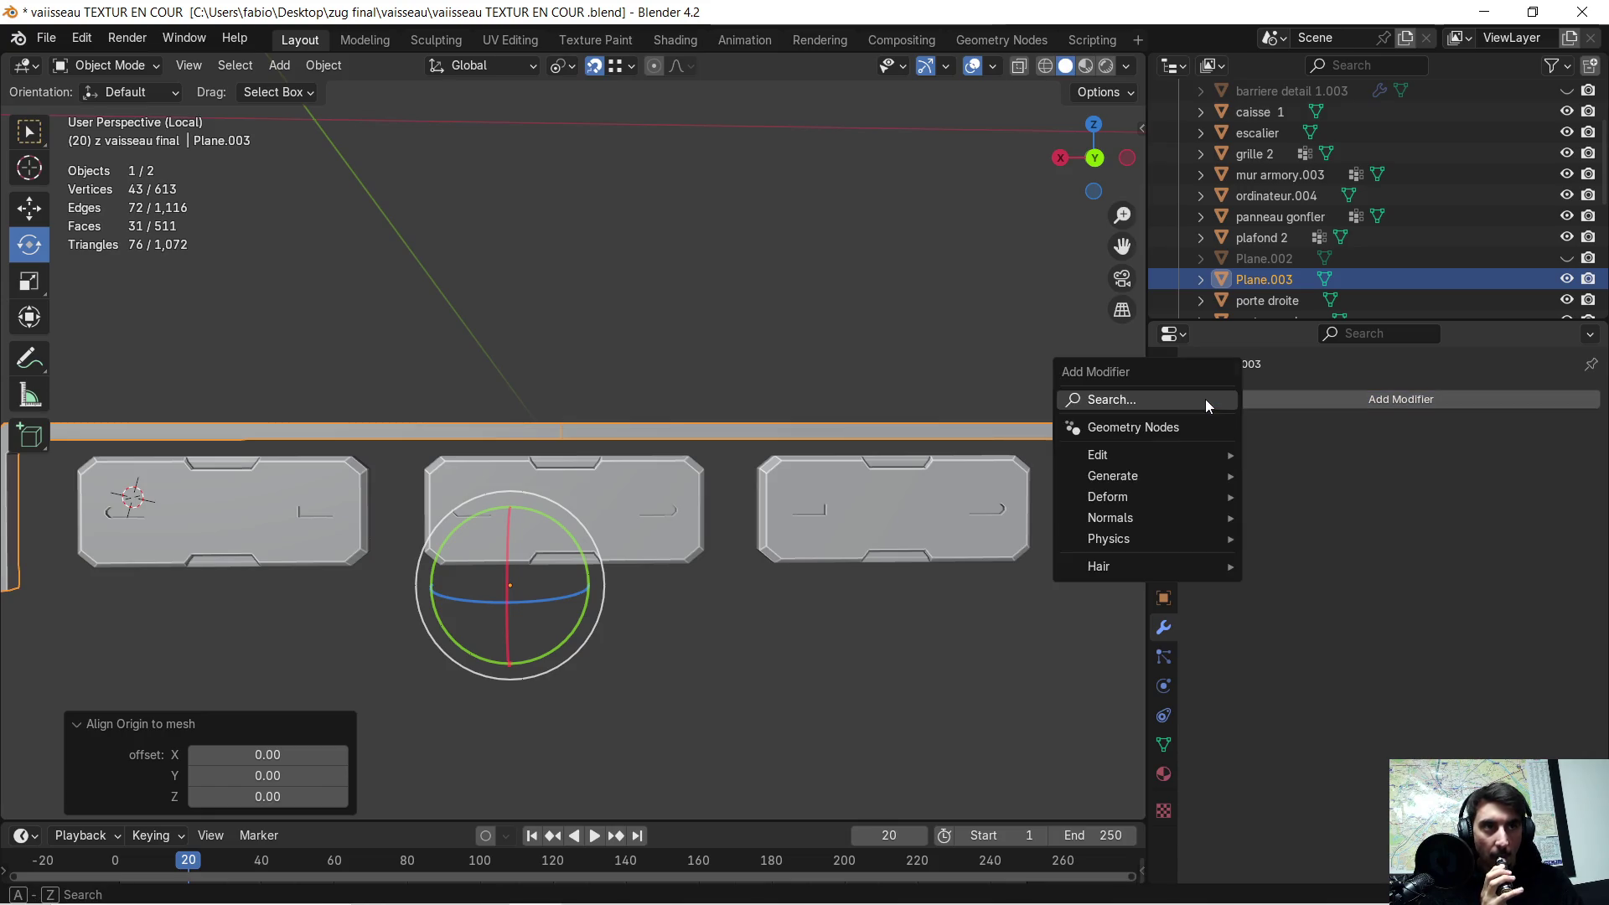
- Add a Mirror modifier to Plane.003 with Z enabled and X disabled, then reselect the frame
{"action": "left_click", "coordinate": [1194, 400]}
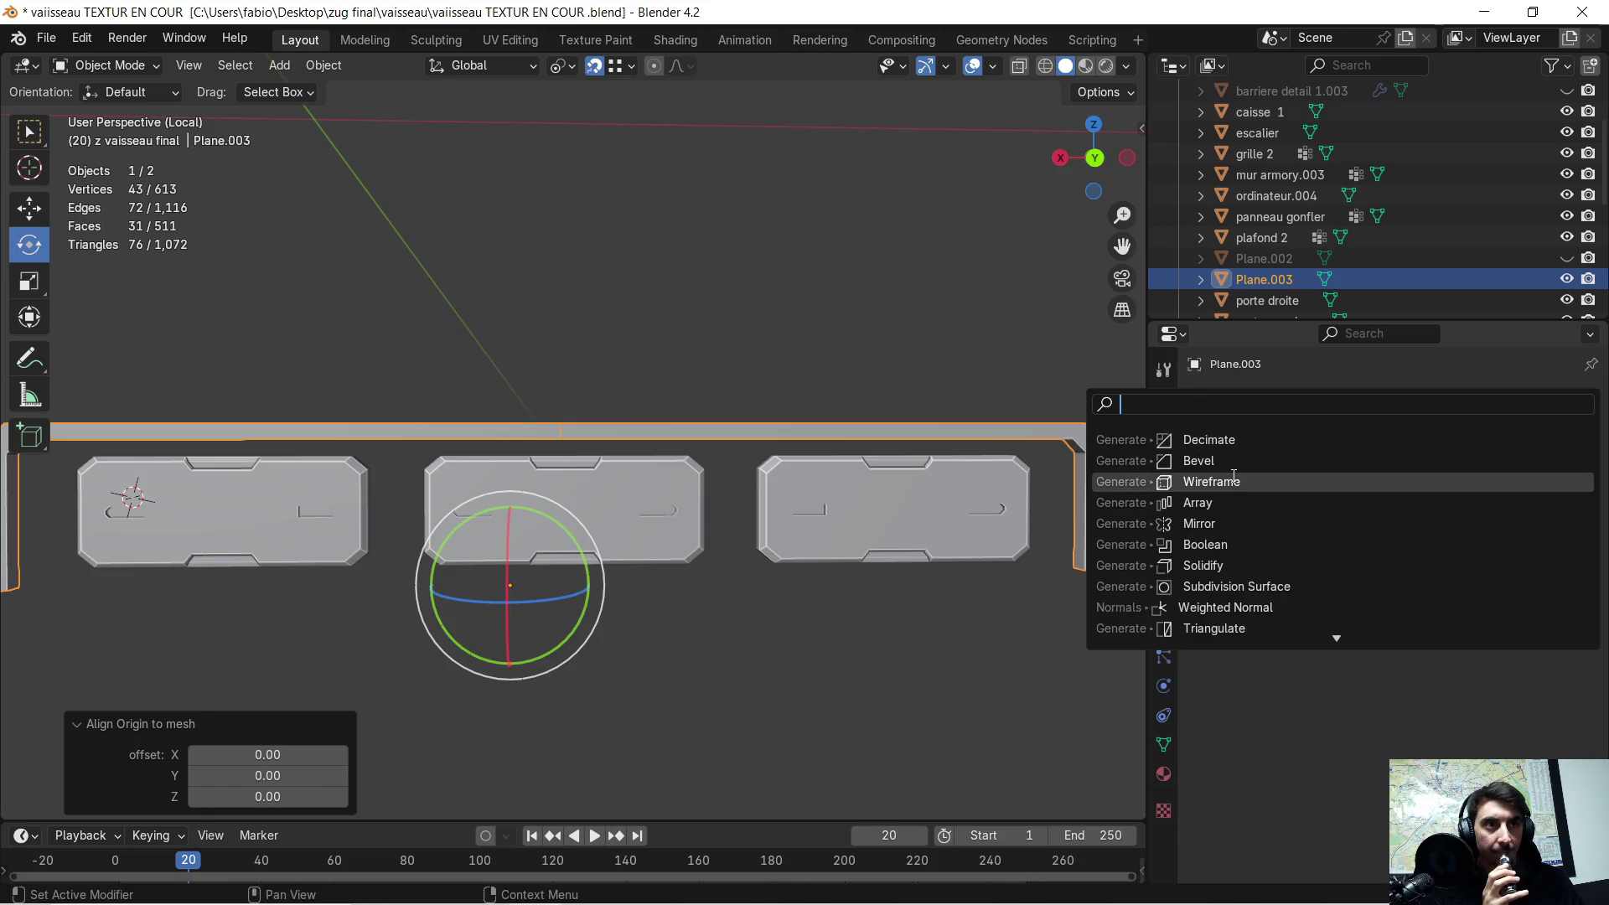
{"action": "left_click", "coordinate": [1229, 523]}
{"action": "left_click", "coordinate": [1521, 462]}
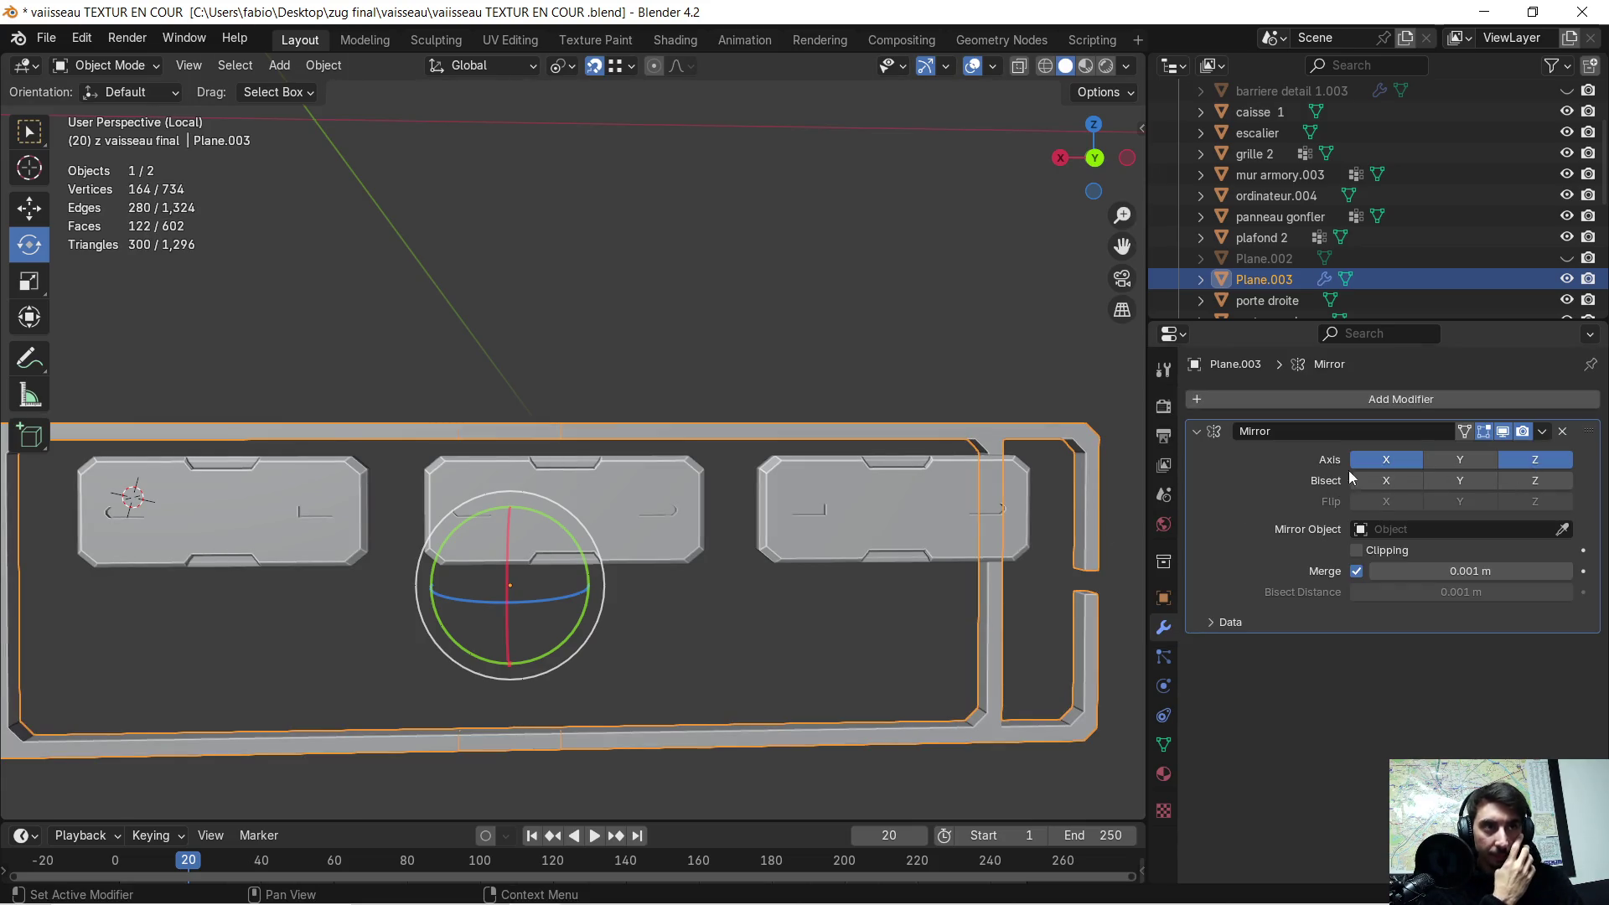
{"action": "mouse_move", "coordinate": [874, 586]}
{"action": "middle_mouse_down"}
{"action": "mouse_move", "coordinate": [573, 584]}
{"action": "mouse_move", "coordinate": [971, 501]}
{"action": "middle_mouse_up"}
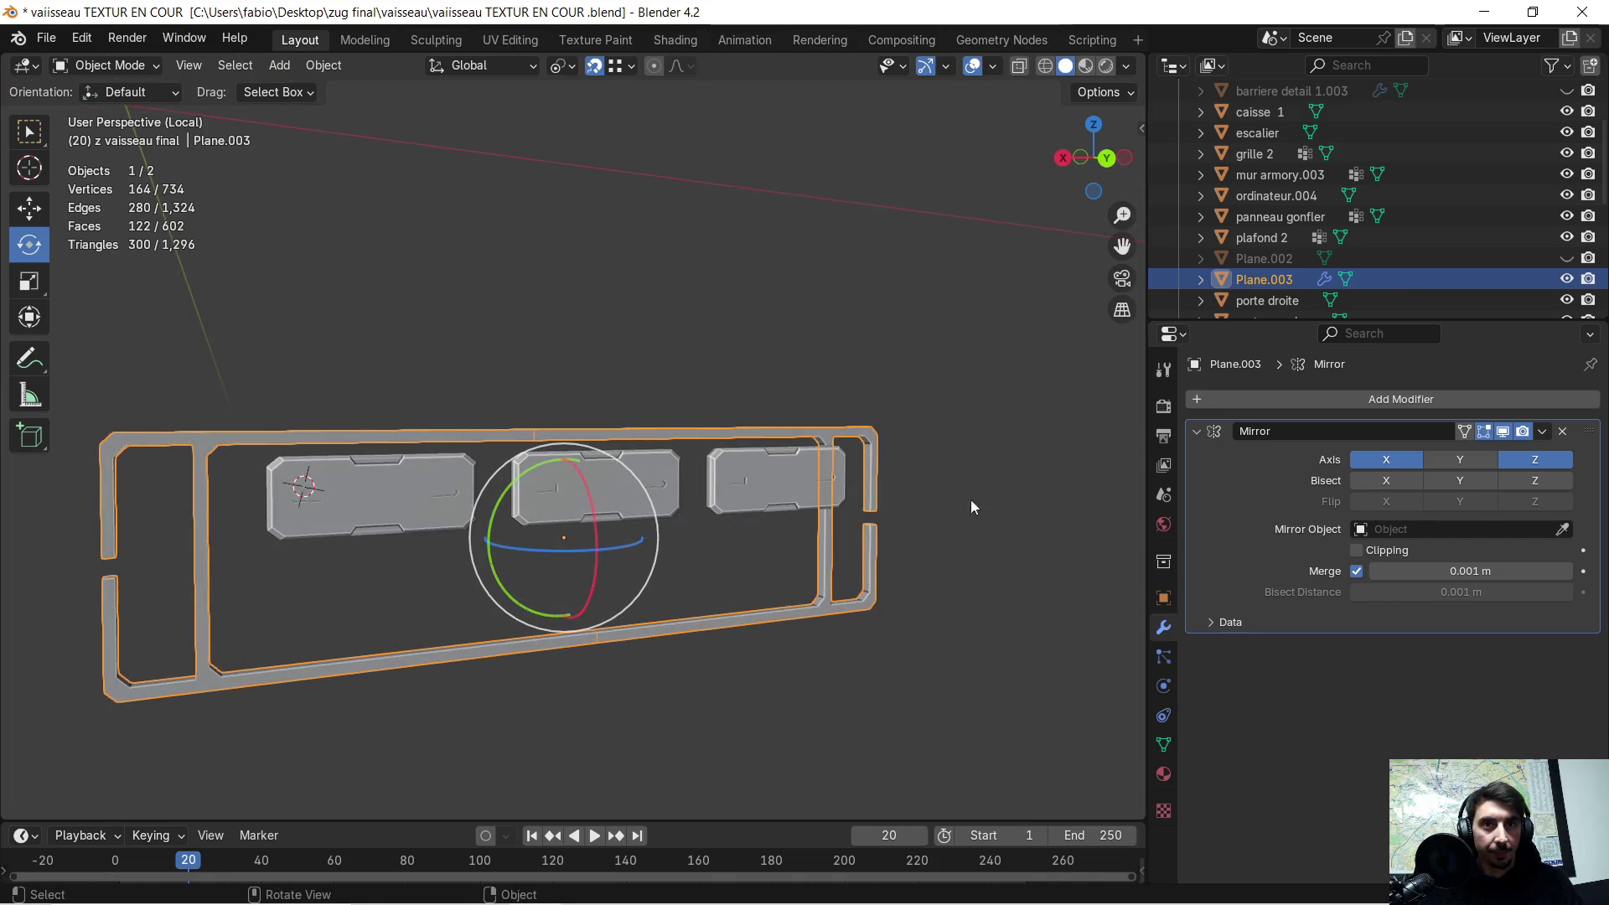
{"action": "left_click", "coordinate": [1381, 460]}
{"action": "scroll", "coordinate": [727, 575], "scroll_direction": "up", "scroll_amount": 3}
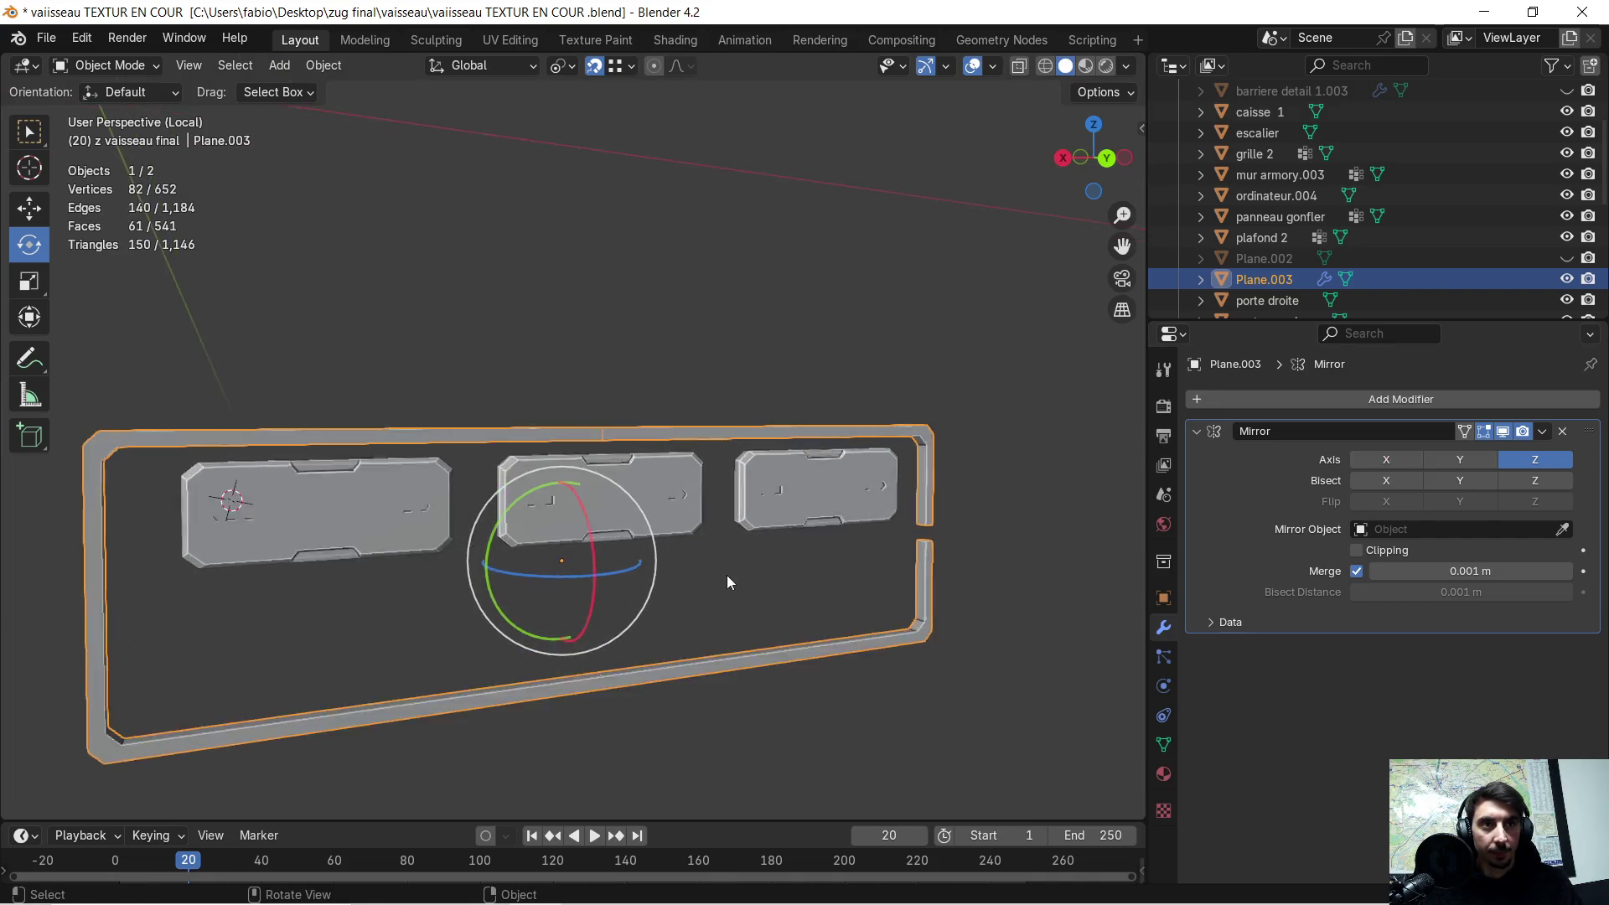
{"action": "mouse_move", "coordinate": [767, 575]}
{"action": "middle_mouse_down"}
{"action": "mouse_move", "coordinate": [633, 560]}
{"action": "mouse_move", "coordinate": [724, 545]}
{"action": "mouse_move", "coordinate": [790, 575]}
{"action": "mouse_move", "coordinate": [858, 564]}
{"action": "mouse_move", "coordinate": [531, 558]}
{"action": "mouse_move", "coordinate": [1022, 579]}
{"action": "mouse_move", "coordinate": [498, 562]}
{"action": "mouse_move", "coordinate": [553, 579]}
{"action": "mouse_move", "coordinate": [618, 571]}
{"action": "mouse_move", "coordinate": [511, 566]}
{"action": "middle_mouse_up"}
{"action": "scroll", "coordinate": [724, 546], "scroll_direction": "down", "scroll_amount": 2}
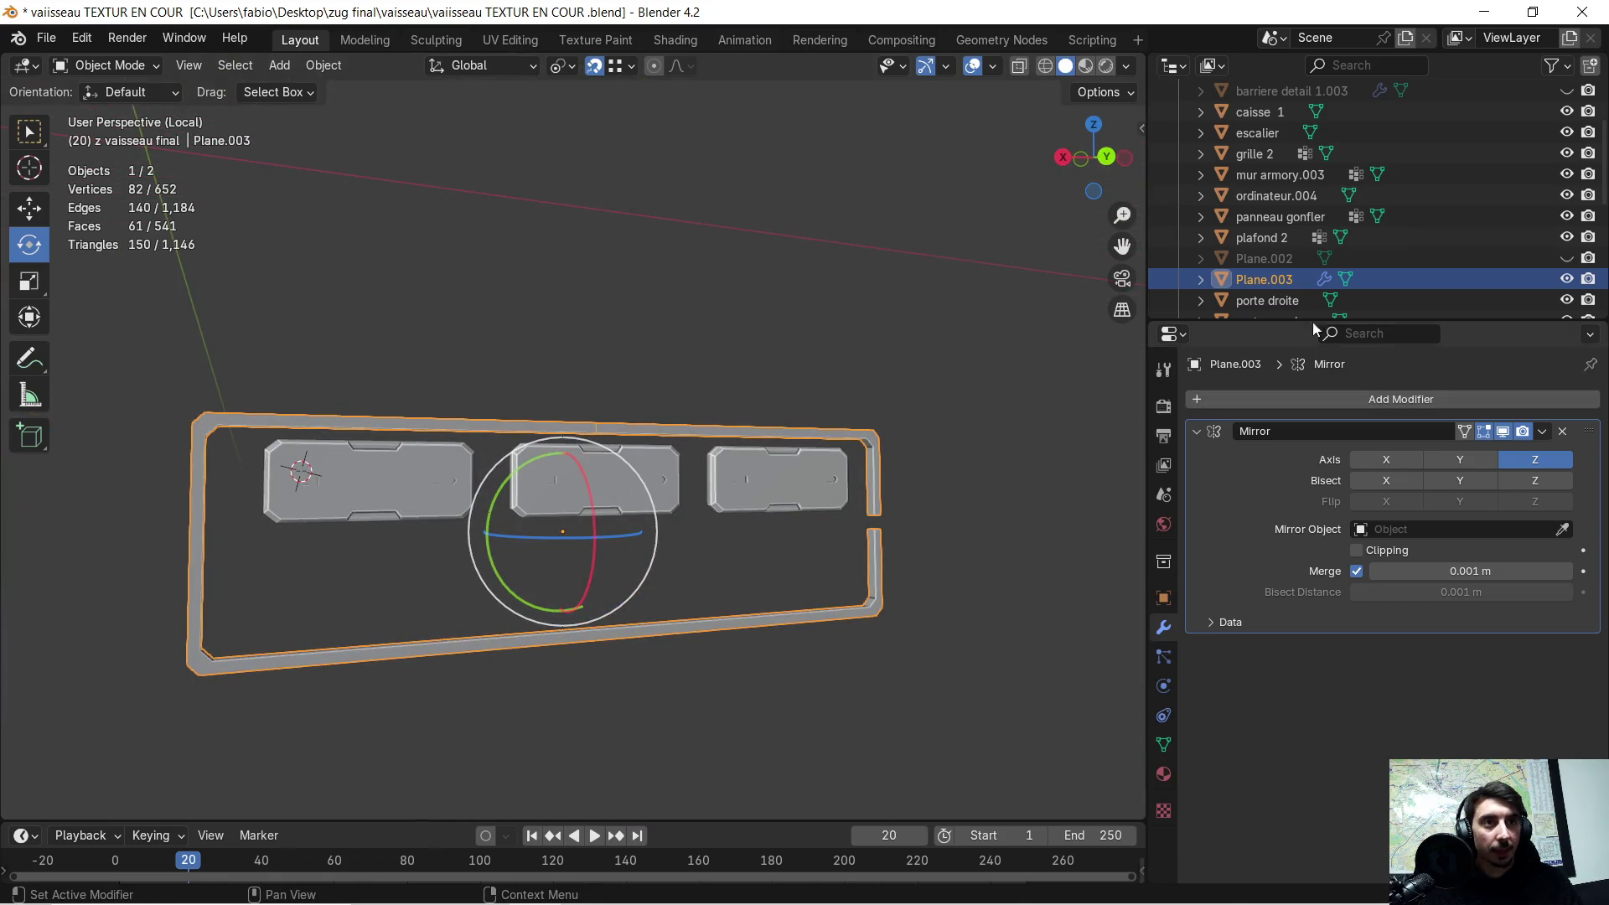
{"action": "left_click", "coordinate": [1541, 432]}
{"action": "left_click", "coordinate": [965, 461]}
{"action": "mouse_move", "coordinate": [965, 461]}
{"action": "middle_mouse_down"}
{"action": "mouse_move", "coordinate": [1000, 474]}
{"action": "mouse_move", "coordinate": [806, 525]}
{"action": "mouse_move", "coordinate": [786, 408]}
{"action": "middle_mouse_up"}
{"action": "left_click", "coordinate": [795, 387]}
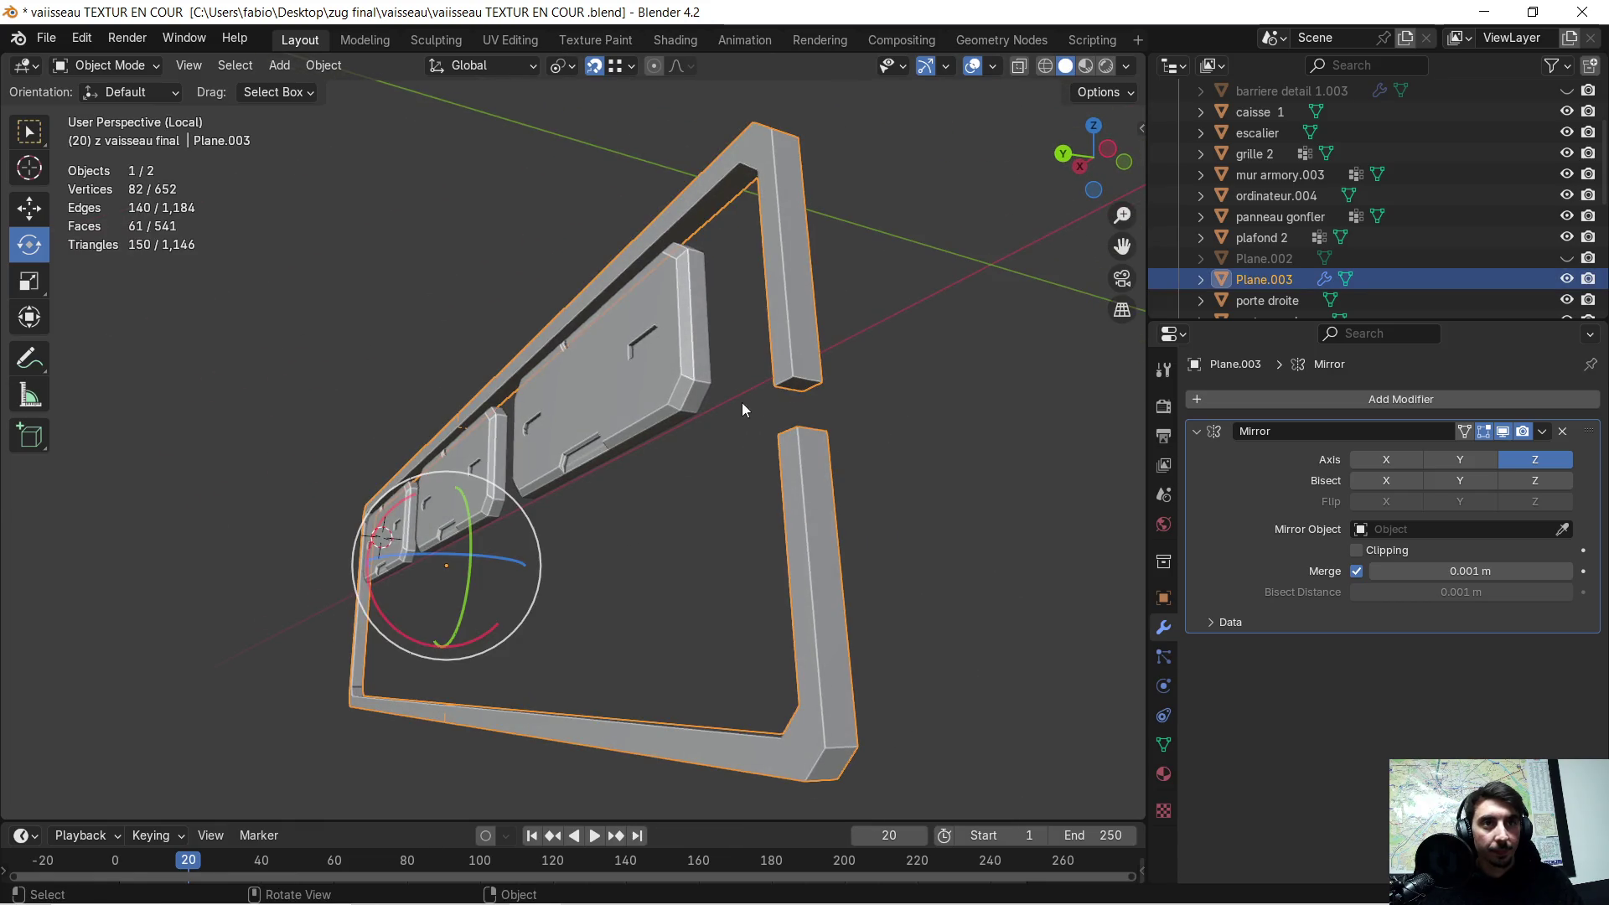
- In Edit Mode, lower the frame's corner vertex by 0.033427 m along Z
{"action": "key", "text": "Tab"}
{"action": "left_click", "coordinate": [794, 382]}
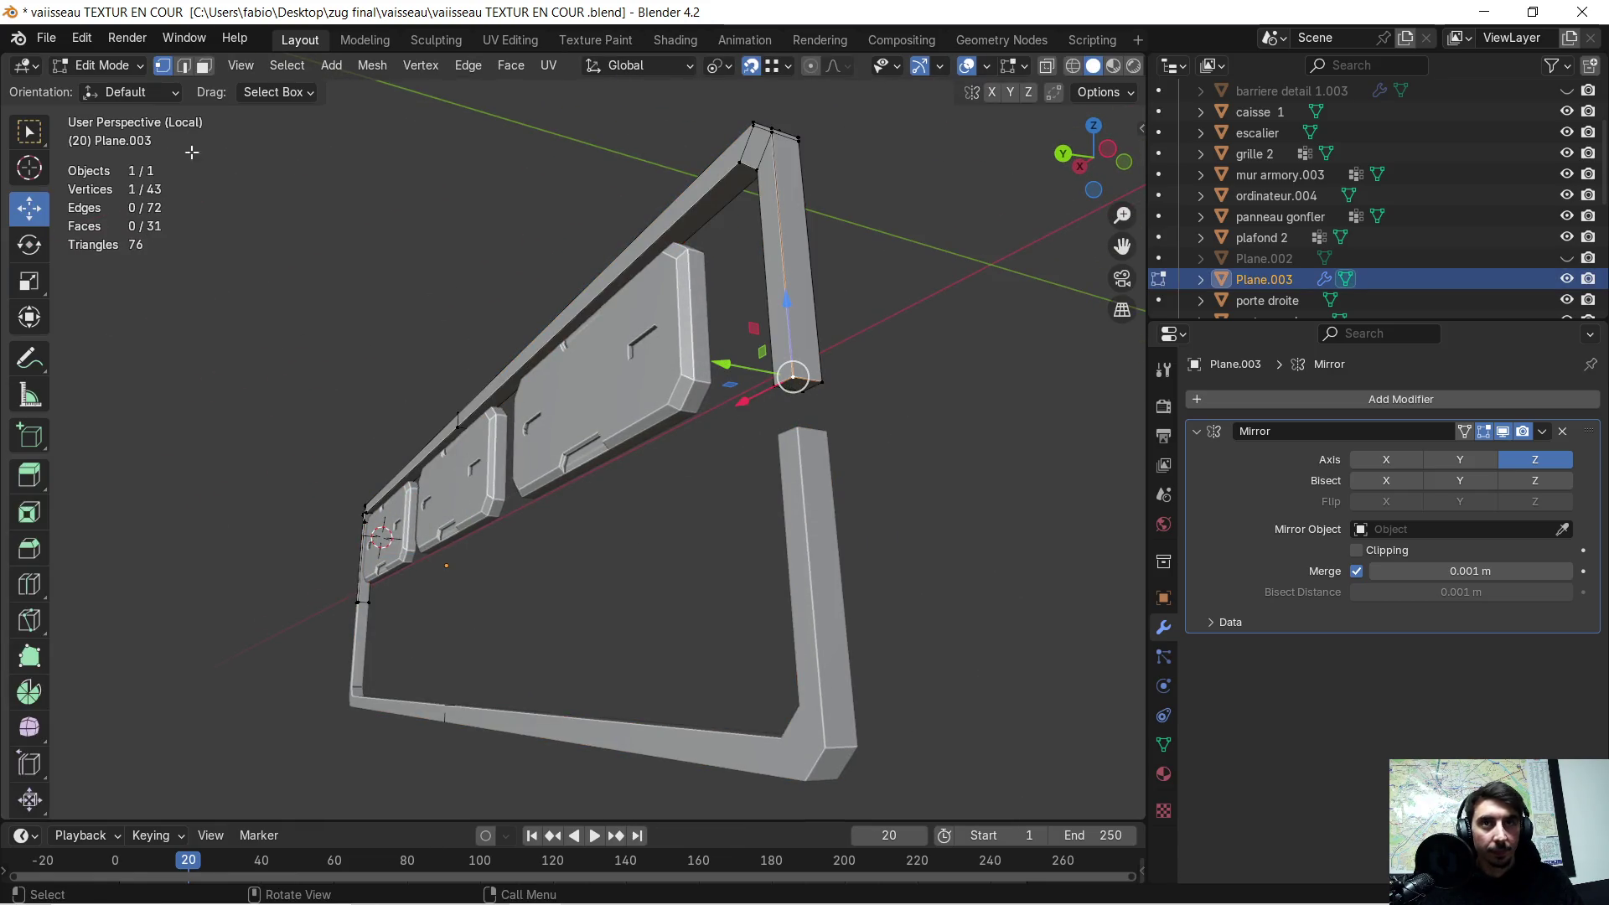
{"action": "mouse_move", "coordinate": [797, 384]}
{"action": "middle_mouse_down"}
{"action": "mouse_move", "coordinate": [821, 393]}
{"action": "mouse_move", "coordinate": [722, 522]}
{"action": "middle_mouse_up"}
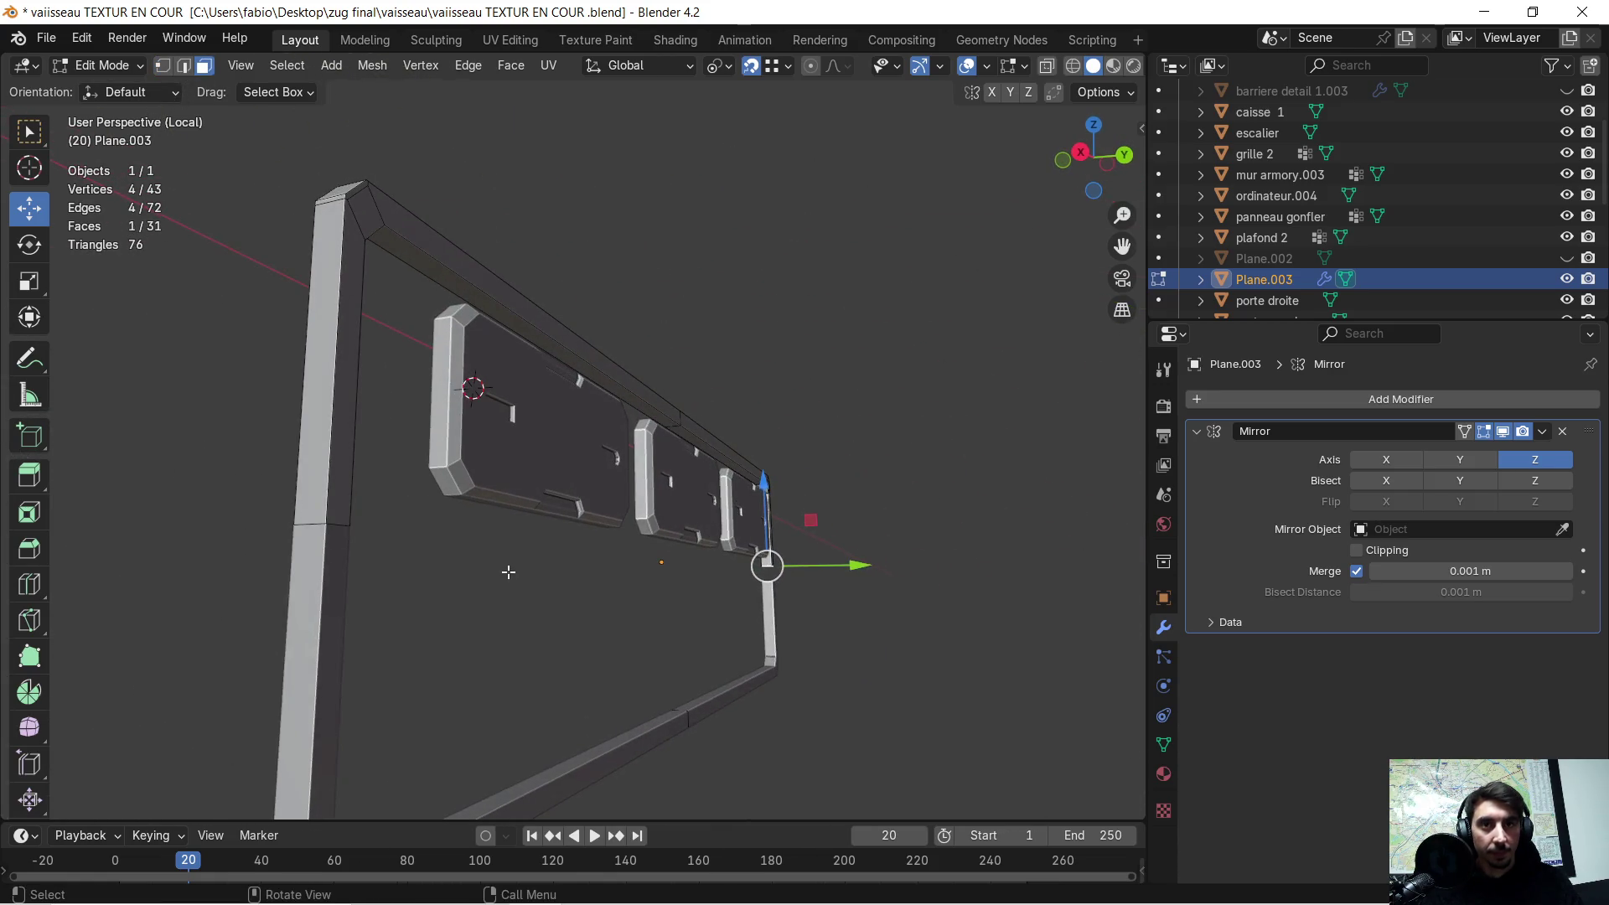
{"action": "left_click_drag", "start_coordinate": [763, 502], "coordinate": [757, 540]}
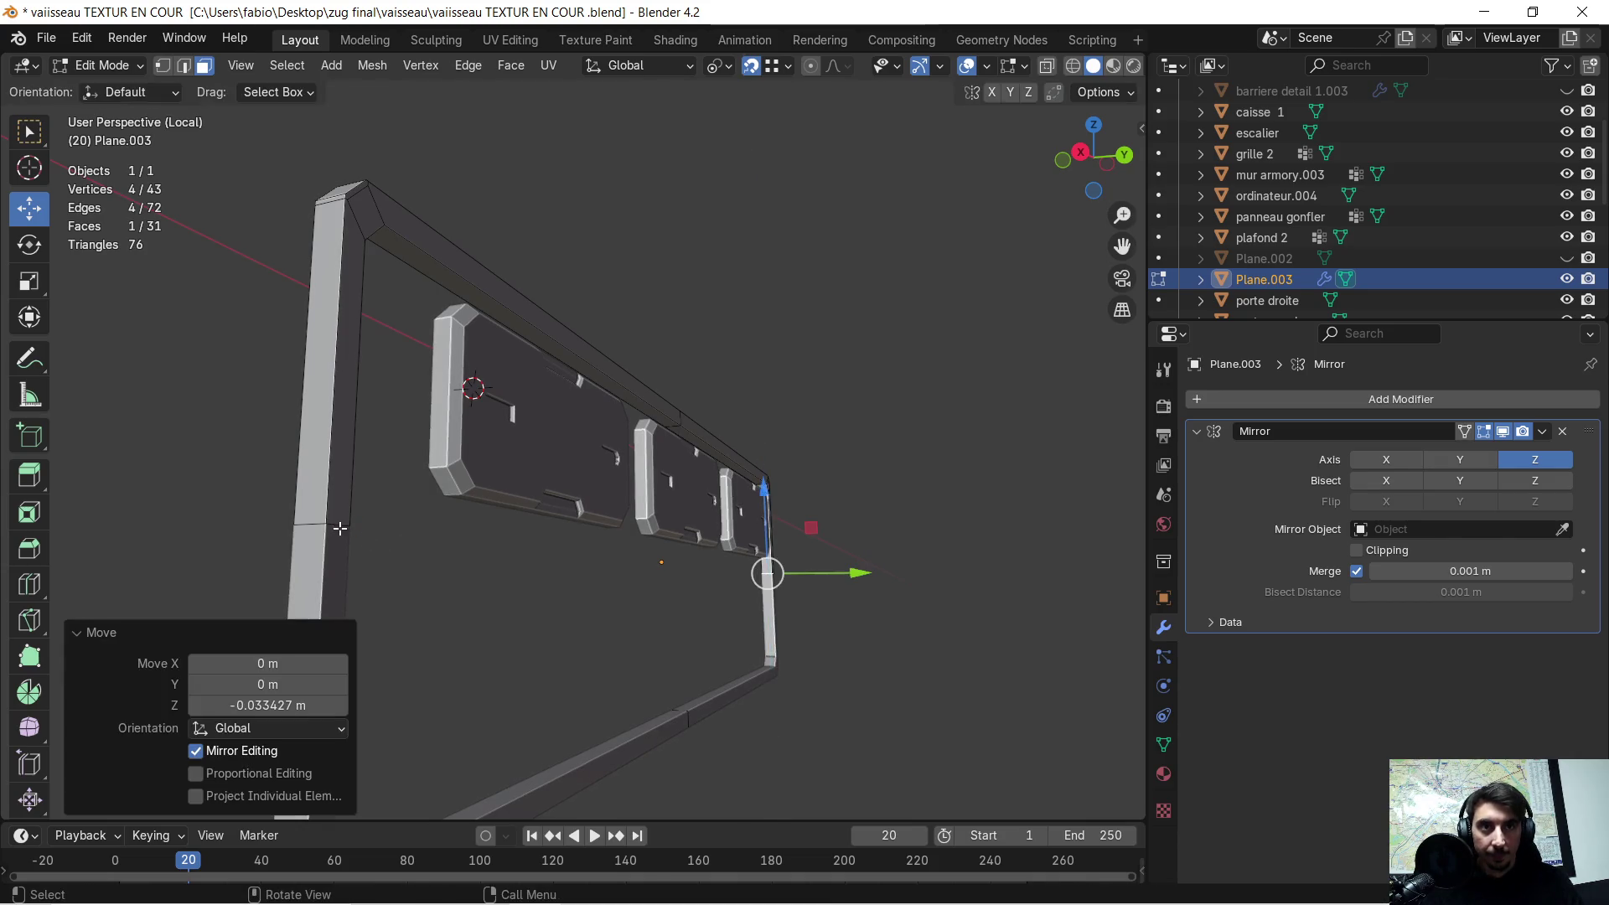
{"action": "scroll", "coordinate": [757, 540], "scroll_direction": "down", "scroll_amount": 2}
{"action": "mouse_move", "coordinate": [757, 541]}
{"action": "middle_mouse_down"}
{"action": "mouse_move", "coordinate": [591, 557]}
{"action": "mouse_move", "coordinate": [620, 564]}
{"action": "middle_mouse_up"}
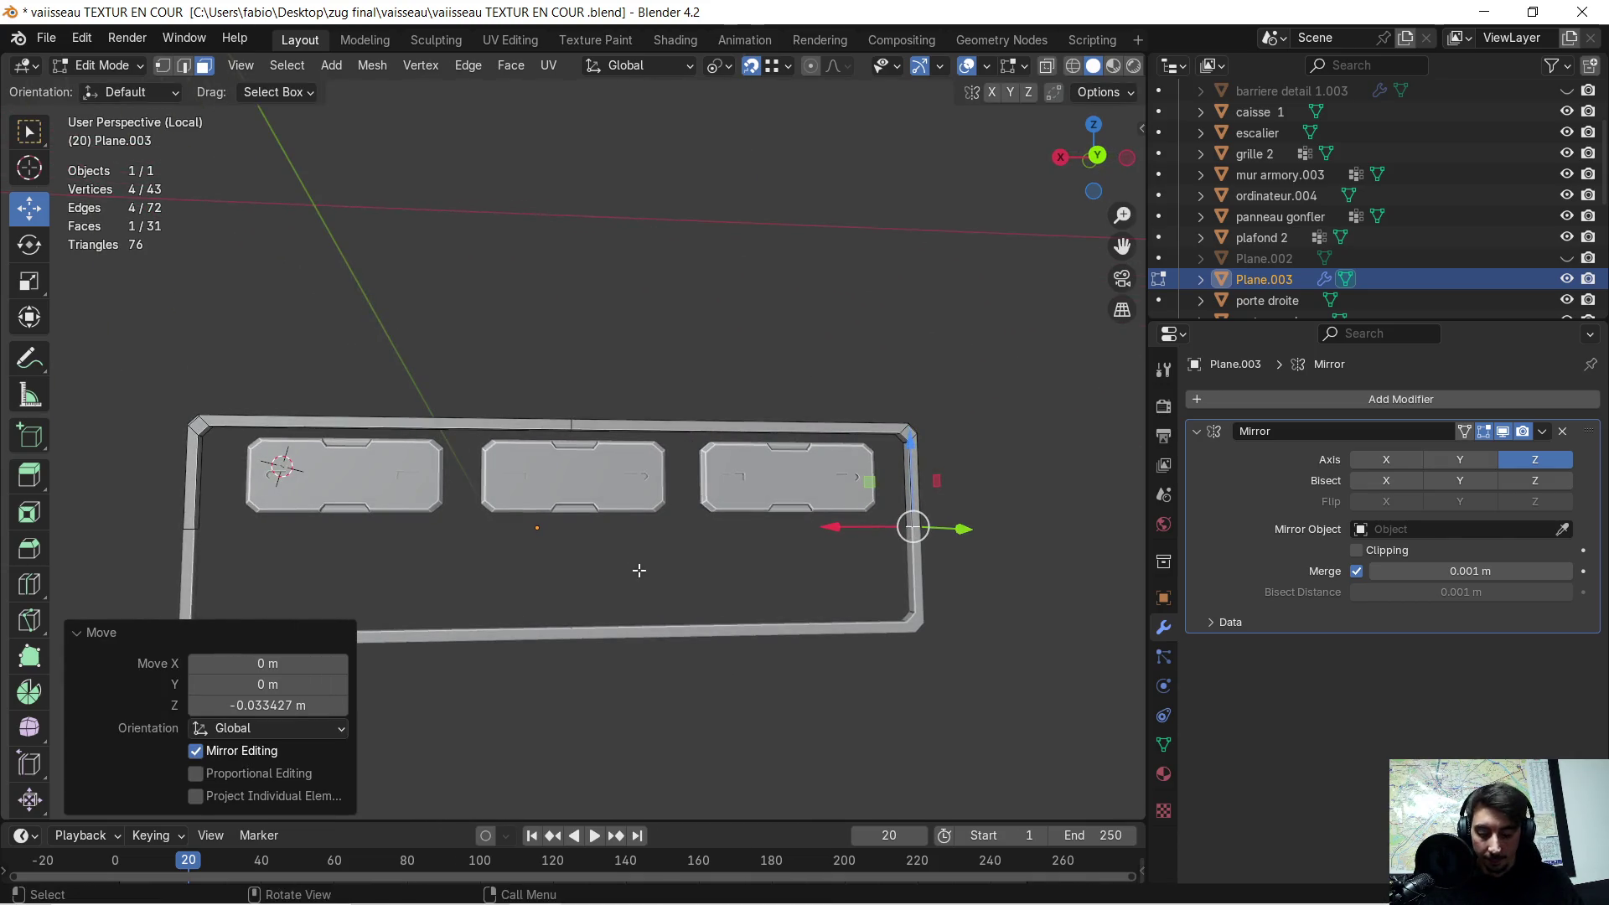
- Select the whole mesh, return to Object Mode, and apply the Mirror modifier
{"action": "left_click", "coordinate": [1542, 431]}
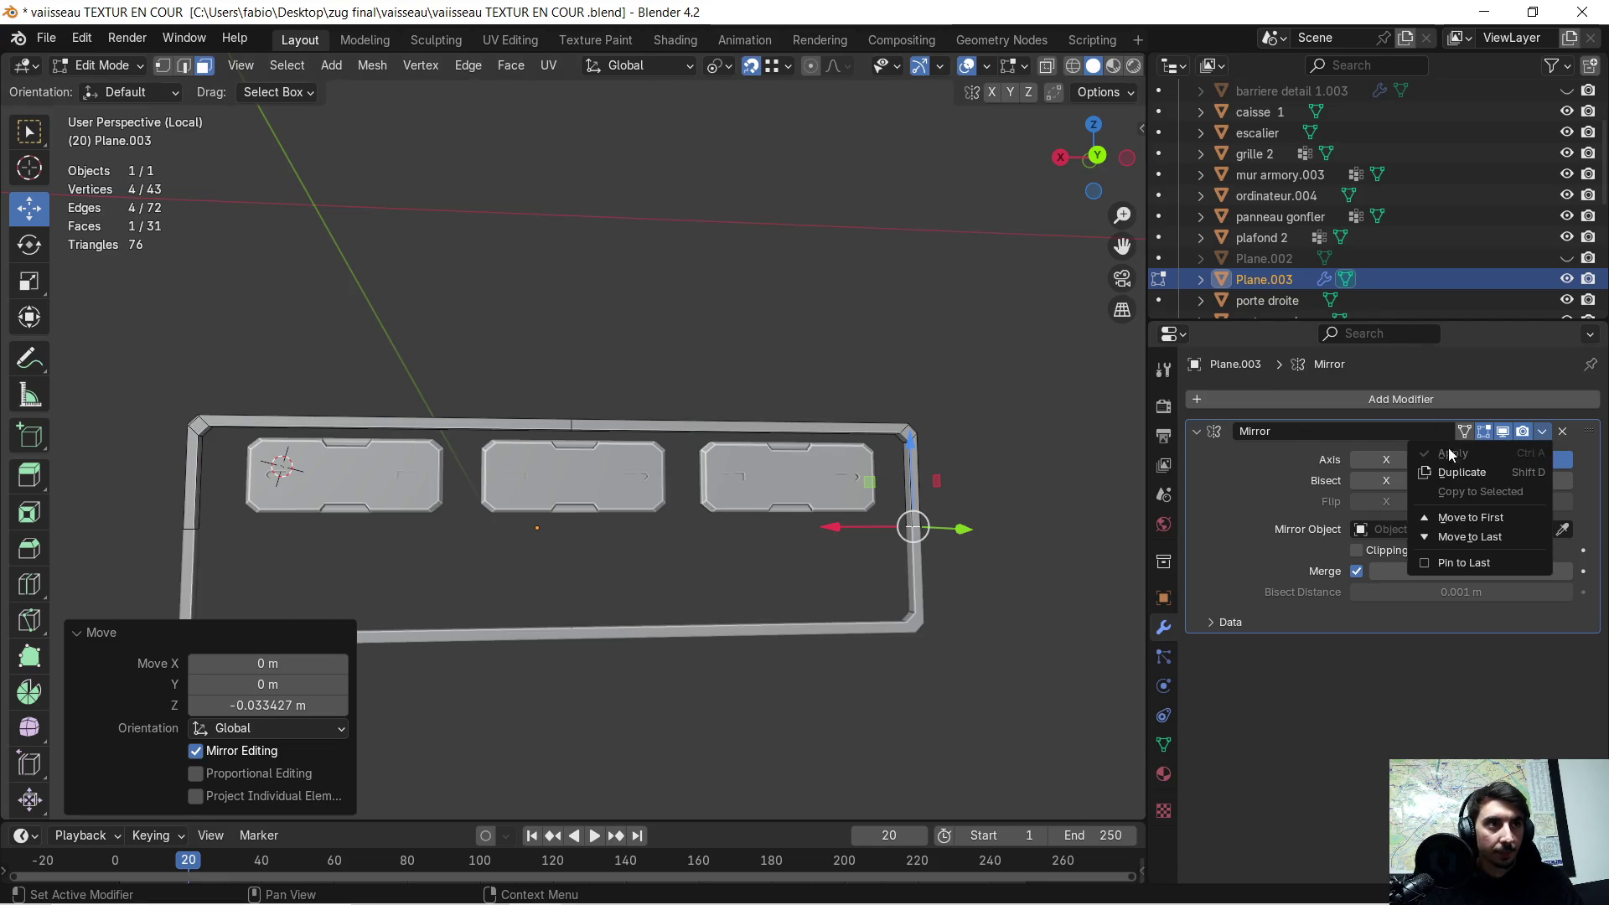
{"action": "key", "text": "a"}
{"action": "key", "text": "Tab"}
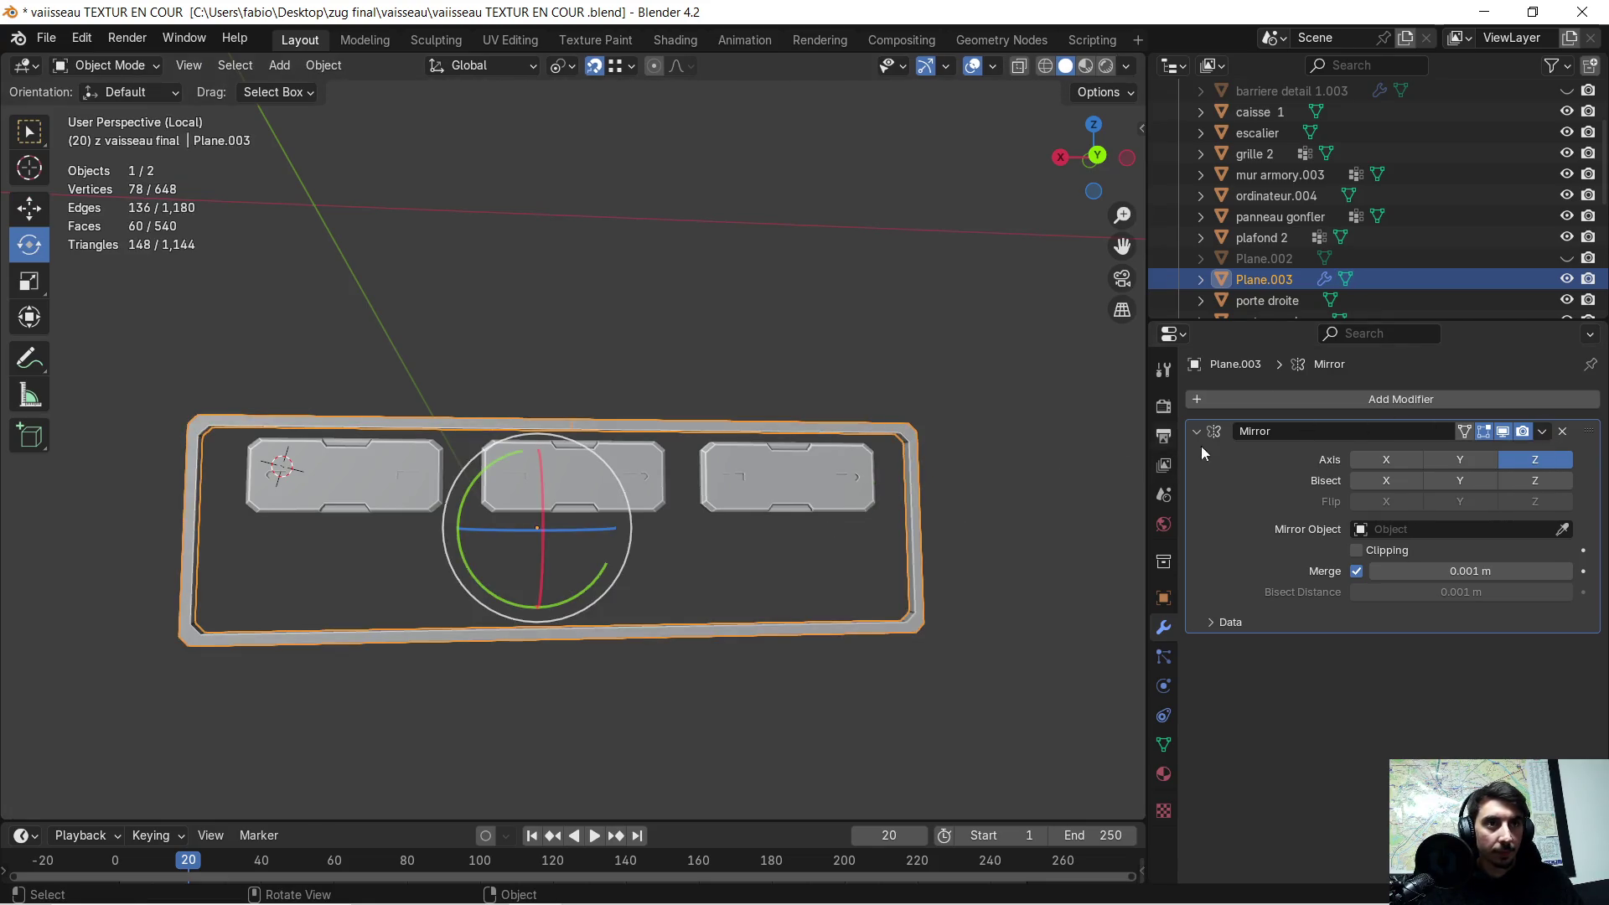
{"action": "left_click", "coordinate": [1542, 432]}
{"action": "left_click", "coordinate": [1460, 452]}
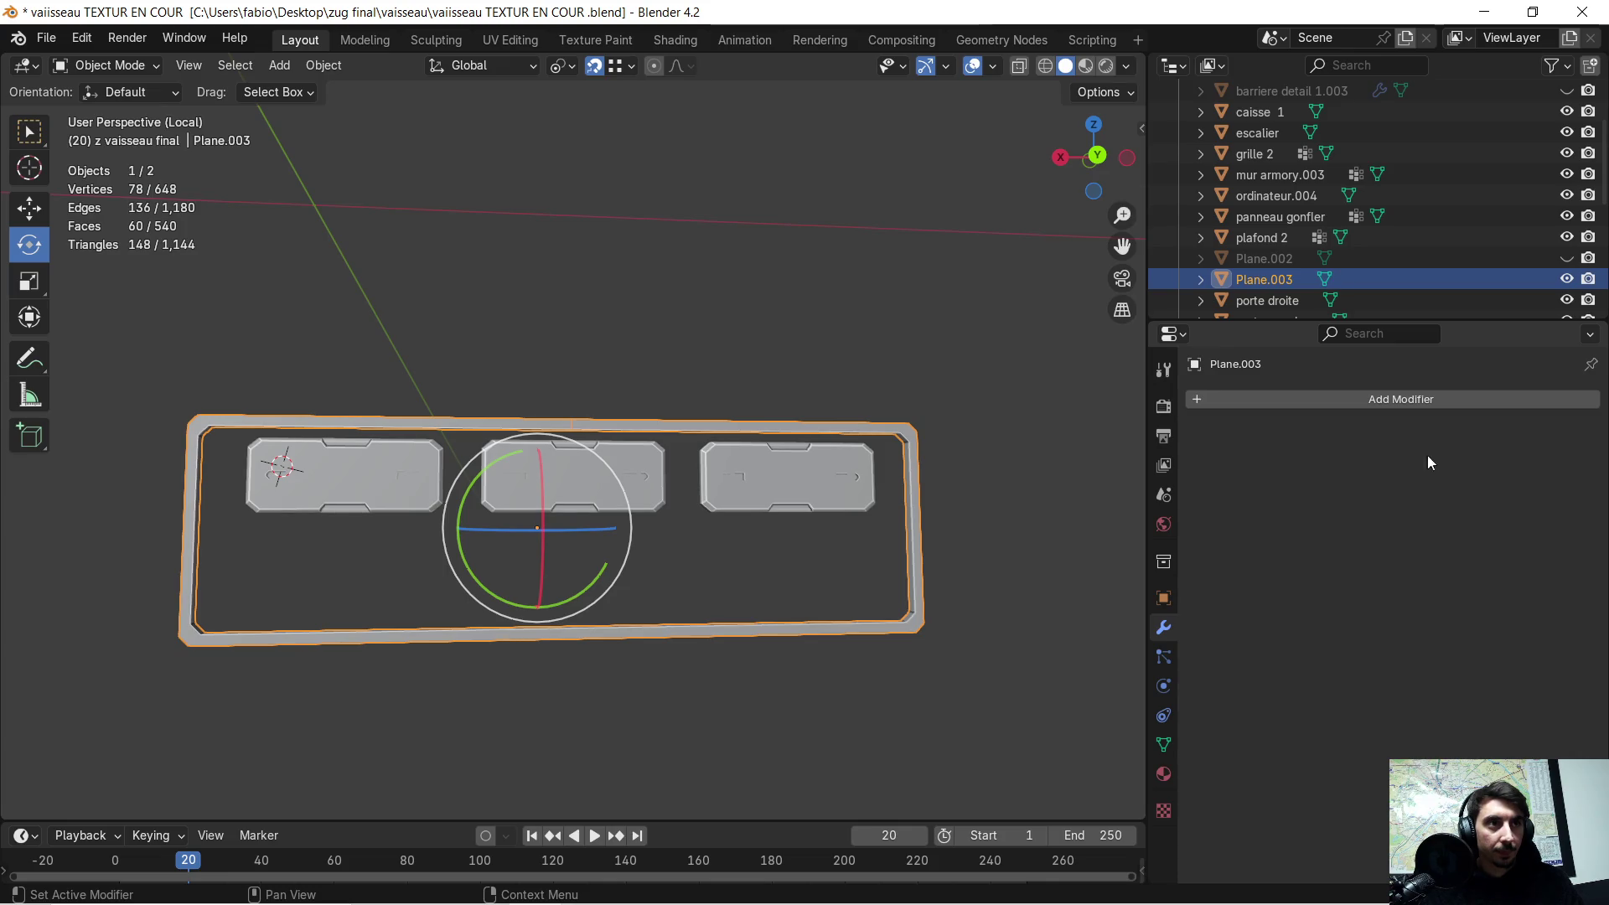
- In Edit Mode, merge the frame's duplicate vertices by distance
{"action": "key", "text": "Tab"}
{"action": "mouse_move", "coordinate": [935, 479]}
{"action": "middle_mouse_down"}
{"action": "mouse_move", "coordinate": [988, 478]}
{"action": "mouse_move", "coordinate": [947, 507]}
{"action": "mouse_move", "coordinate": [908, 507]}
{"action": "mouse_move", "coordinate": [929, 506]}
{"action": "middle_mouse_up"}
{"action": "key", "text": "m"}
{"action": "left_click", "coordinate": [942, 495]}
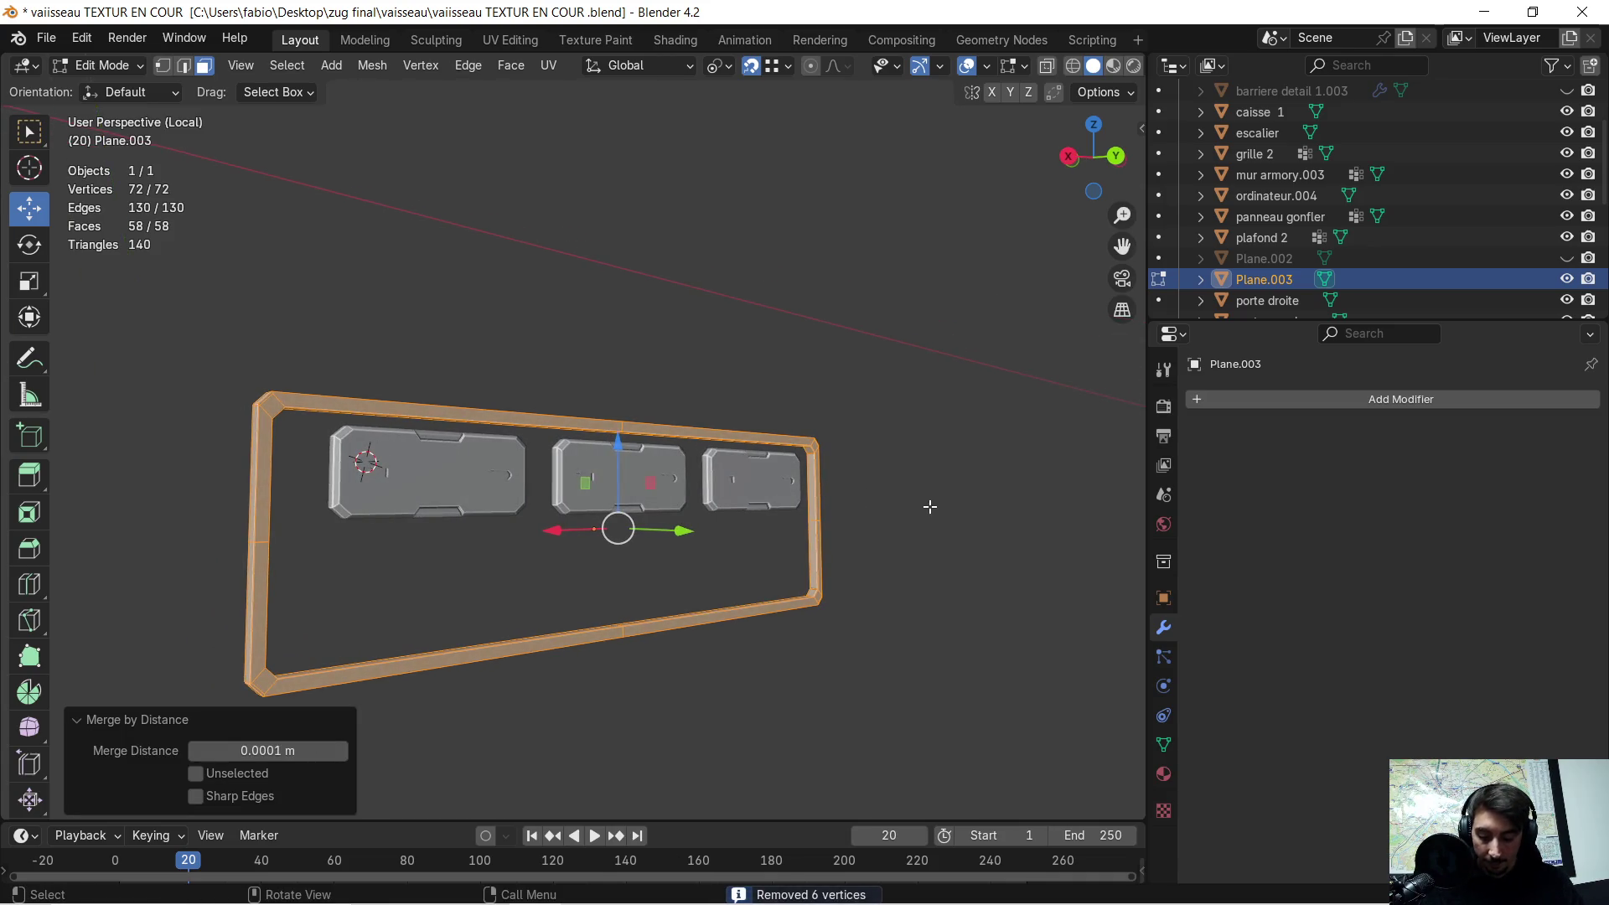
- Squash the frame to 0.437 on Z and raise it 0.20801 m
{"action": "key", "text": "s"}
{"action": "key", "text": "z"}
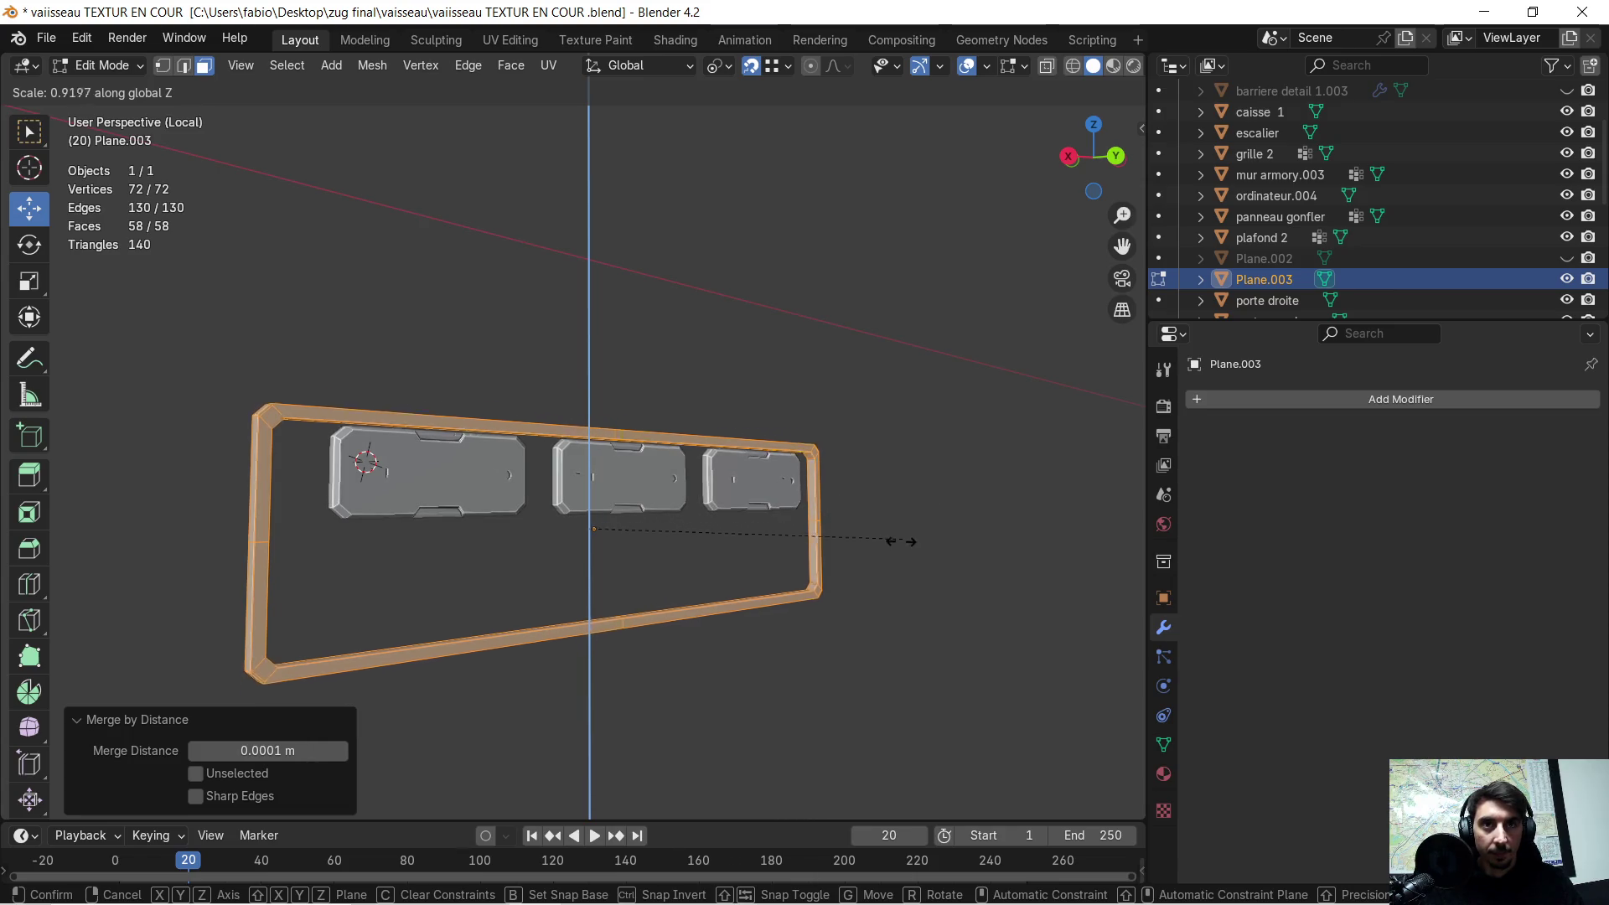
{"action": "left_click", "coordinate": [741, 573]}
{"action": "key", "text": "g"}
{"action": "key", "text": "z"}
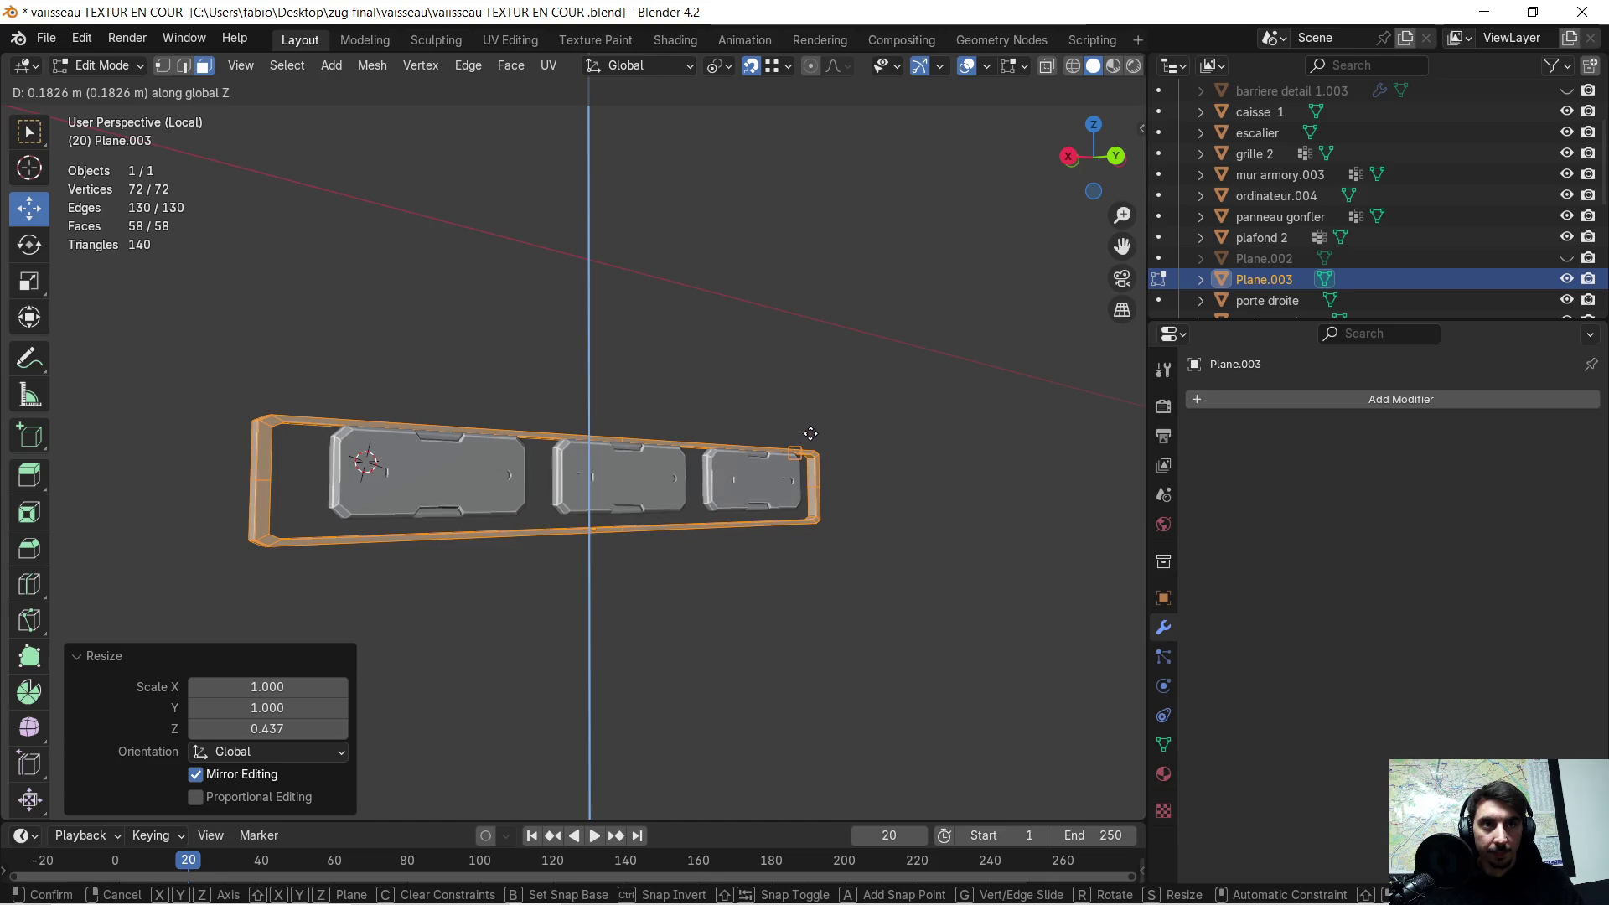
{"action": "left_click", "coordinate": [884, 529]}
- Inspect the panels from the front, then undo back toward the mirrored half frame
{"action": "scroll", "coordinate": [836, 519], "scroll_direction": "up", "scroll_amount": 2}
{"action": "mouse_move", "coordinate": [836, 518]}
{"action": "middle_mouse_down"}
{"action": "mouse_move", "coordinate": [721, 527]}
{"action": "mouse_move", "coordinate": [744, 513]}
{"action": "middle_mouse_up"}
{"action": "scroll", "coordinate": [529, 474], "scroll_direction": "up", "scroll_amount": 1}
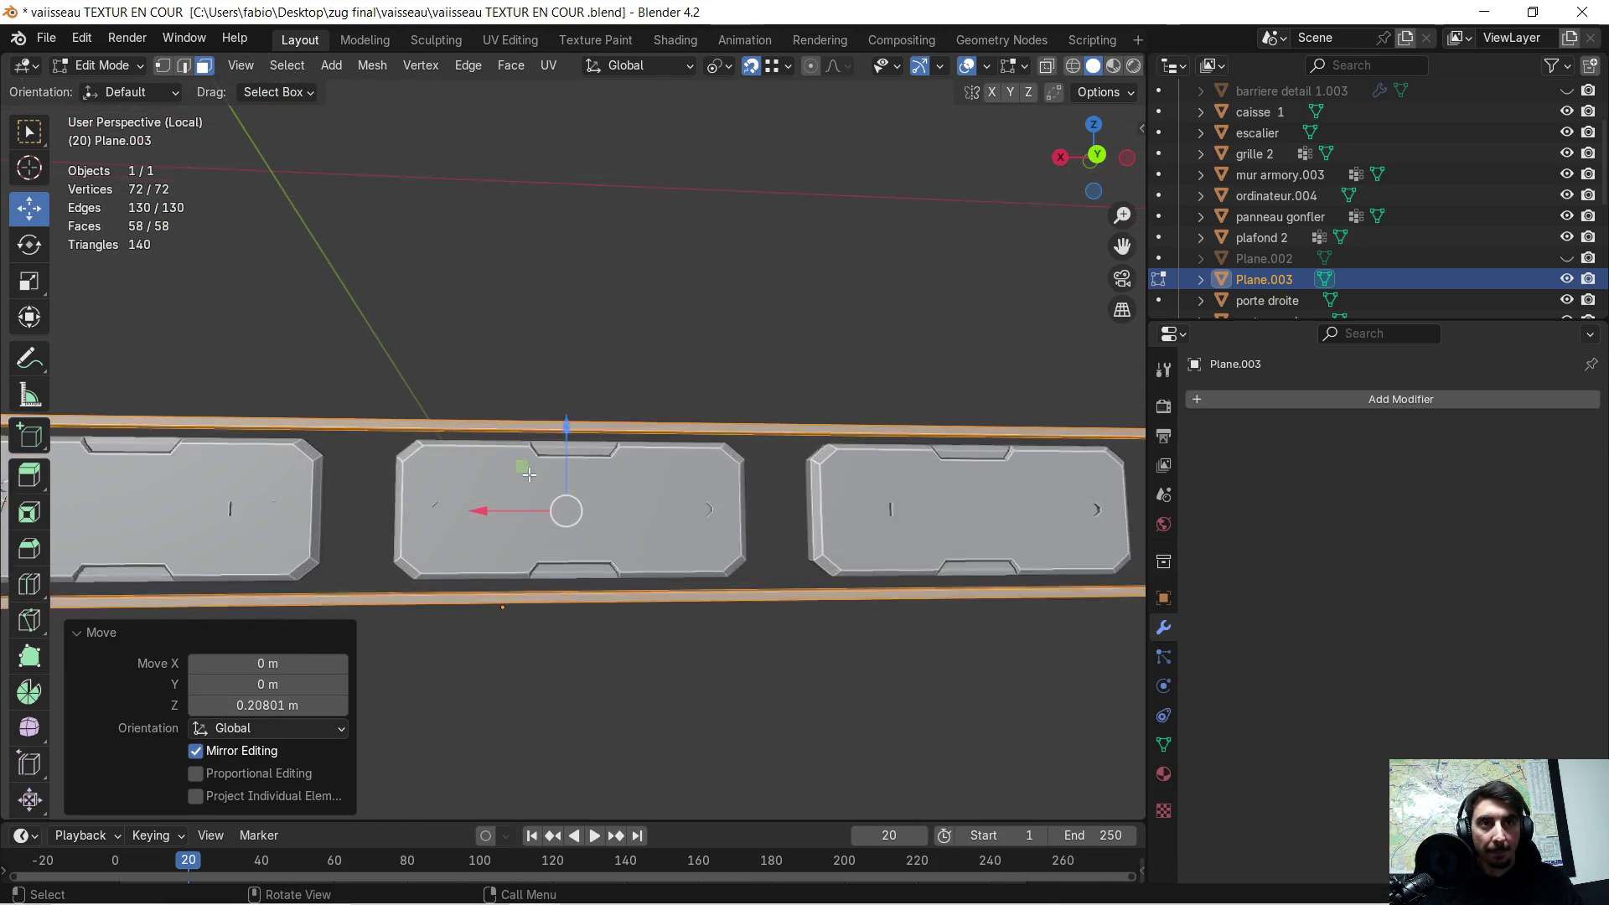
{"action": "mouse_move", "coordinate": [529, 474]}
{"action": "middle_mouse_down"}
{"action": "mouse_move", "coordinate": [656, 474]}
{"action": "mouse_move", "coordinate": [680, 453]}
{"action": "middle_mouse_up"}
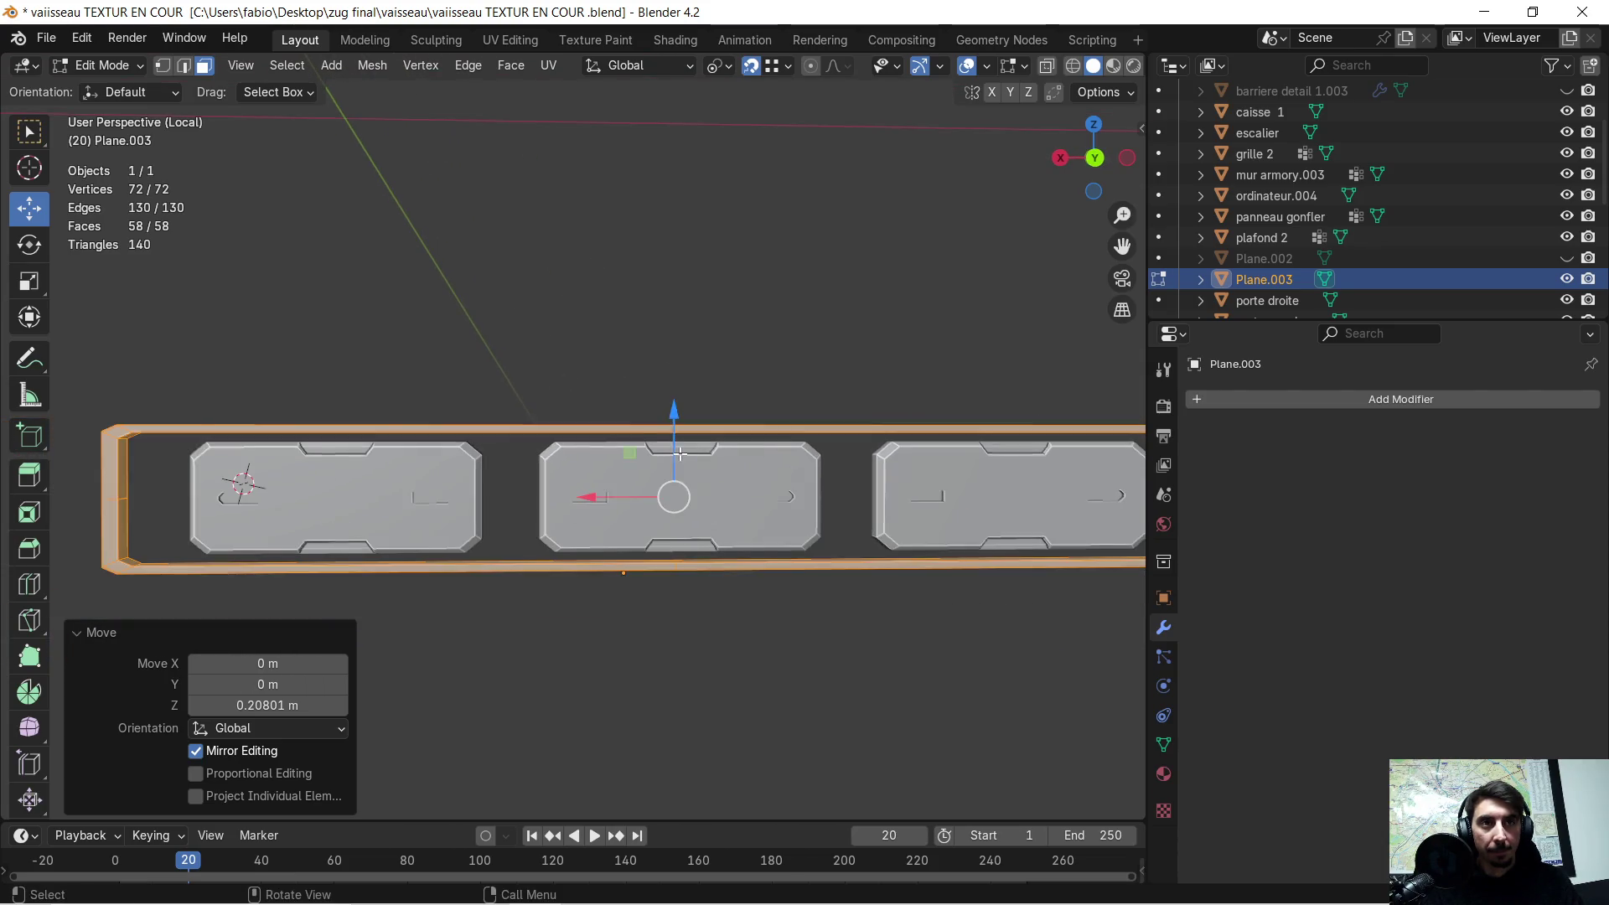
{"action": "scroll", "coordinate": [714, 444], "scroll_direction": "down", "scroll_amount": 3}
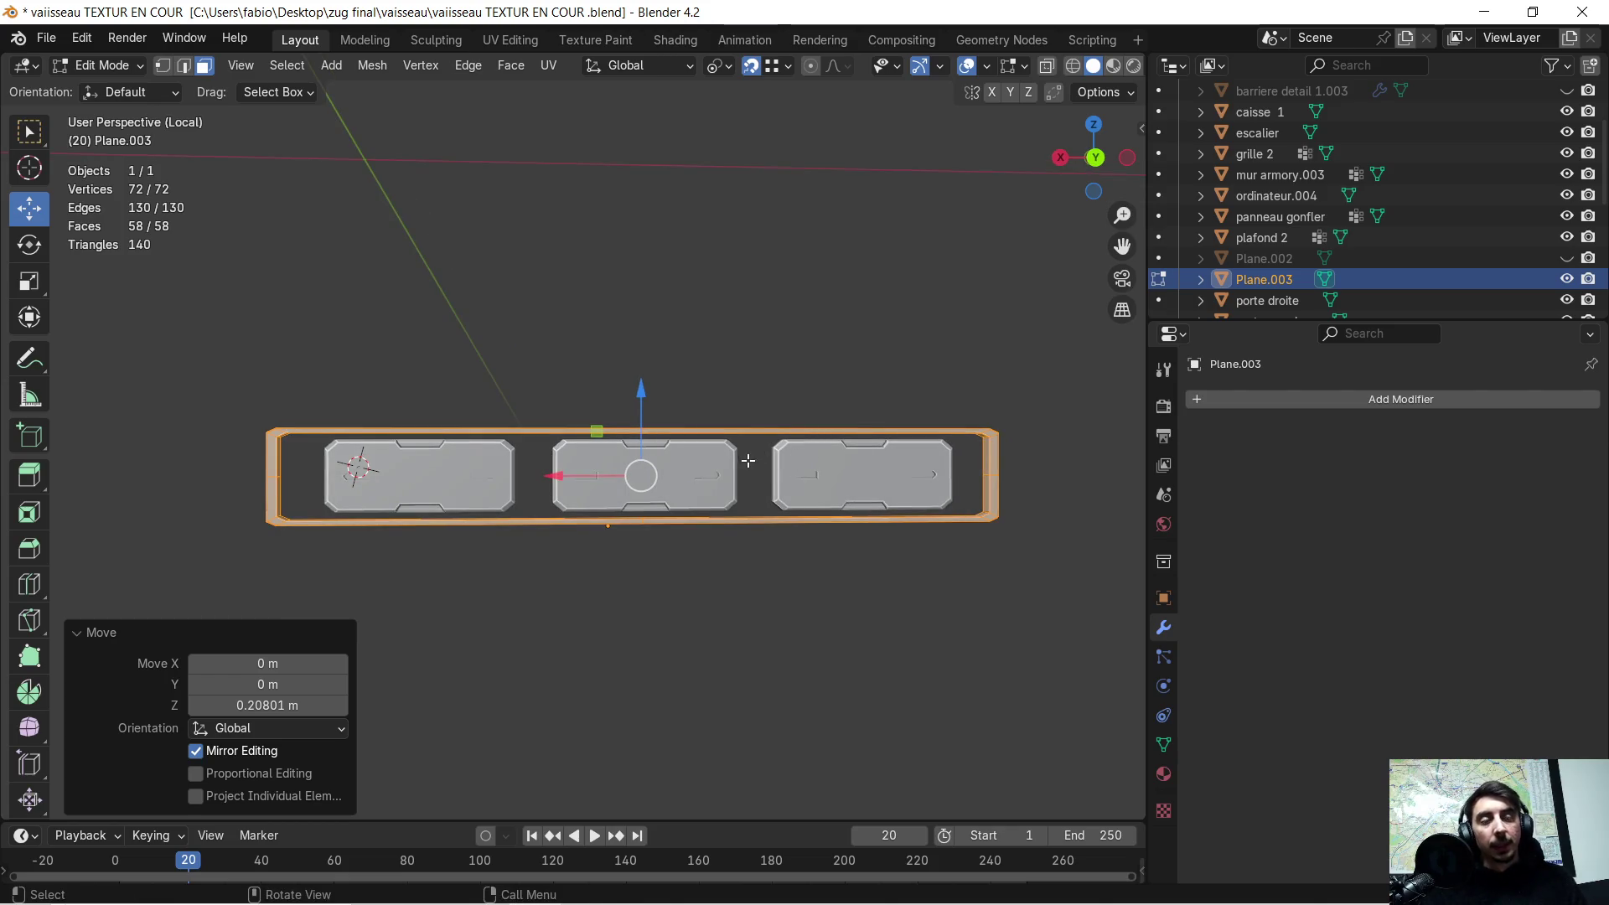
{"action": "key", "text": "ctrl+z"}
{"action": "key", "text": "ctrl+z"}
{"action": "key", "text": "ctrl+z"}
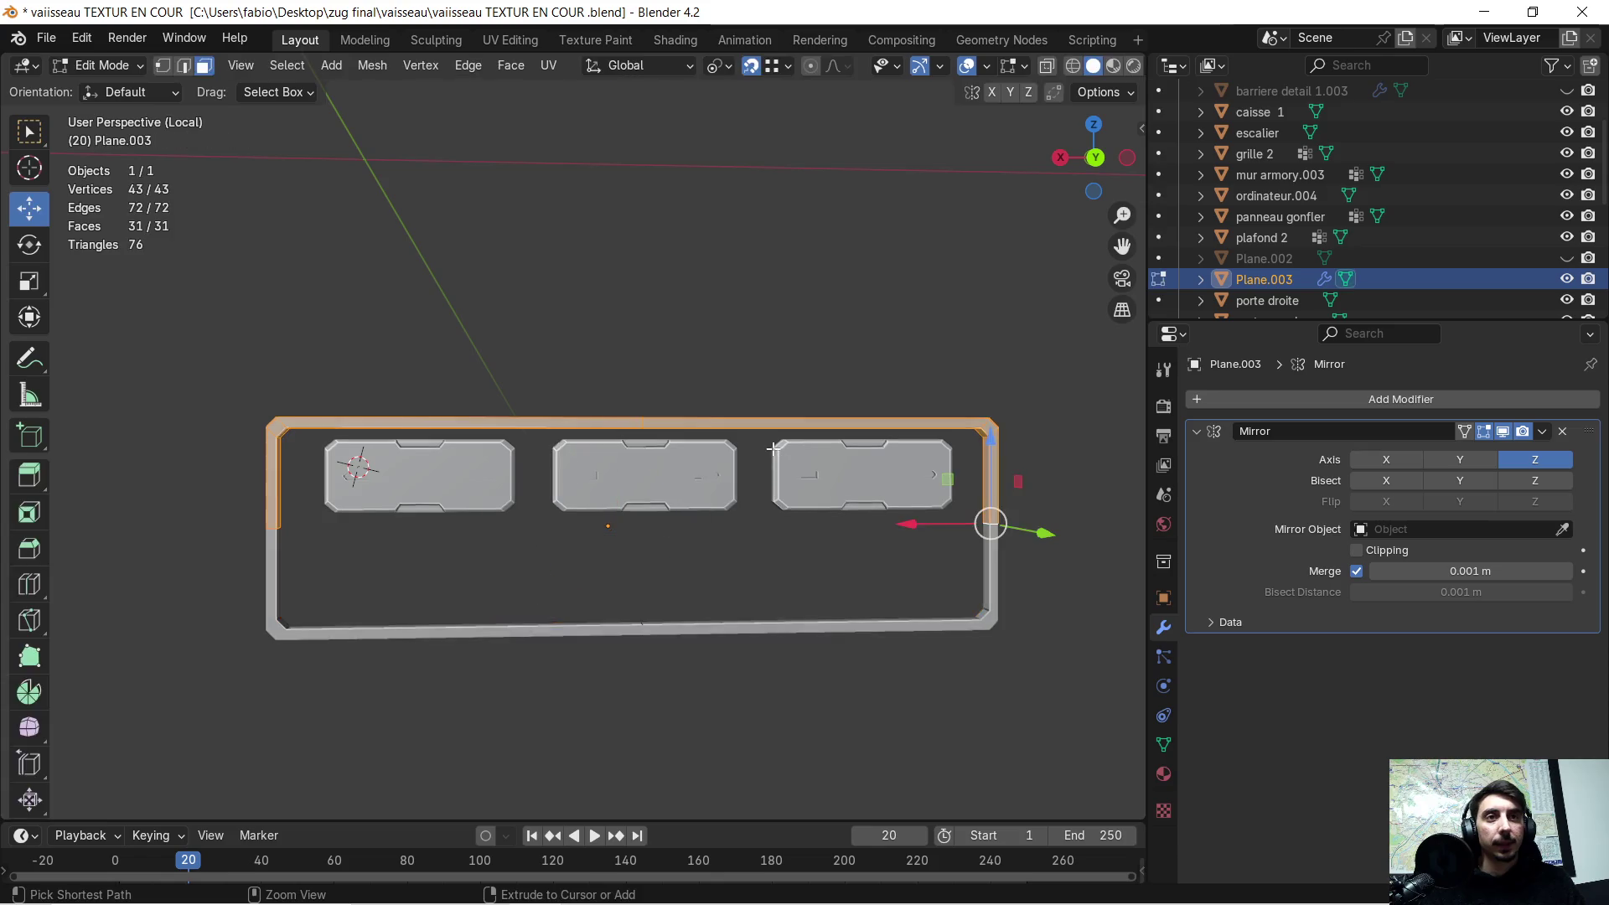
- Undo once more, delete Plane.003's Mirror modifier, and enter Edit Mode on the half railing
{"action": "key", "text": "ctrl+z"}
{"action": "key", "text": "ctrl+z"}
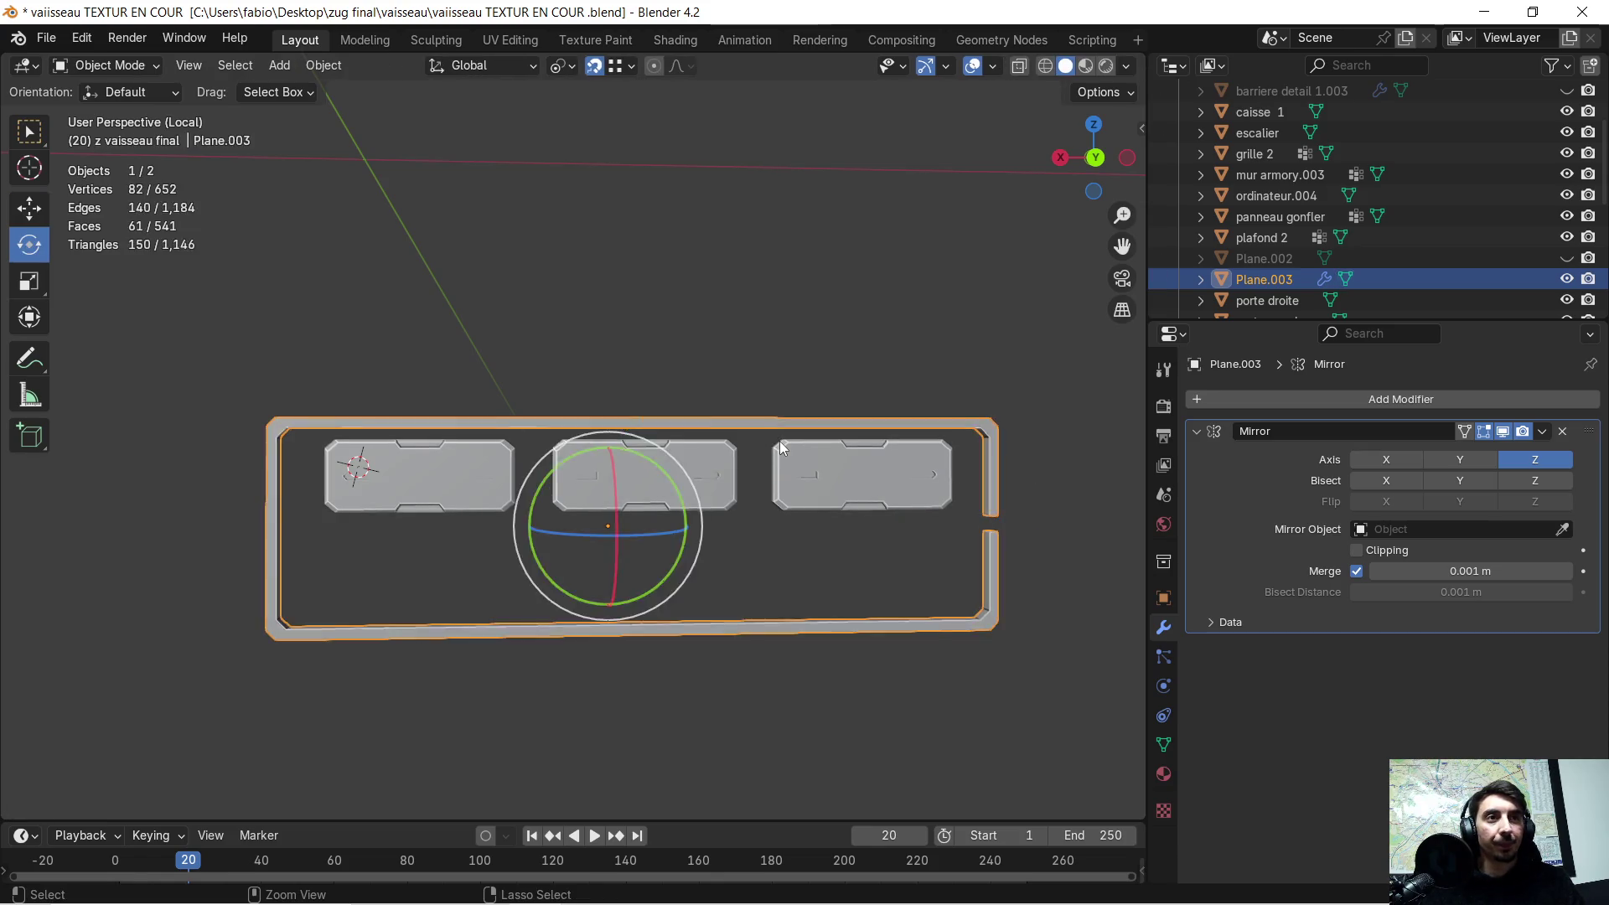
{"action": "scroll", "coordinate": [782, 436], "scroll_direction": "up", "scroll_amount": 2}
{"action": "scroll", "coordinate": [782, 434], "scroll_direction": "down", "scroll_amount": 2}
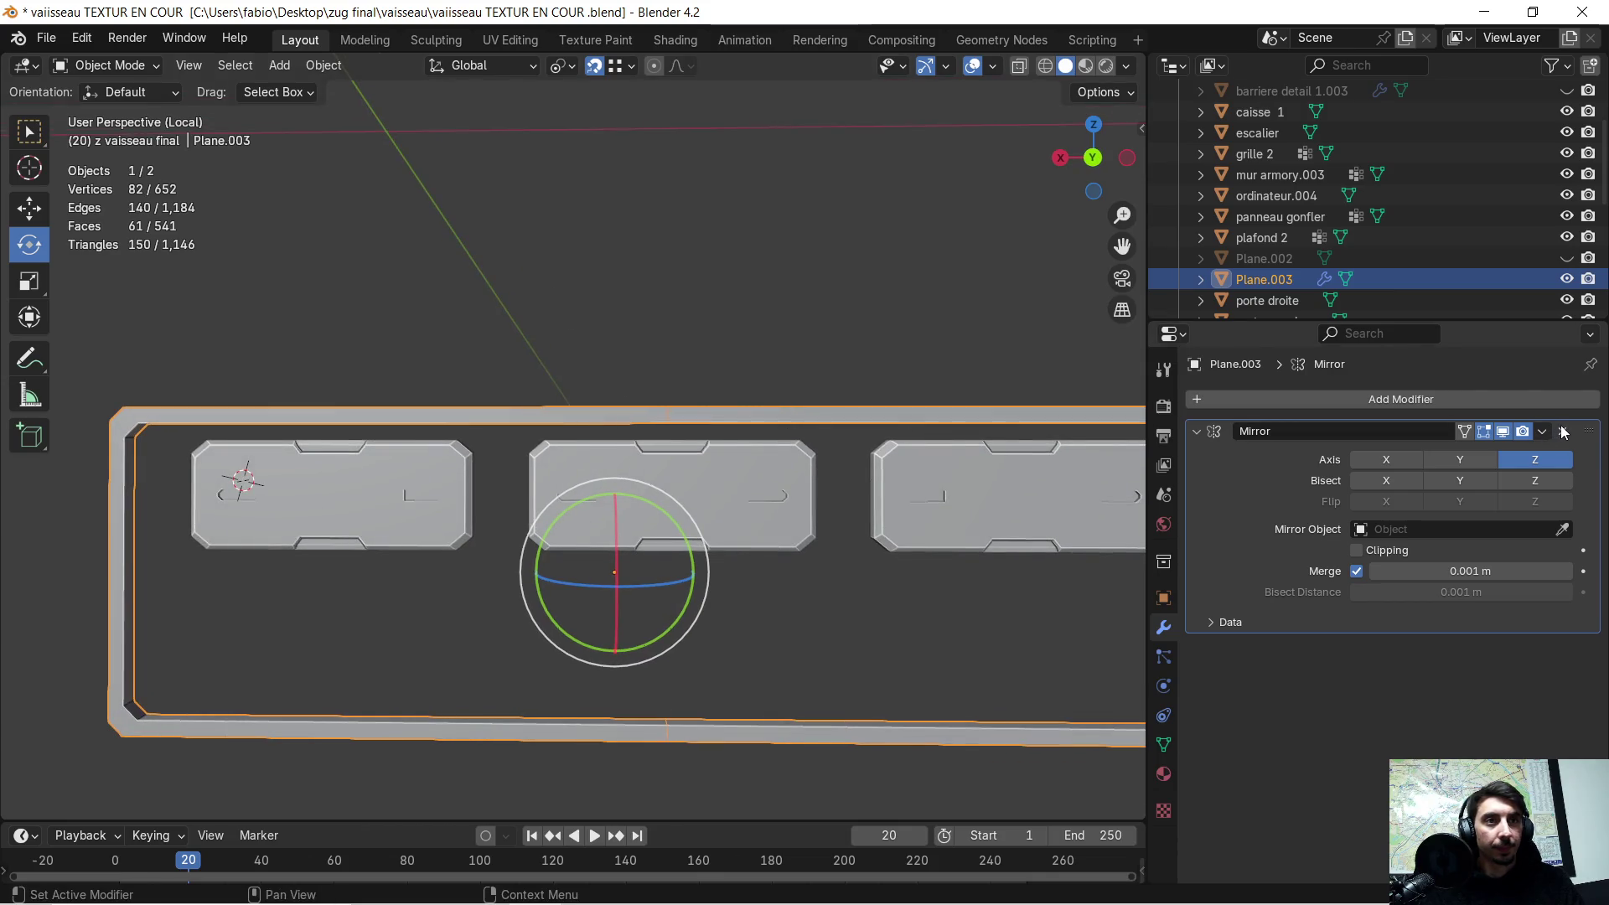
{"action": "middle_click_drag", "start_coordinate": [843, 575], "coordinate": [570, 541], "text": "shift"}
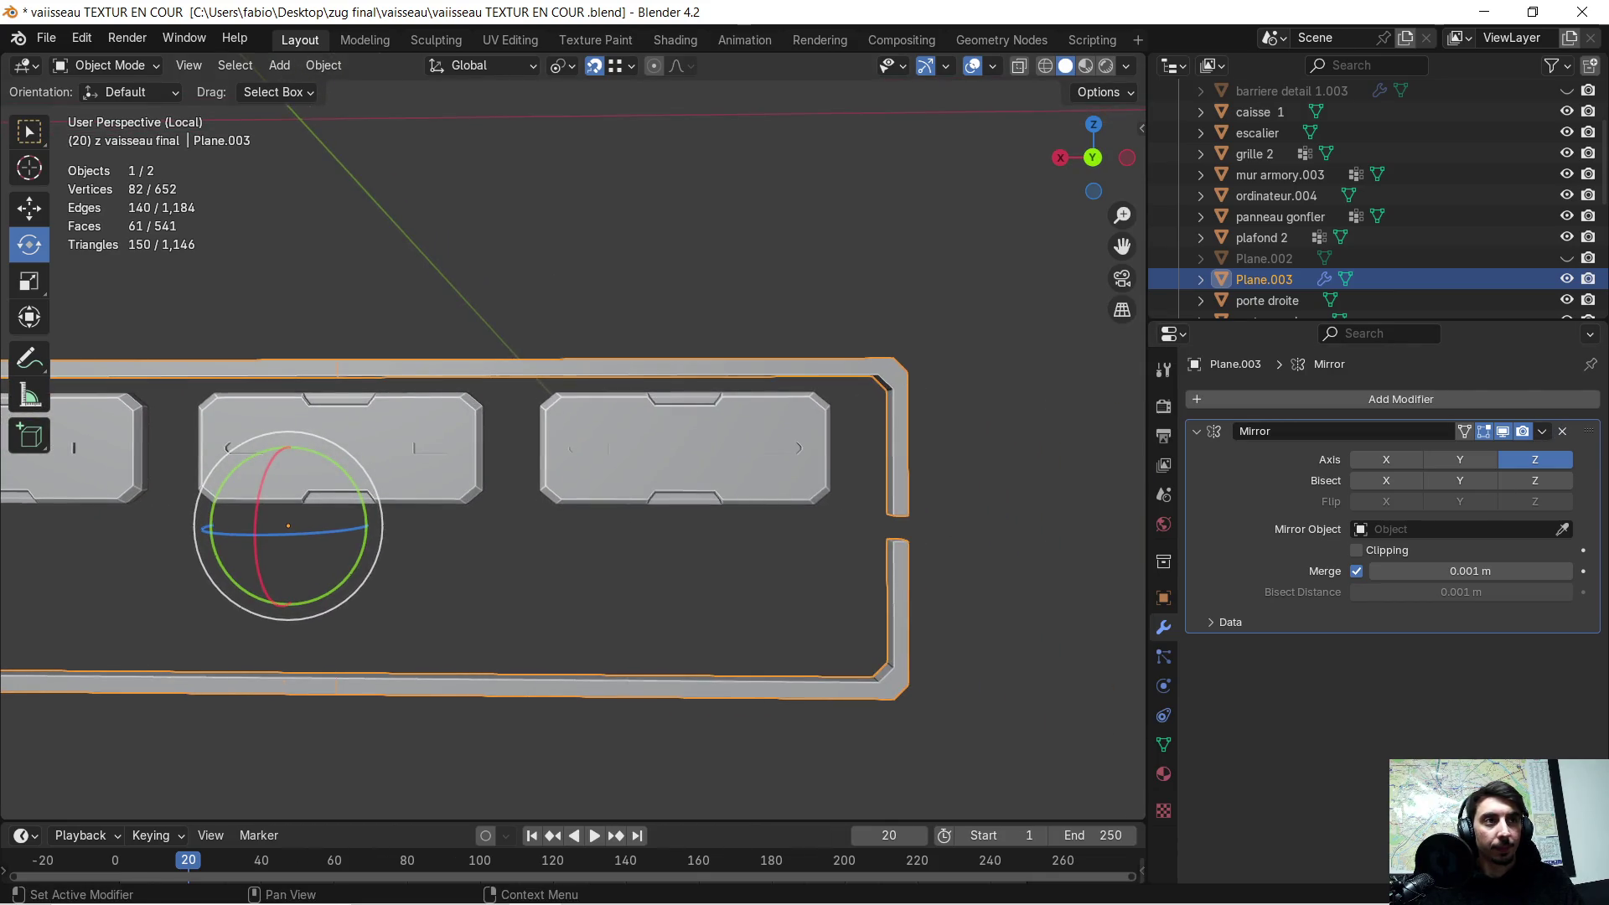
{"action": "left_click", "coordinate": [1562, 433]}
{"action": "scroll", "coordinate": [998, 514], "scroll_direction": "up", "scroll_amount": 3}
{"action": "mouse_move", "coordinate": [998, 515]}
{"action": "middle_mouse_down"}
{"action": "mouse_move", "coordinate": [919, 515]}
{"action": "mouse_move", "coordinate": [980, 512]}
{"action": "mouse_move", "coordinate": [656, 432]}
{"action": "middle_mouse_up"}
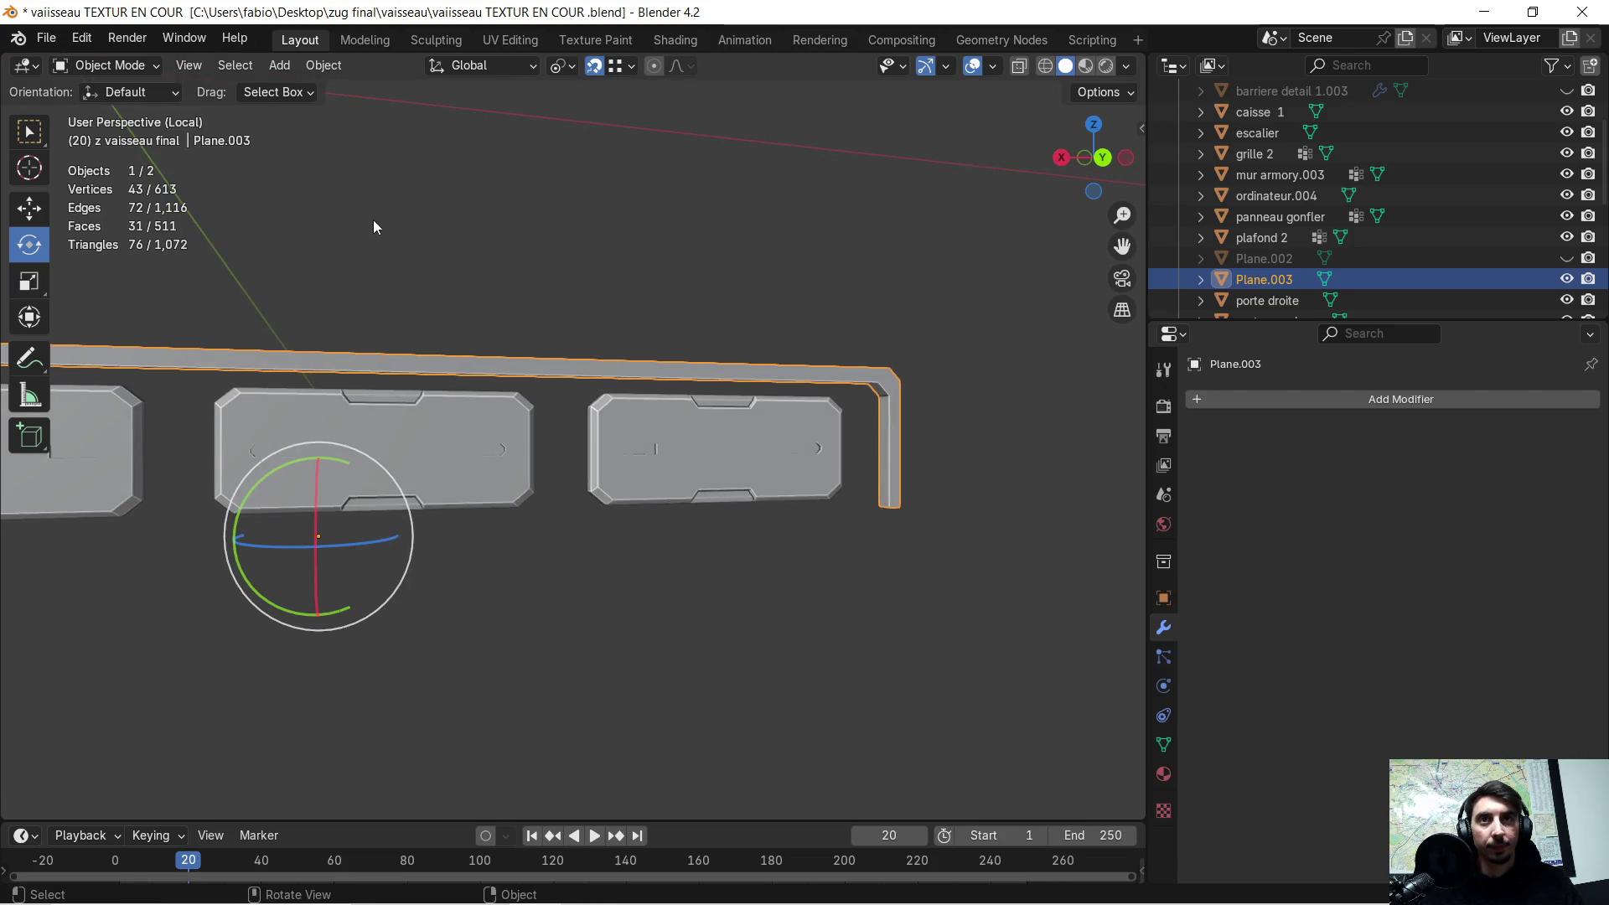
{"action": "key", "text": "Tab"}
{"action": "middle_click_drag", "start_coordinate": [609, 247], "coordinate": [588, 261]}
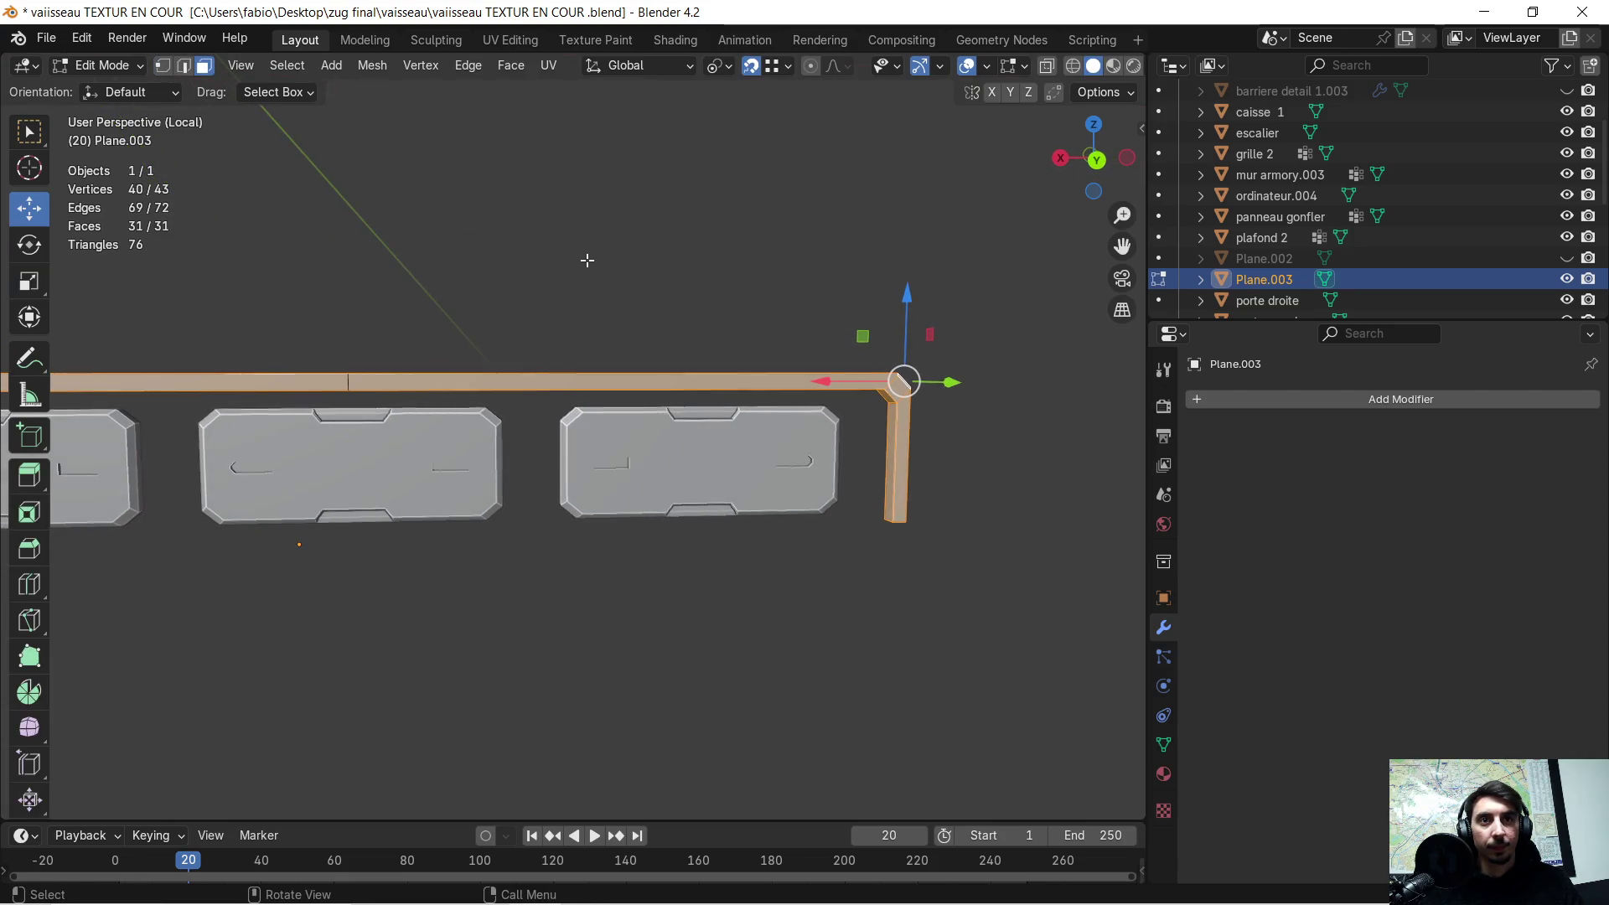
- In wireframe view, box-select the frame's vertical leg and delete its faces
{"action": "left_click", "coordinate": [1075, 69]}
{"action": "left_click", "coordinate": [433, 310]}
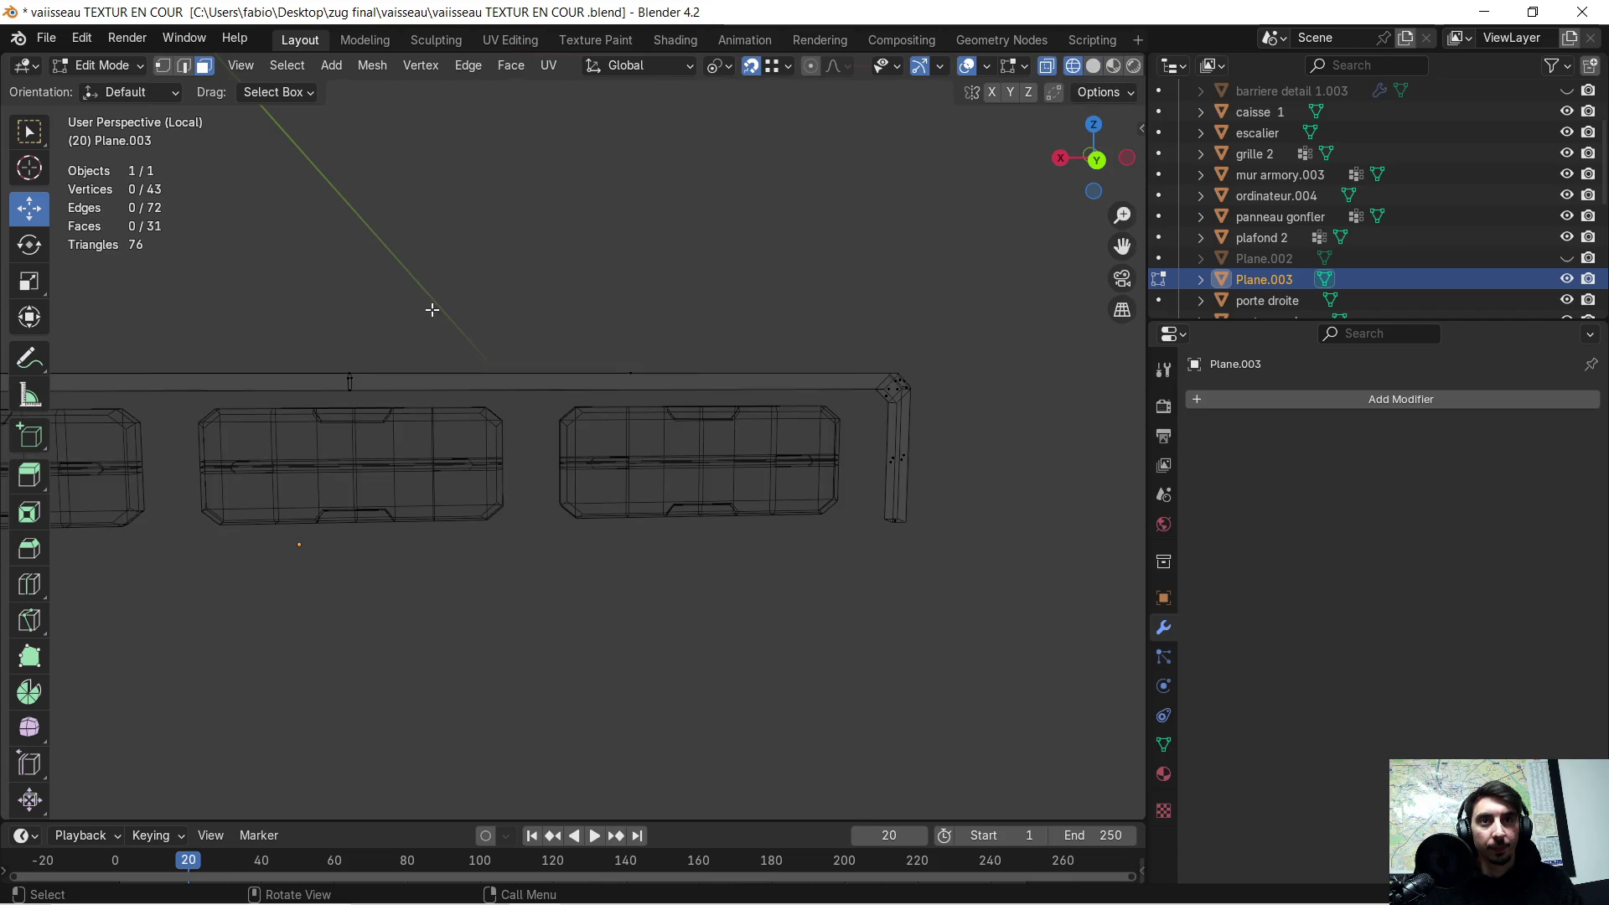
{"action": "left_click_drag", "start_coordinate": [405, 287], "coordinate": [964, 557]}
{"action": "key", "text": "x"}
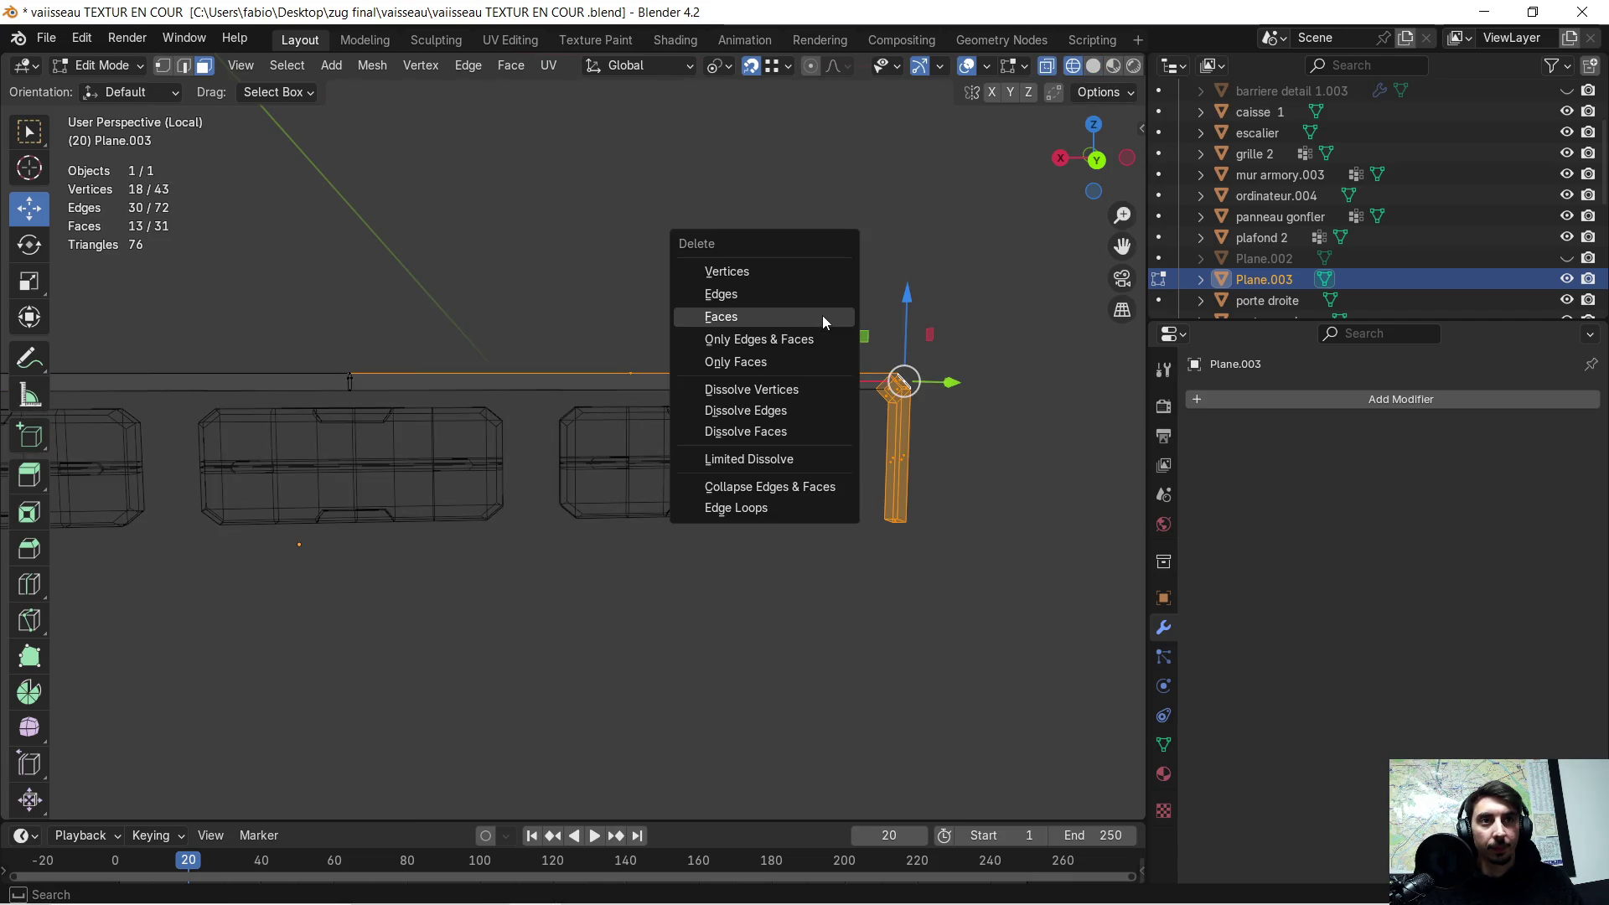
{"action": "left_click", "coordinate": [822, 314]}
{"action": "middle_click_drag", "start_coordinate": [791, 327], "coordinate": [751, 350]}
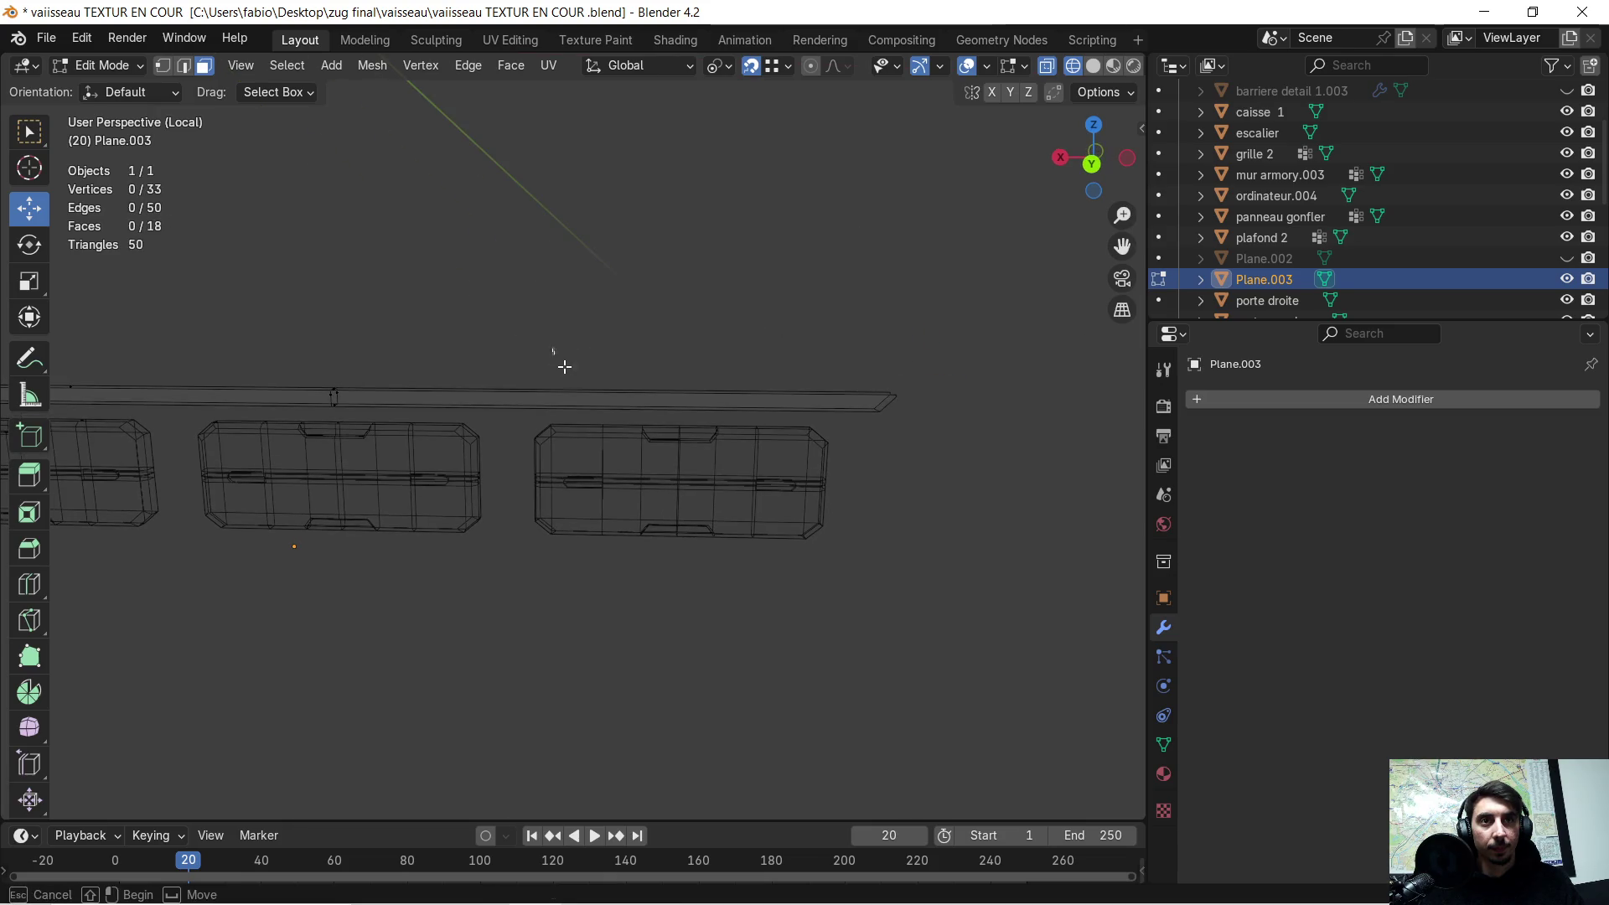
{"action": "mouse_move", "coordinate": [729, 439]}
{"action": "middle_mouse_down"}
{"action": "mouse_move", "coordinate": [476, 403]}
{"action": "mouse_move", "coordinate": [726, 302]}
{"action": "mouse_move", "coordinate": [472, 273]}
{"action": "middle_mouse_up"}
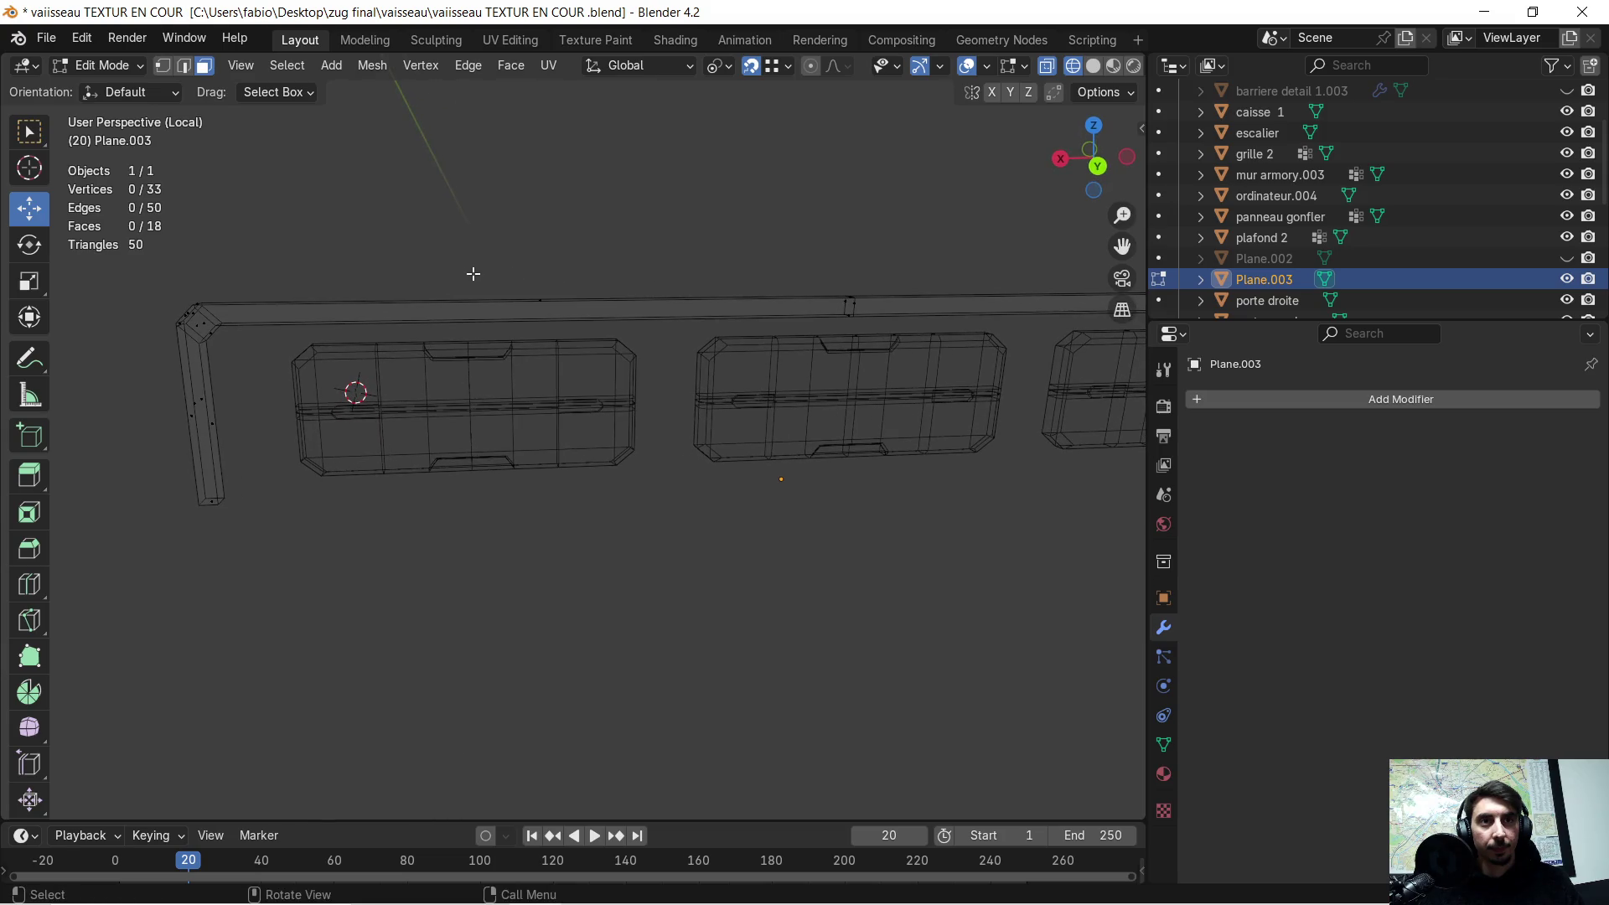
- Delete a top-bar face, then return to Solid shading
{"action": "left_click_drag", "start_coordinate": [531, 321], "coordinate": [554, 349]}
{"action": "key", "text": "x"}
{"action": "left_click", "coordinate": [556, 344]}
{"action": "mouse_move", "coordinate": [374, 324]}
{"action": "middle_mouse_down"}
{"action": "mouse_move", "coordinate": [486, 347]}
{"action": "mouse_move", "coordinate": [240, 344]}
{"action": "mouse_move", "coordinate": [362, 322]}
{"action": "middle_mouse_up"}
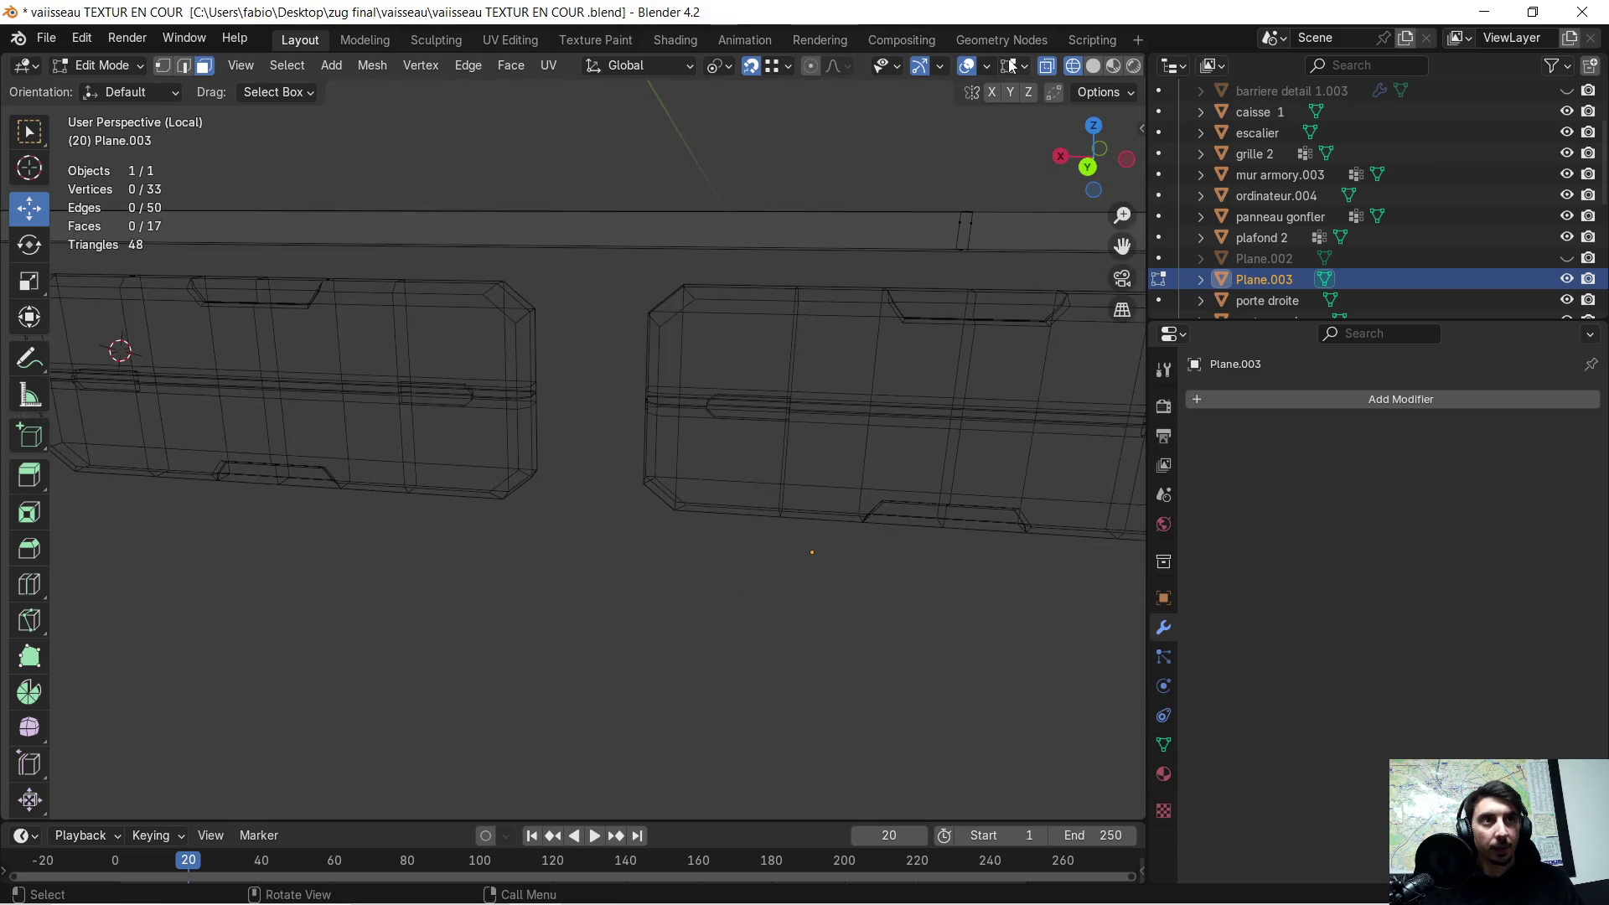
{"action": "left_click", "coordinate": [1094, 68]}
{"action": "scroll", "coordinate": [548, 241], "scroll_direction": "down", "scroll_amount": 3}
{"action": "mouse_move", "coordinate": [736, 334]}
{"action": "middle_mouse_down"}
{"action": "mouse_move", "coordinate": [661, 331]}
{"action": "mouse_move", "coordinate": [684, 318]}
{"action": "middle_mouse_up"}
{"action": "scroll", "coordinate": [621, 335], "scroll_direction": "up", "scroll_amount": 1}
- Delete two more top-bar faces and a leftover edge near the bent pole
{"action": "left_click", "coordinate": [571, 345]}
{"action": "key", "text": "x"}
{"action": "left_click", "coordinate": [571, 346]}
{"action": "left_click", "coordinate": [570, 345]}
{"action": "key", "text": "x"}
{"action": "left_click", "coordinate": [572, 345]}
{"action": "key", "text": "x"}
{"action": "left_click", "coordinate": [562, 362]}
{"action": "middle_click_drag", "start_coordinate": [578, 349], "coordinate": [570, 361]}
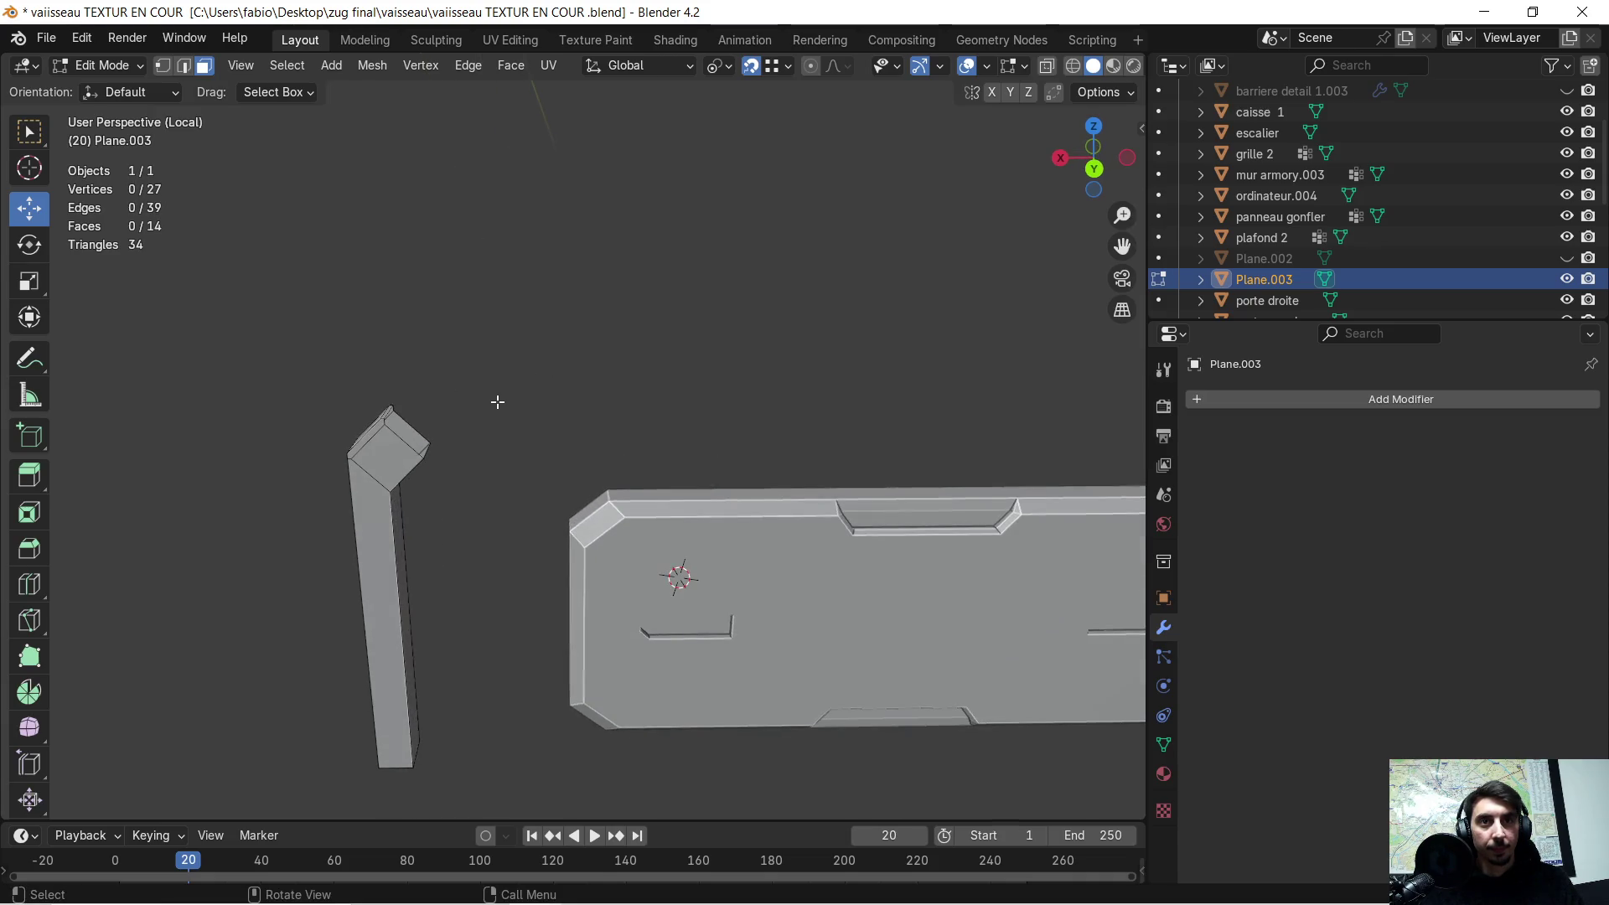
{"action": "scroll", "coordinate": [498, 402], "scroll_direction": "up", "scroll_amount": 3}
{"action": "middle_click_drag", "start_coordinate": [391, 420], "coordinate": [485, 399]}
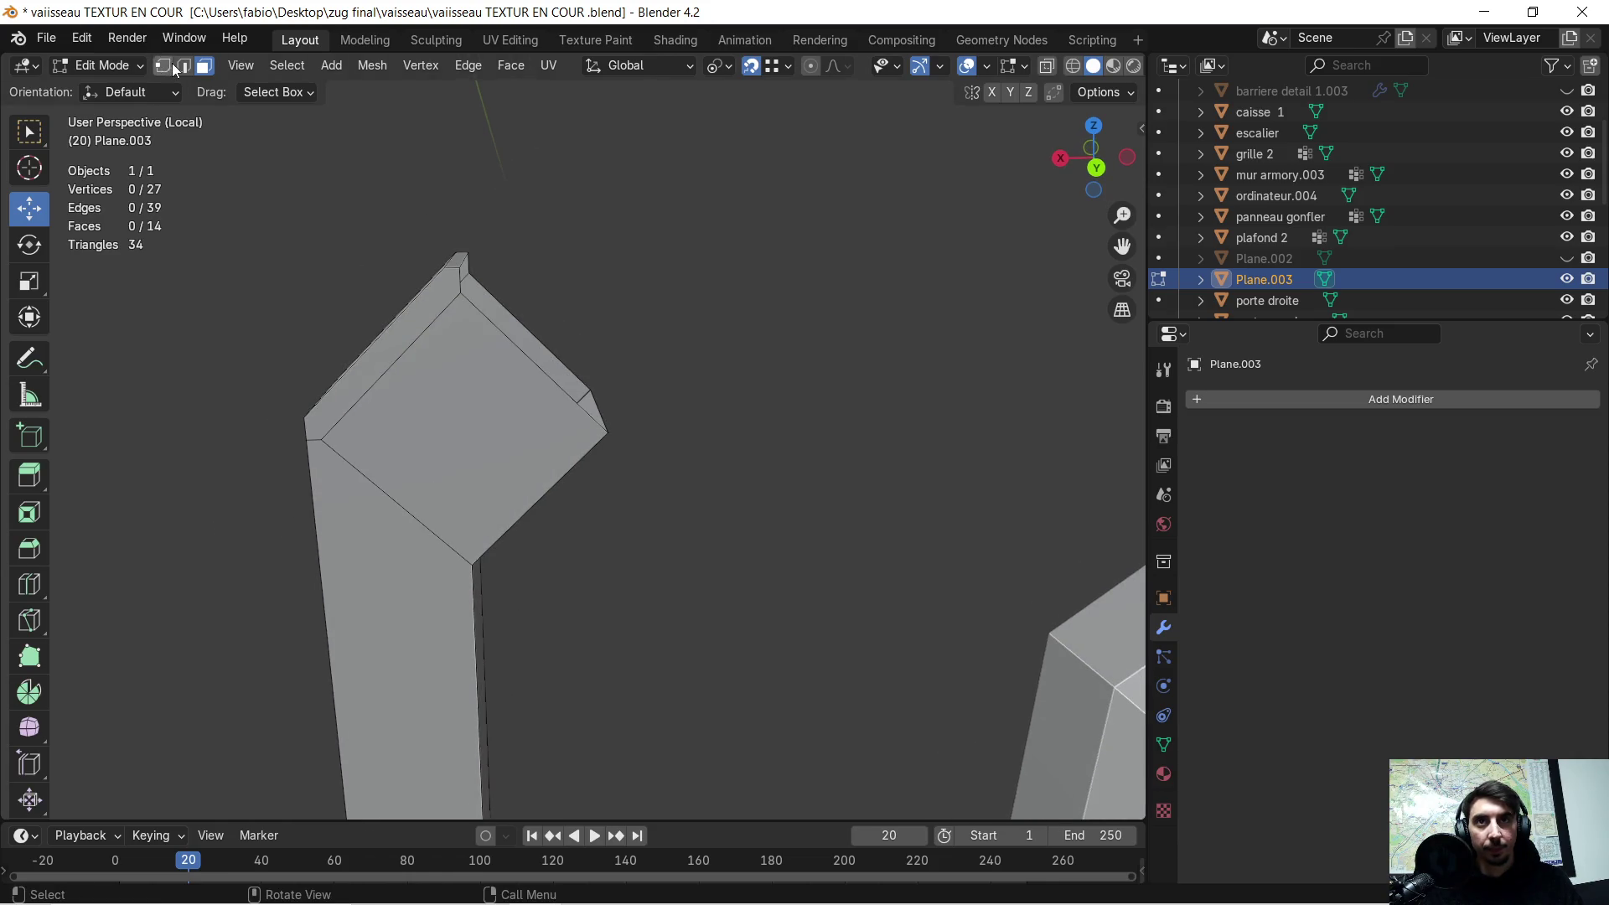
- Extrude the pole's top-corner edge loop -1.4417 m along X
{"action": "left_click", "coordinate": [493, 319], "text": "alt"}
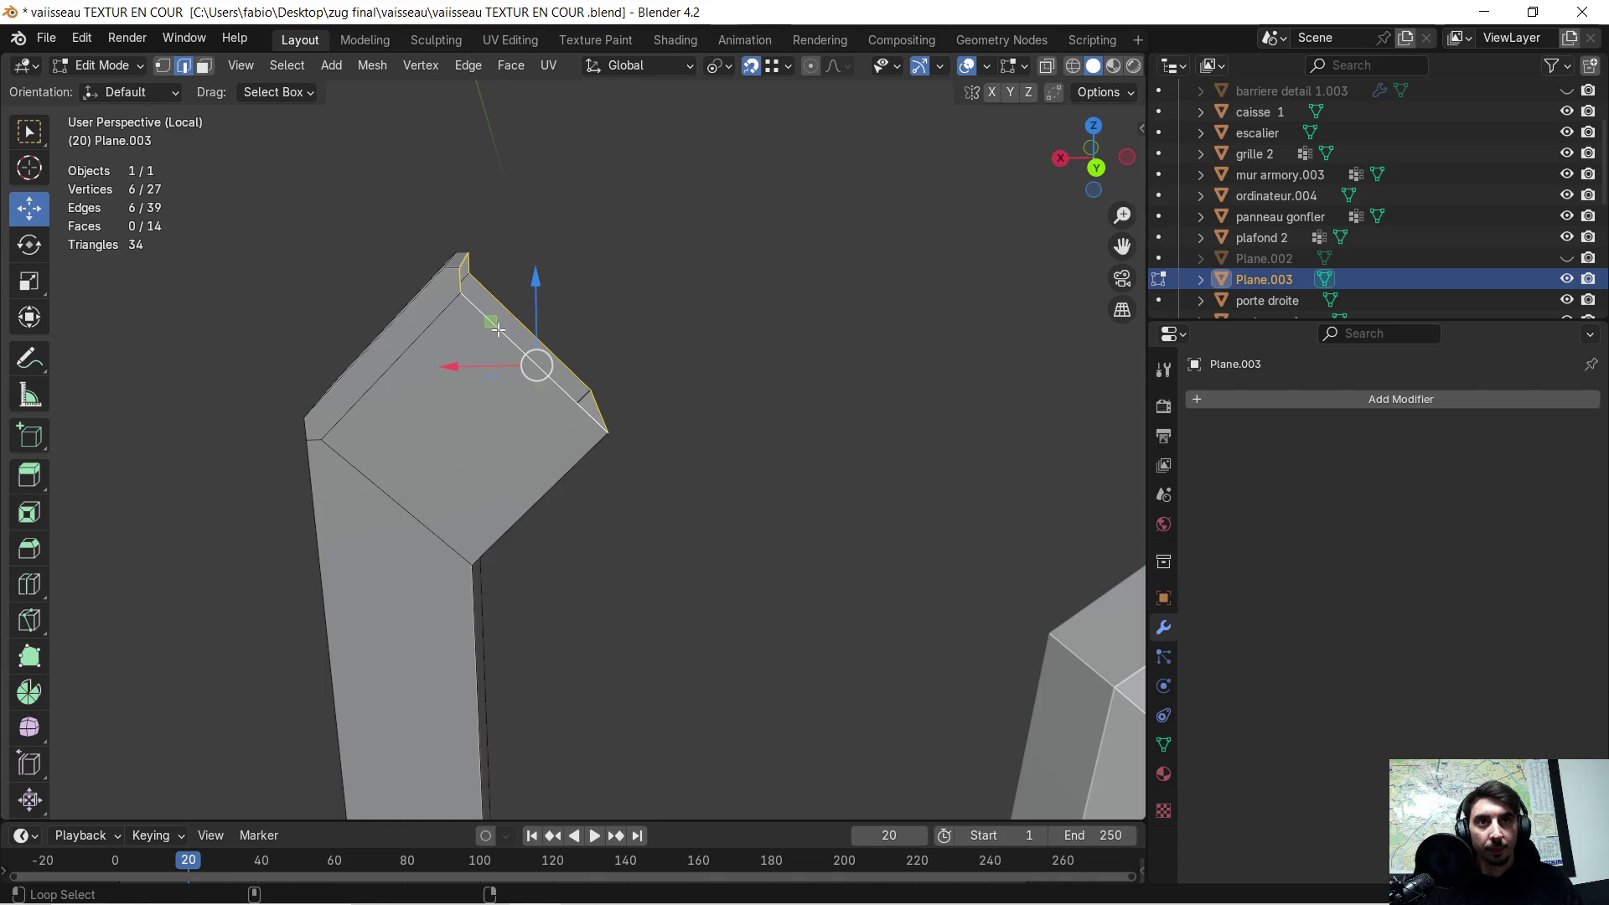
{"action": "scroll", "coordinate": [707, 248], "scroll_direction": "down", "scroll_amount": 5}
{"action": "mouse_move", "coordinate": [851, 297]}
{"action": "middle_mouse_down"}
{"action": "mouse_move", "coordinate": [617, 205]}
{"action": "mouse_move", "coordinate": [575, 244]}
{"action": "mouse_move", "coordinate": [376, 243]}
{"action": "middle_mouse_up"}
{"action": "key", "text": "e"}
{"action": "key", "text": "x"}
{"action": "left_click", "coordinate": [667, 320]}
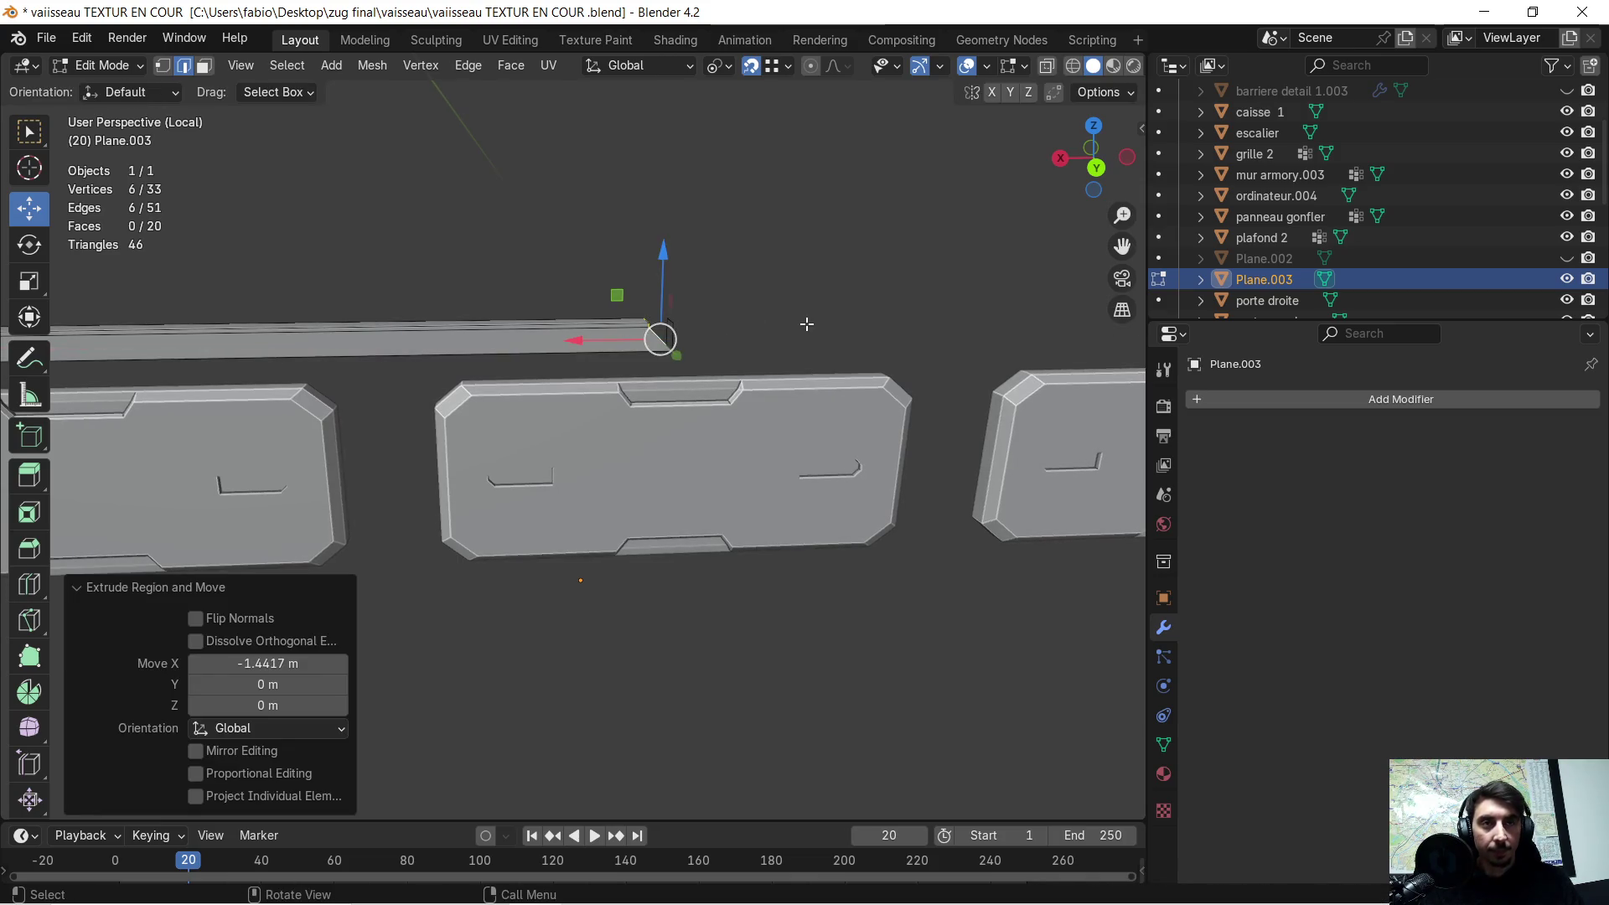
{"action": "scroll", "coordinate": [808, 323], "scroll_direction": "up", "scroll_amount": 6}
{"action": "scroll", "coordinate": [759, 331], "scroll_direction": "up", "scroll_amount": 8}
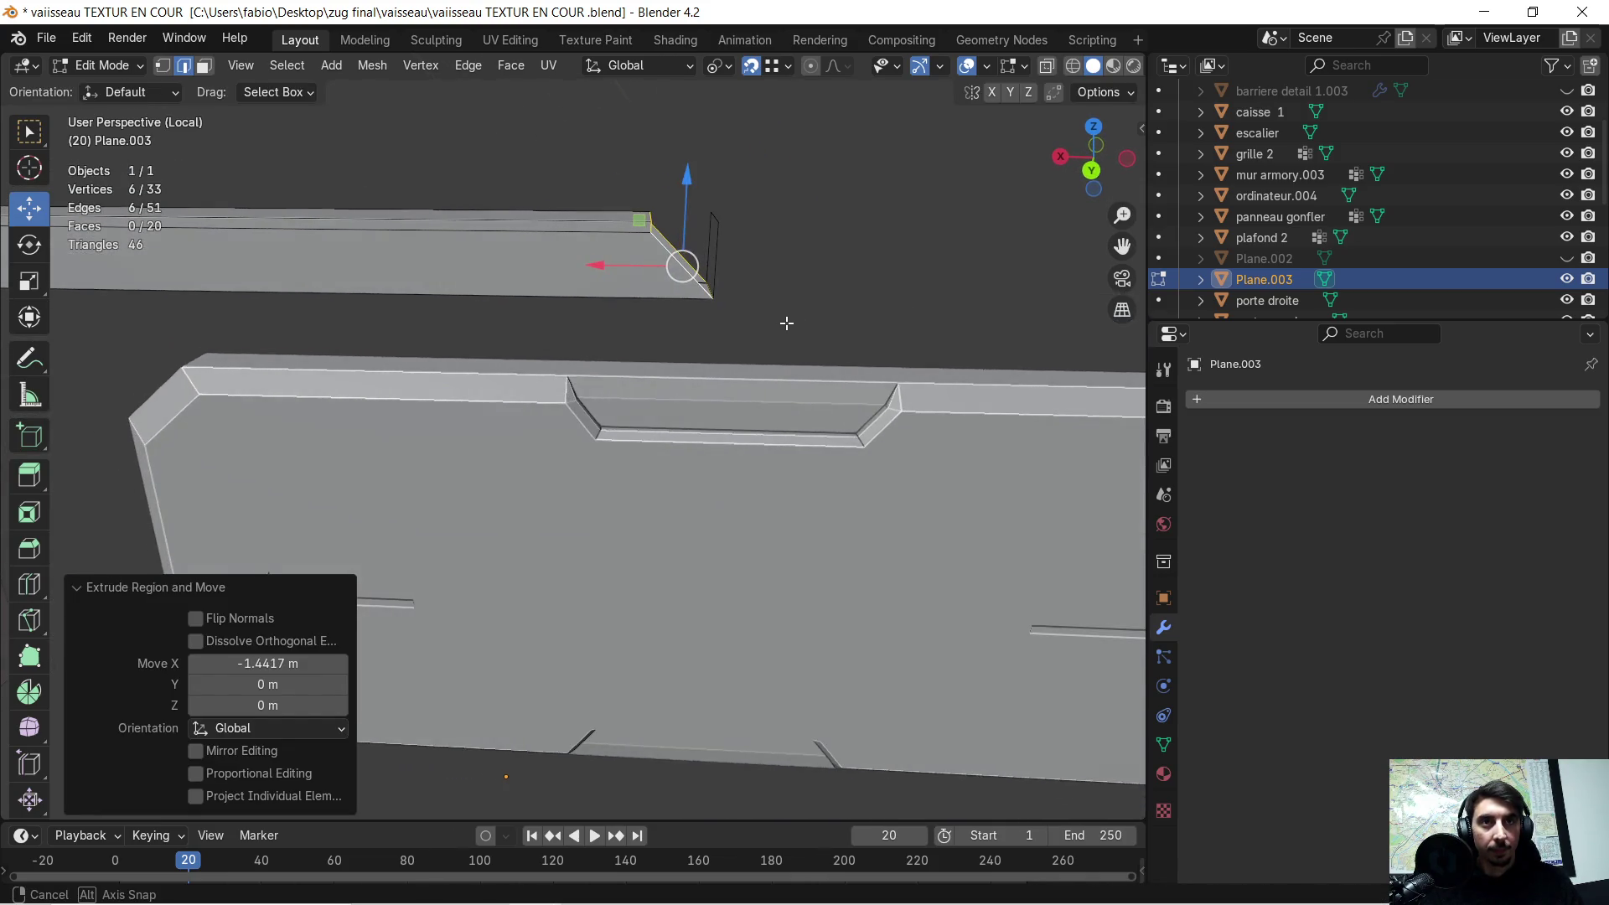
{"action": "scroll", "coordinate": [759, 368], "scroll_direction": "down", "scroll_amount": 10}
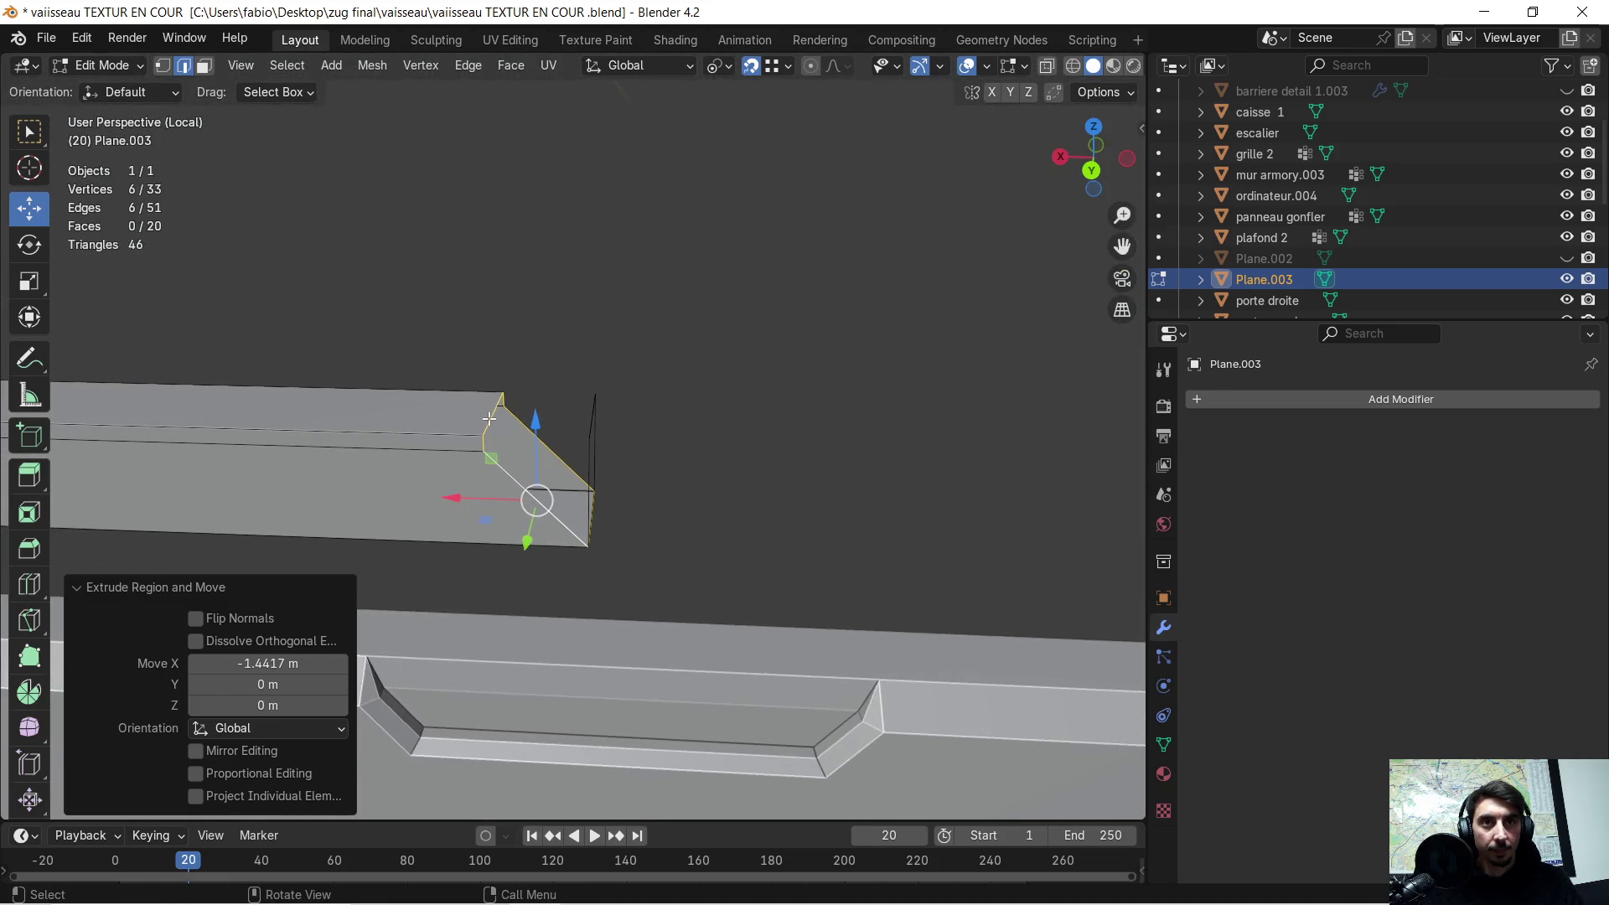
- Shift the bar's four end vertices -0.038128 m along X
{"action": "left_click", "coordinate": [489, 418]}
{"action": "left_click", "coordinate": [483, 441], "text": "shift"}
{"action": "left_click", "coordinate": [507, 396], "text": "shift"}
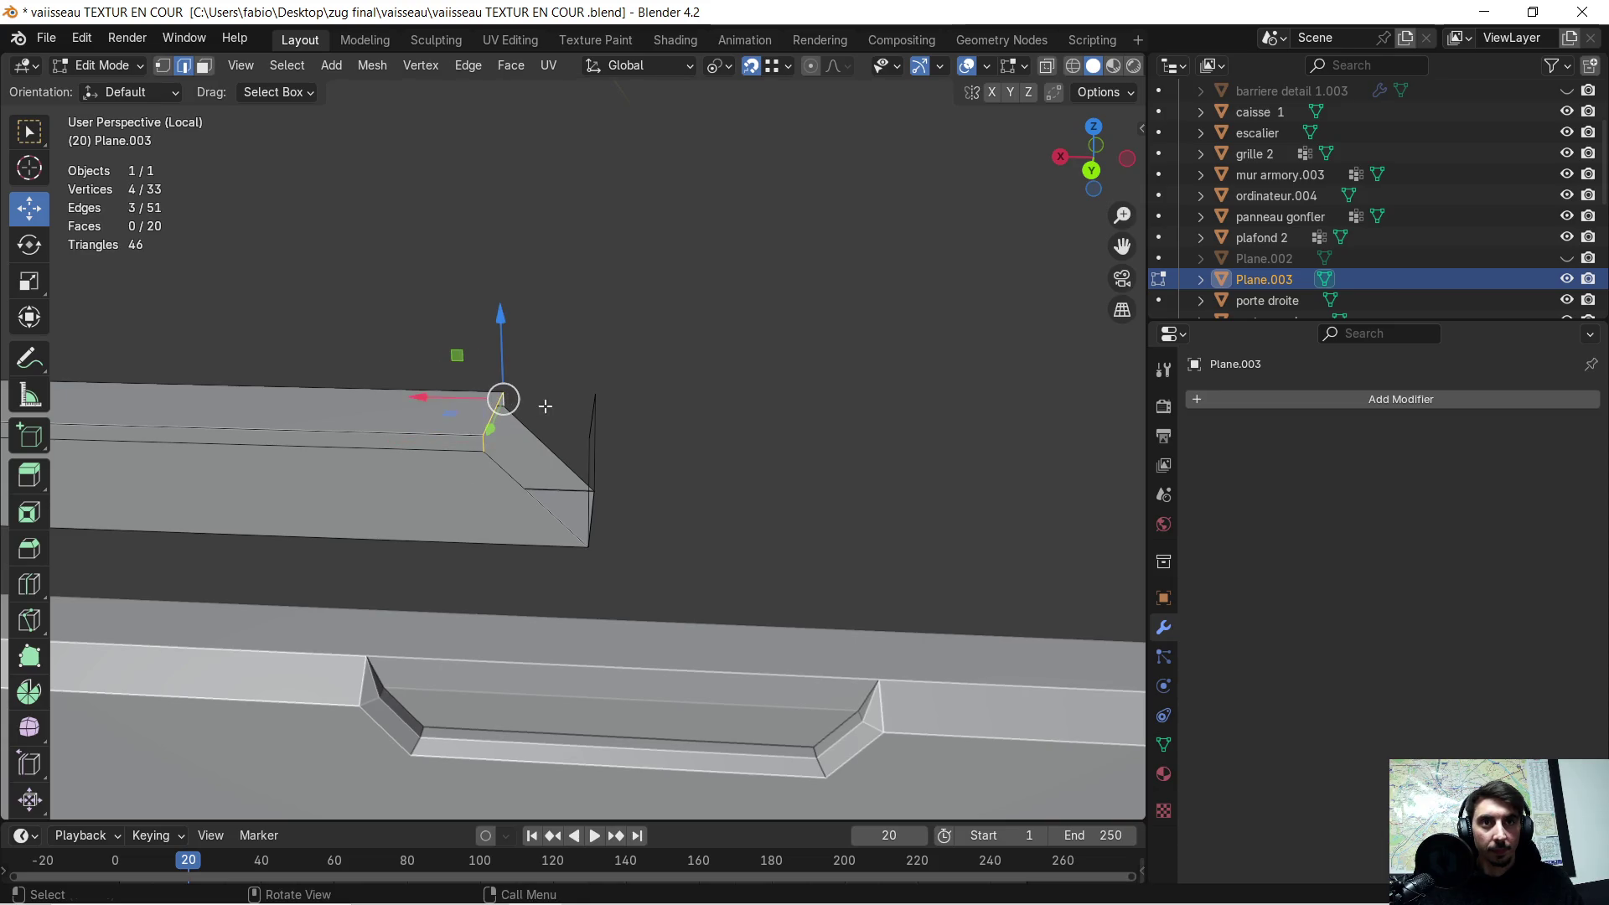
{"action": "middle_click_drag", "start_coordinate": [548, 407], "coordinate": [557, 380]}
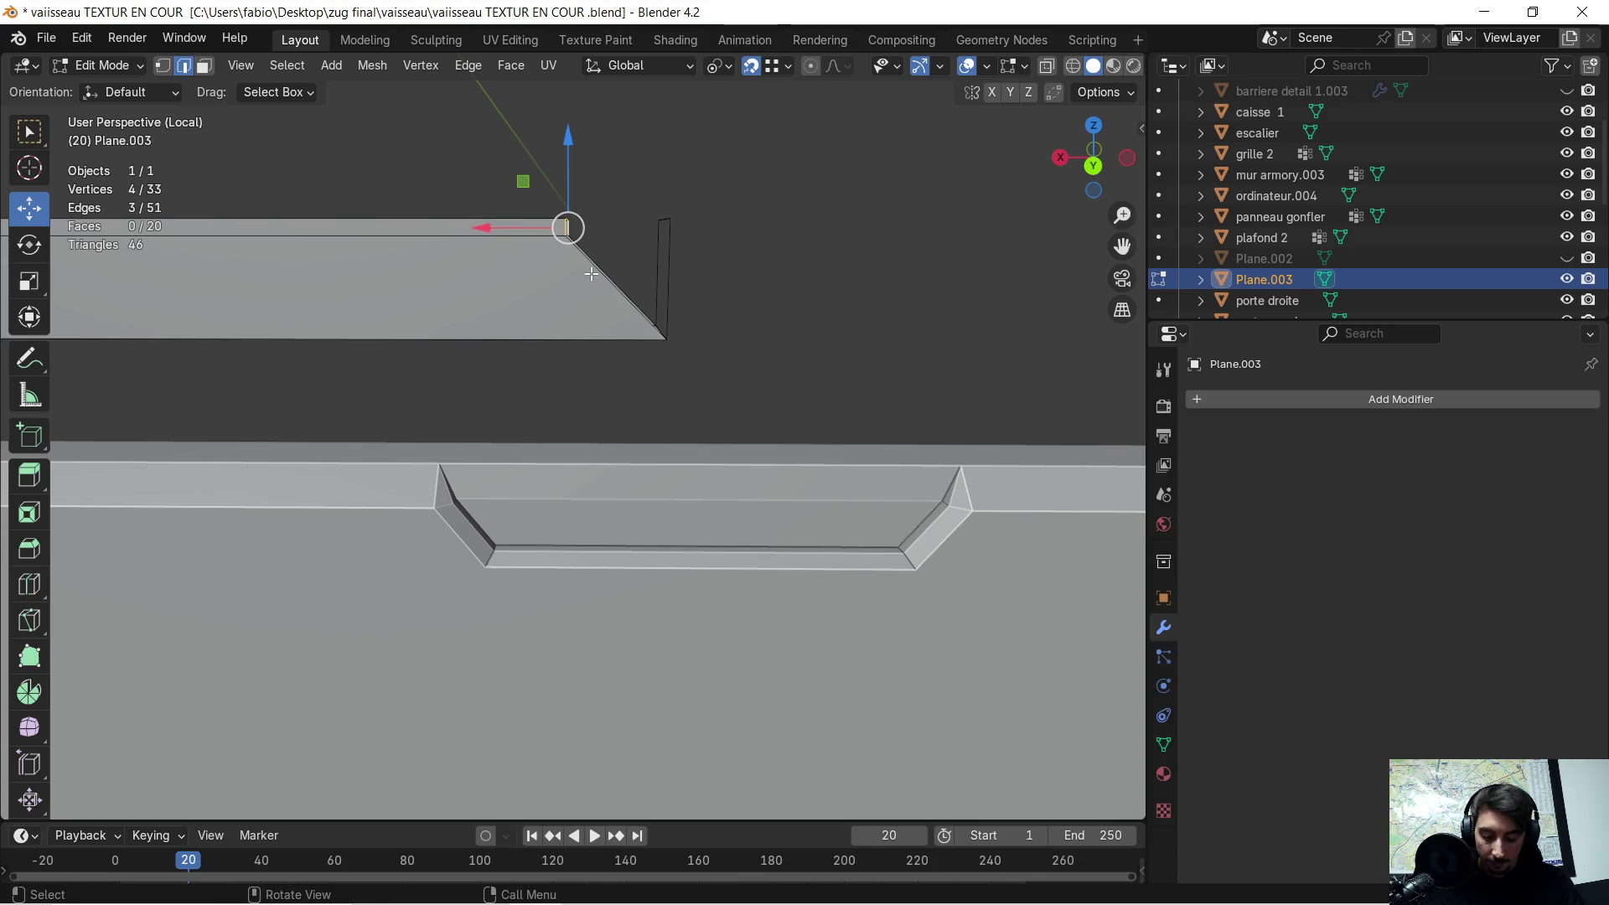
{"action": "key", "text": "g"}
{"action": "key", "text": "x"}
{"action": "left_click", "coordinate": [672, 218]}
{"action": "mouse_move", "coordinate": [707, 254]}
{"action": "middle_mouse_down"}
{"action": "mouse_move", "coordinate": [675, 263]}
{"action": "mouse_move", "coordinate": [726, 274]}
{"action": "mouse_move", "coordinate": [732, 330]}
{"action": "mouse_move", "coordinate": [716, 347]}
{"action": "mouse_move", "coordinate": [700, 337]}
{"action": "mouse_move", "coordinate": [818, 319]}
{"action": "mouse_move", "coordinate": [709, 317]}
{"action": "middle_mouse_up"}
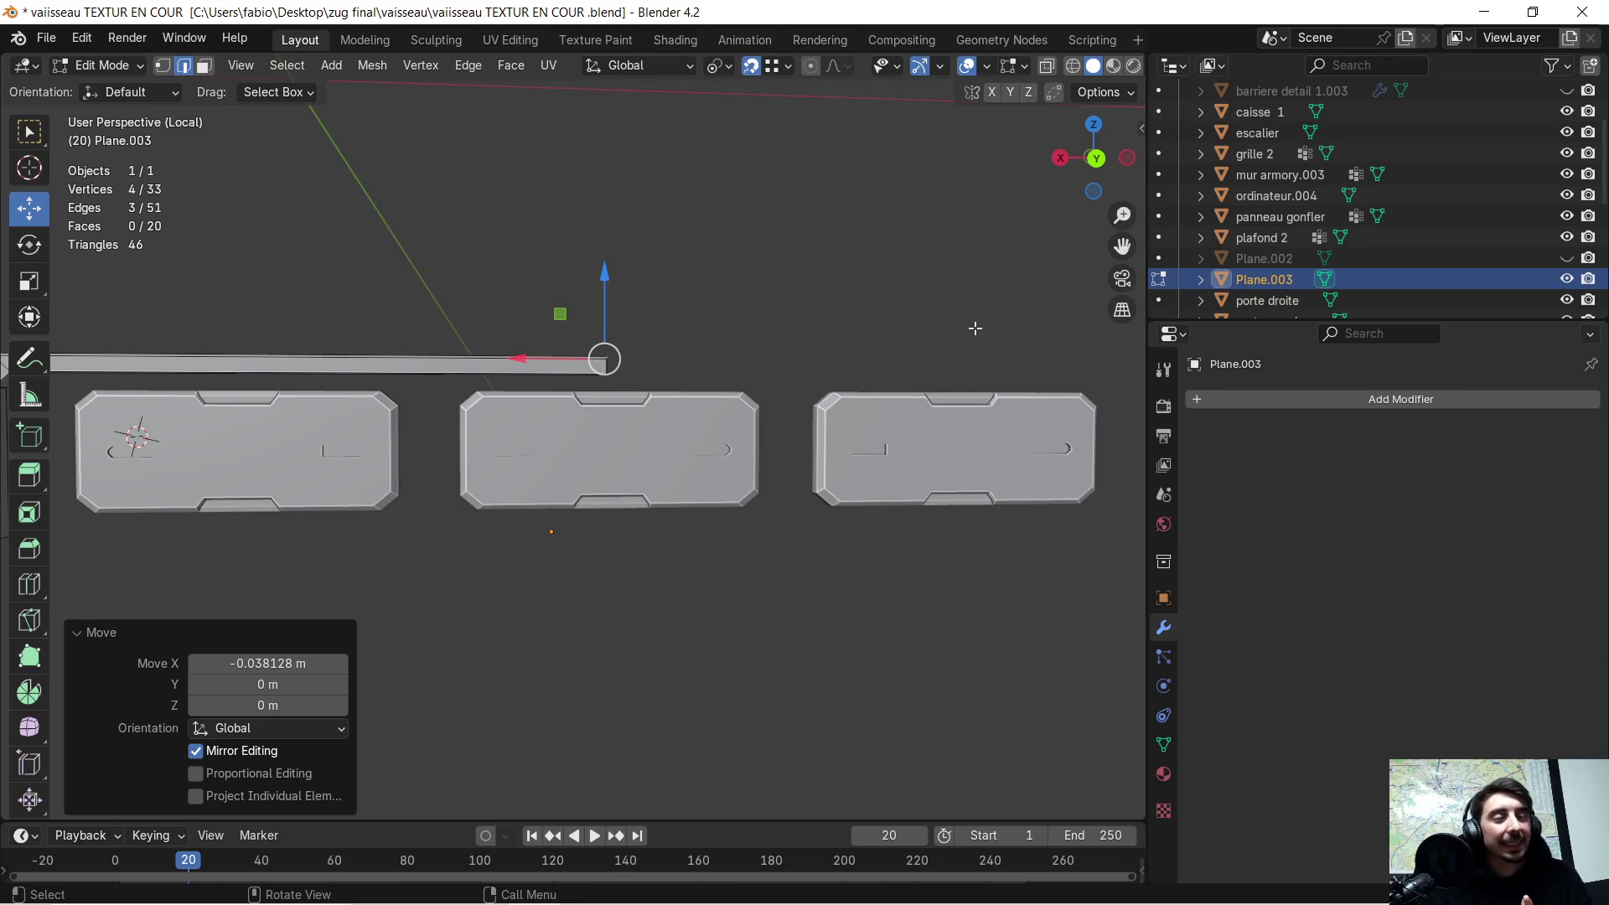
- Zoom in and orbit around the shifted bar to inspect it above the middle panel
{"action": "scroll", "coordinate": [911, 277], "scroll_direction": "up", "scroll_amount": 3}
{"action": "mouse_move", "coordinate": [875, 277]}
{"action": "middle_mouse_down"}
{"action": "mouse_move", "coordinate": [833, 330]}
{"action": "mouse_move", "coordinate": [860, 338]}
{"action": "mouse_move", "coordinate": [861, 323]}
{"action": "mouse_move", "coordinate": [862, 337]}
{"action": "middle_mouse_up"}
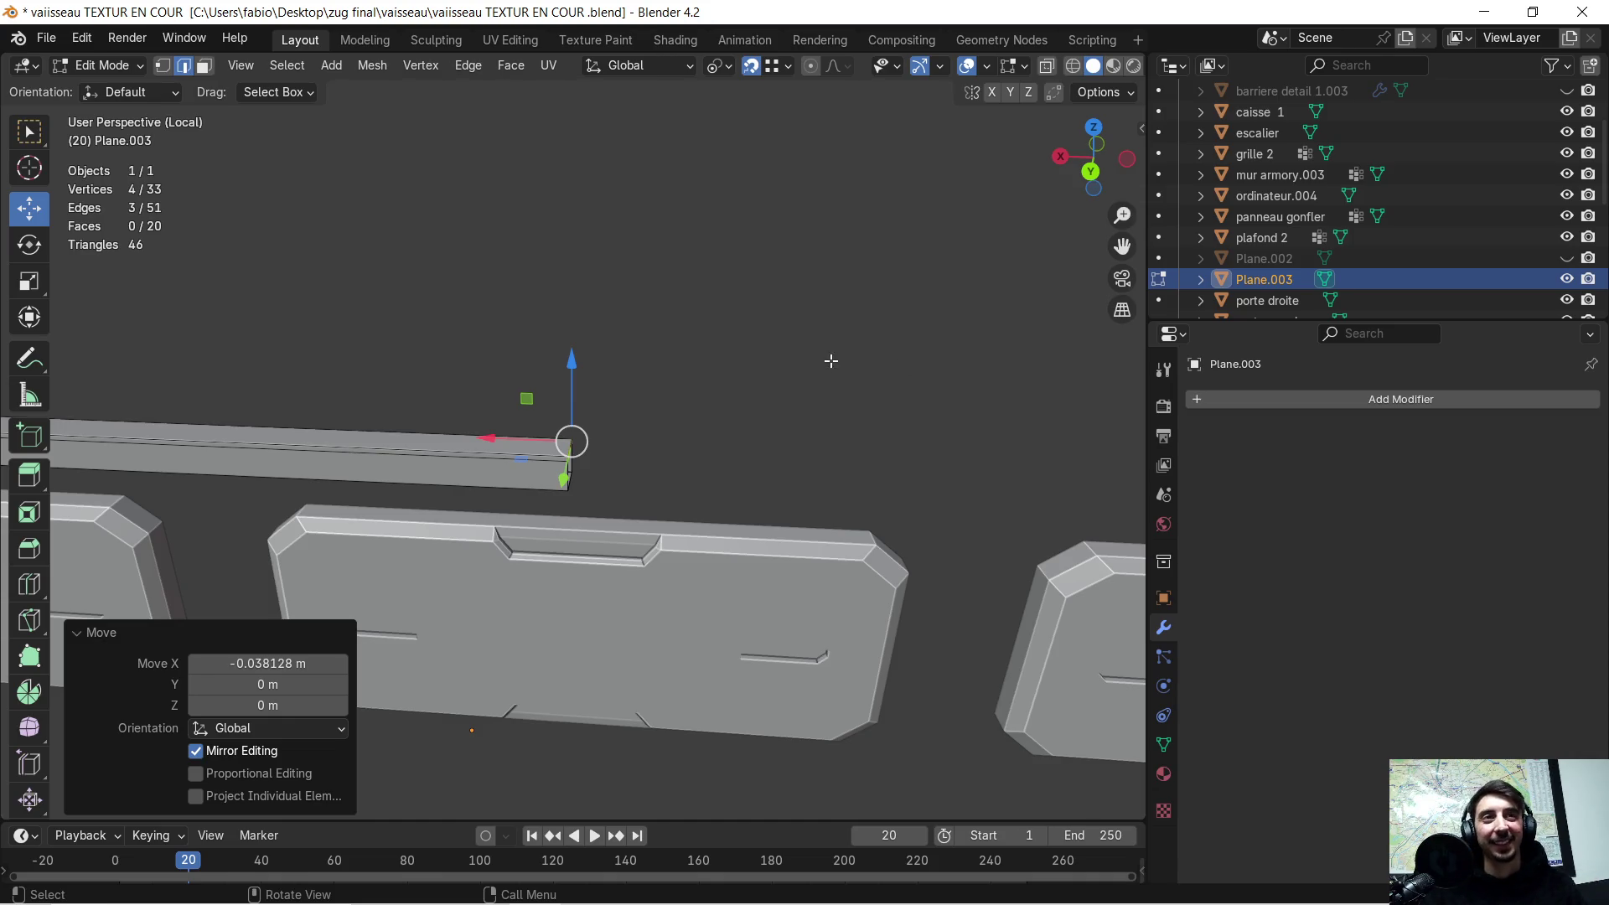
{"action": "middle_click_drag", "start_coordinate": [833, 359], "coordinate": [850, 334]}
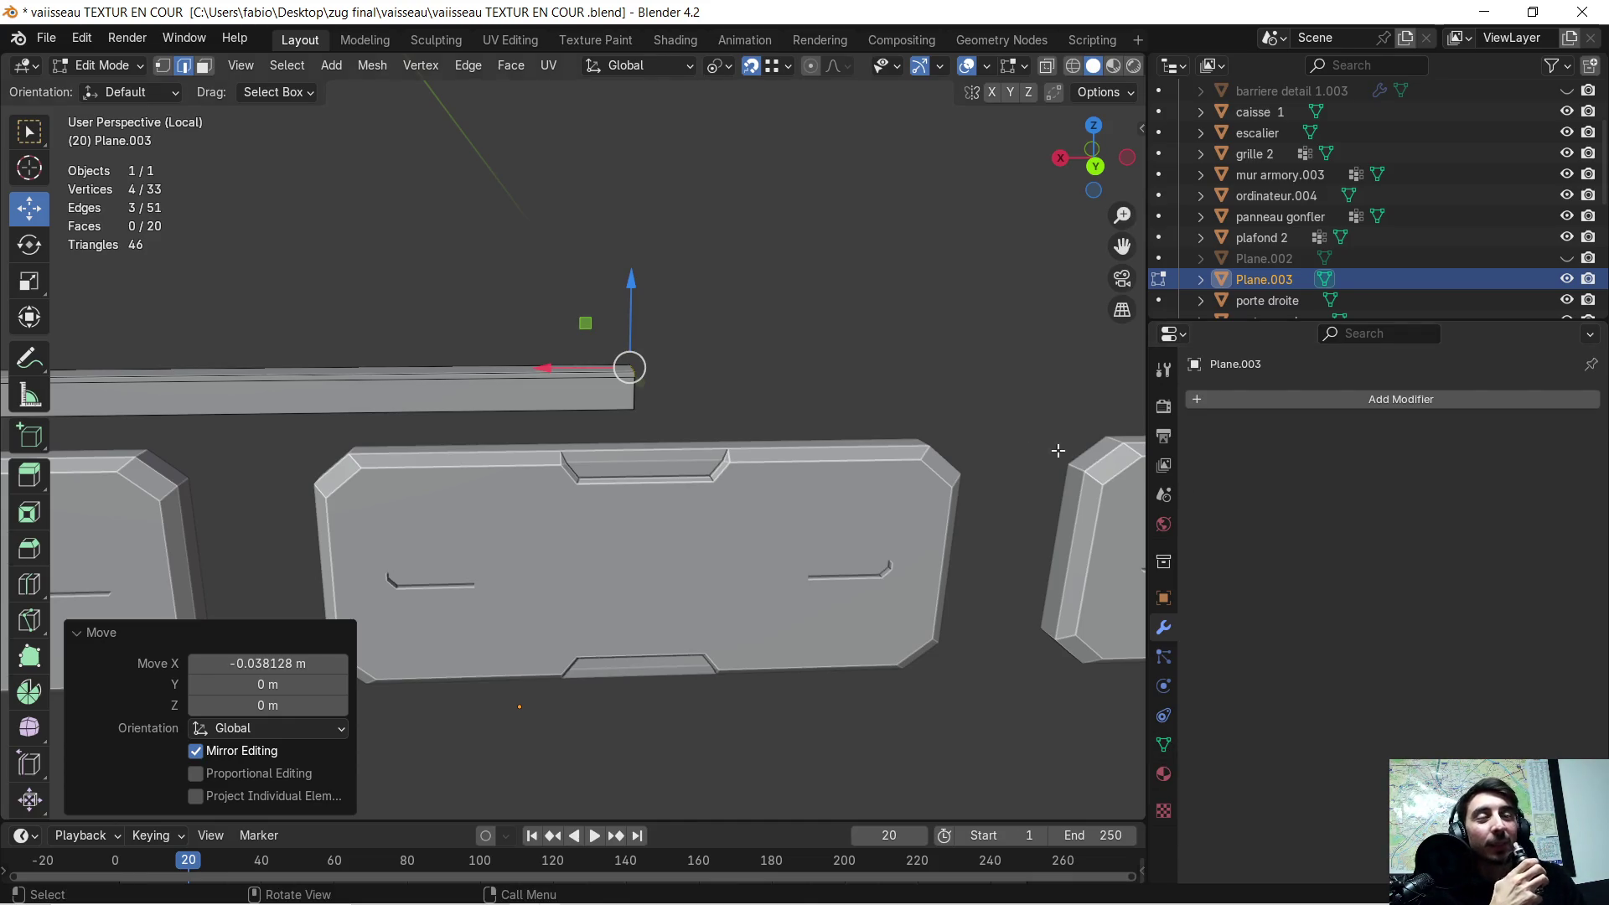
{"action": "scroll", "coordinate": [806, 346], "scroll_direction": "up", "scroll_amount": 4}
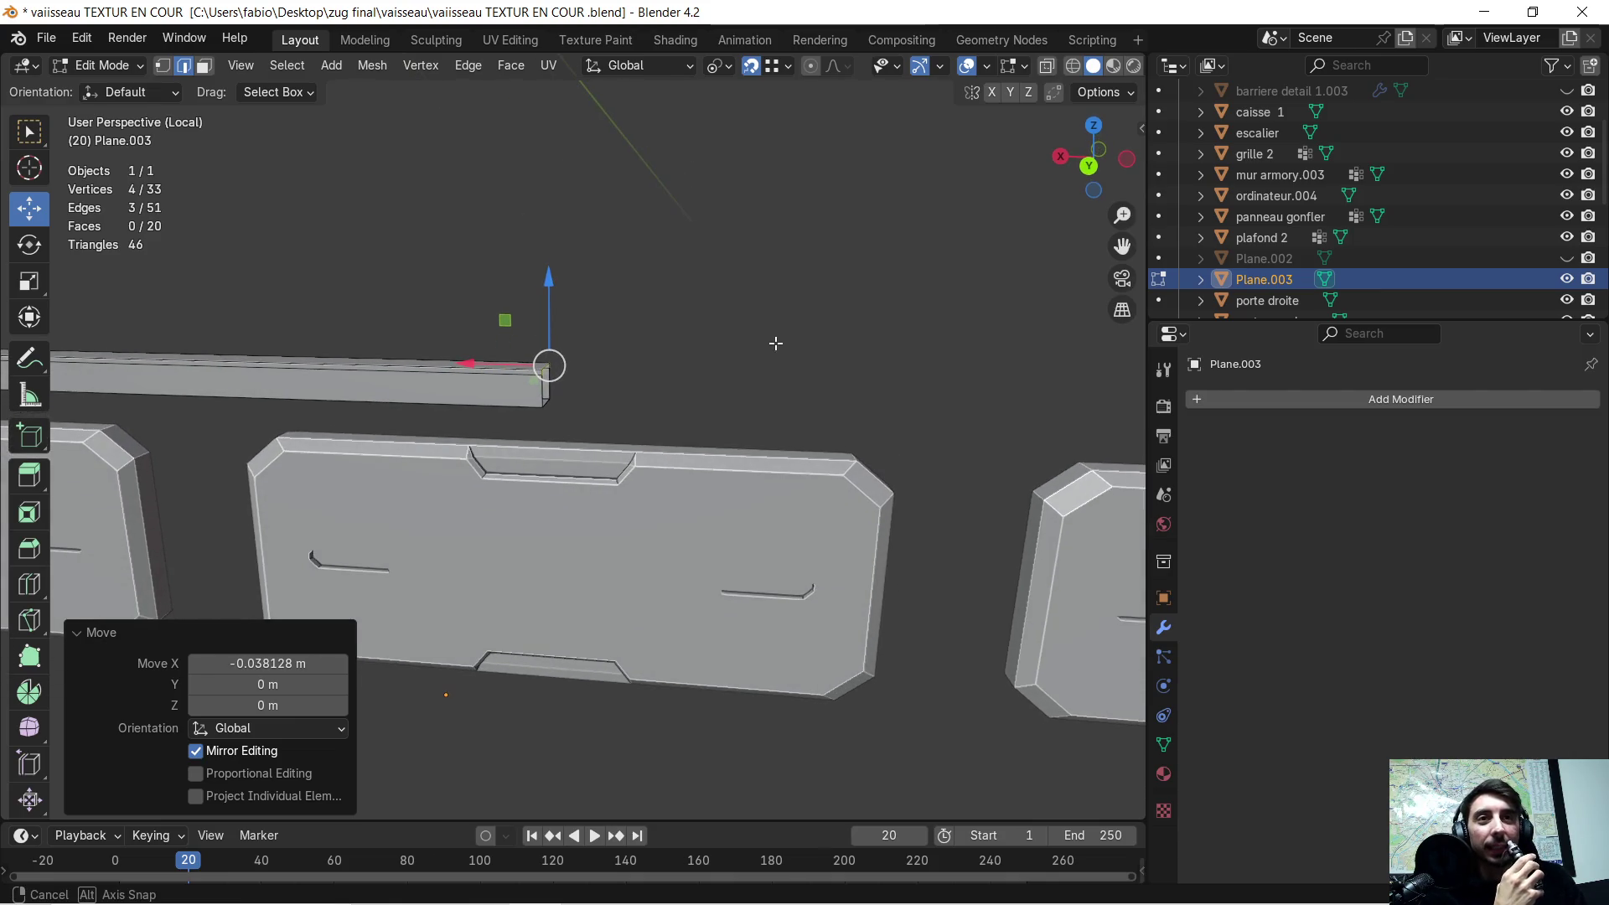
{"action": "middle_click_drag", "start_coordinate": [658, 349], "coordinate": [670, 363]}
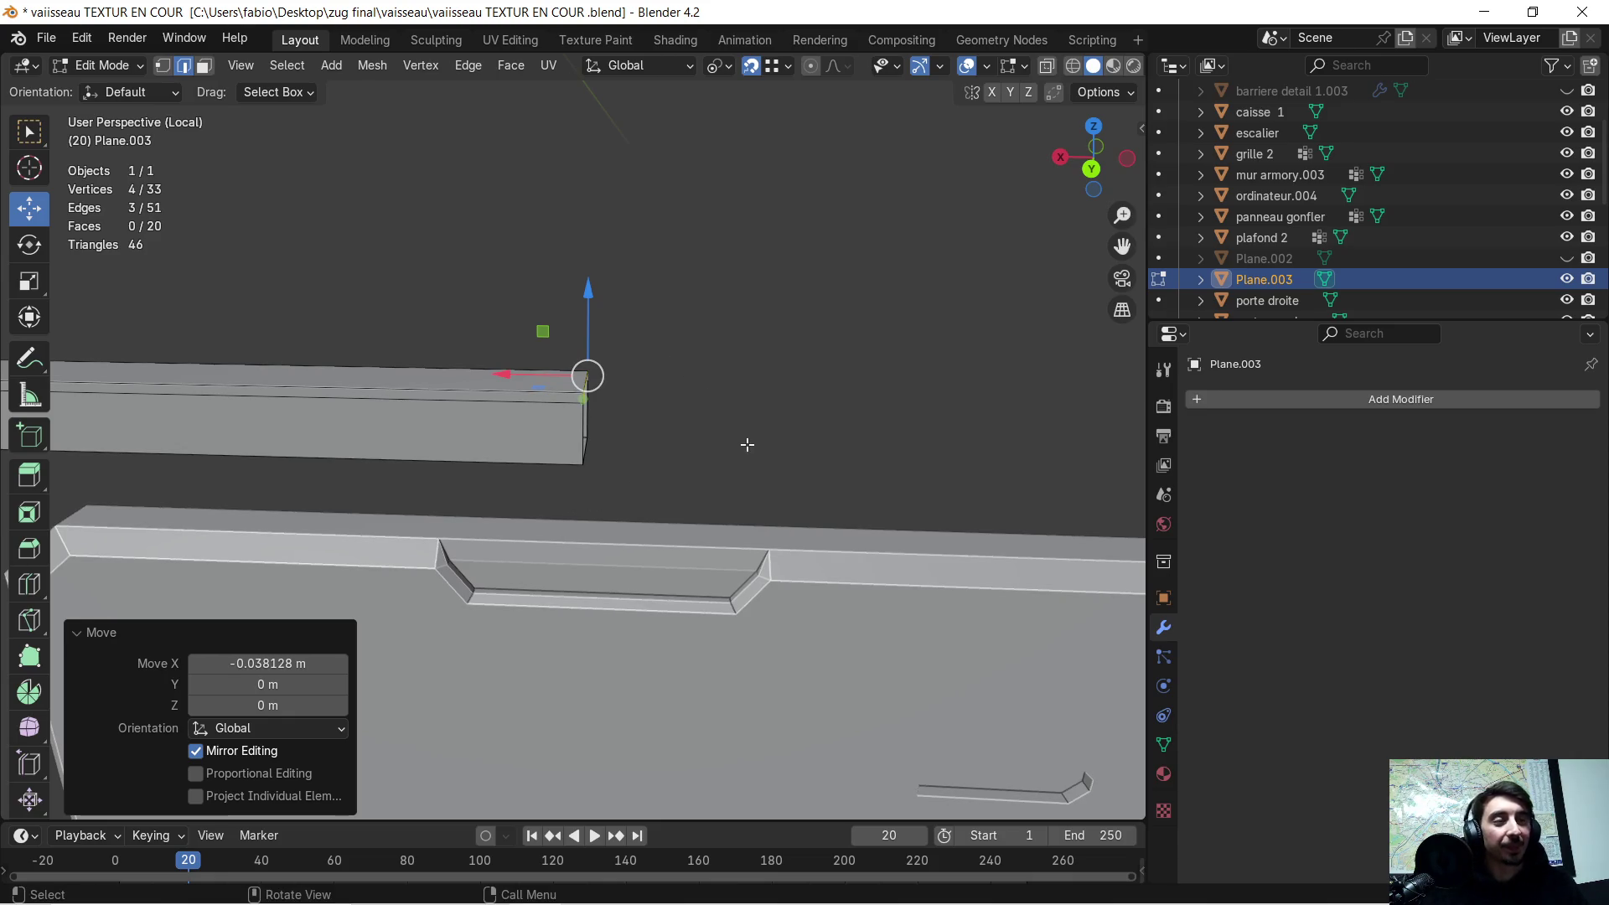
- Add a Mirror modifier on the X axis to the half bar and check the mirrored result
{"action": "left_click", "coordinate": [1206, 401]}
{"action": "left_click", "coordinate": [1205, 405]}
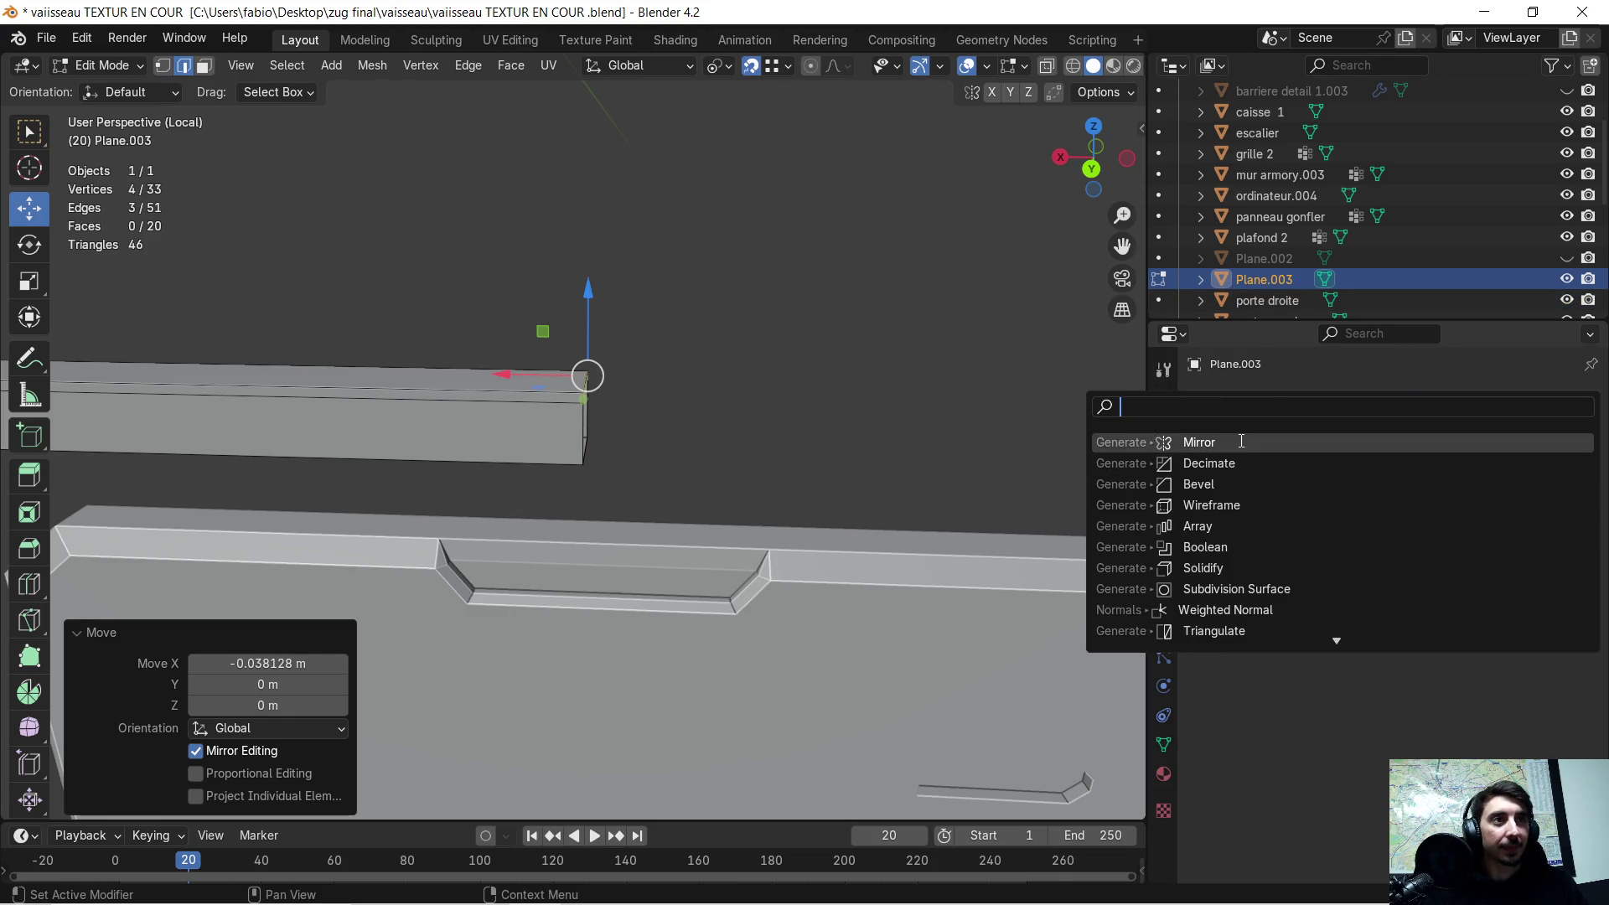
{"action": "left_click", "coordinate": [1240, 442]}
{"action": "scroll", "coordinate": [893, 436], "scroll_direction": "down", "scroll_amount": 2}
{"action": "scroll", "coordinate": [872, 431], "scroll_direction": "down", "scroll_amount": 3}
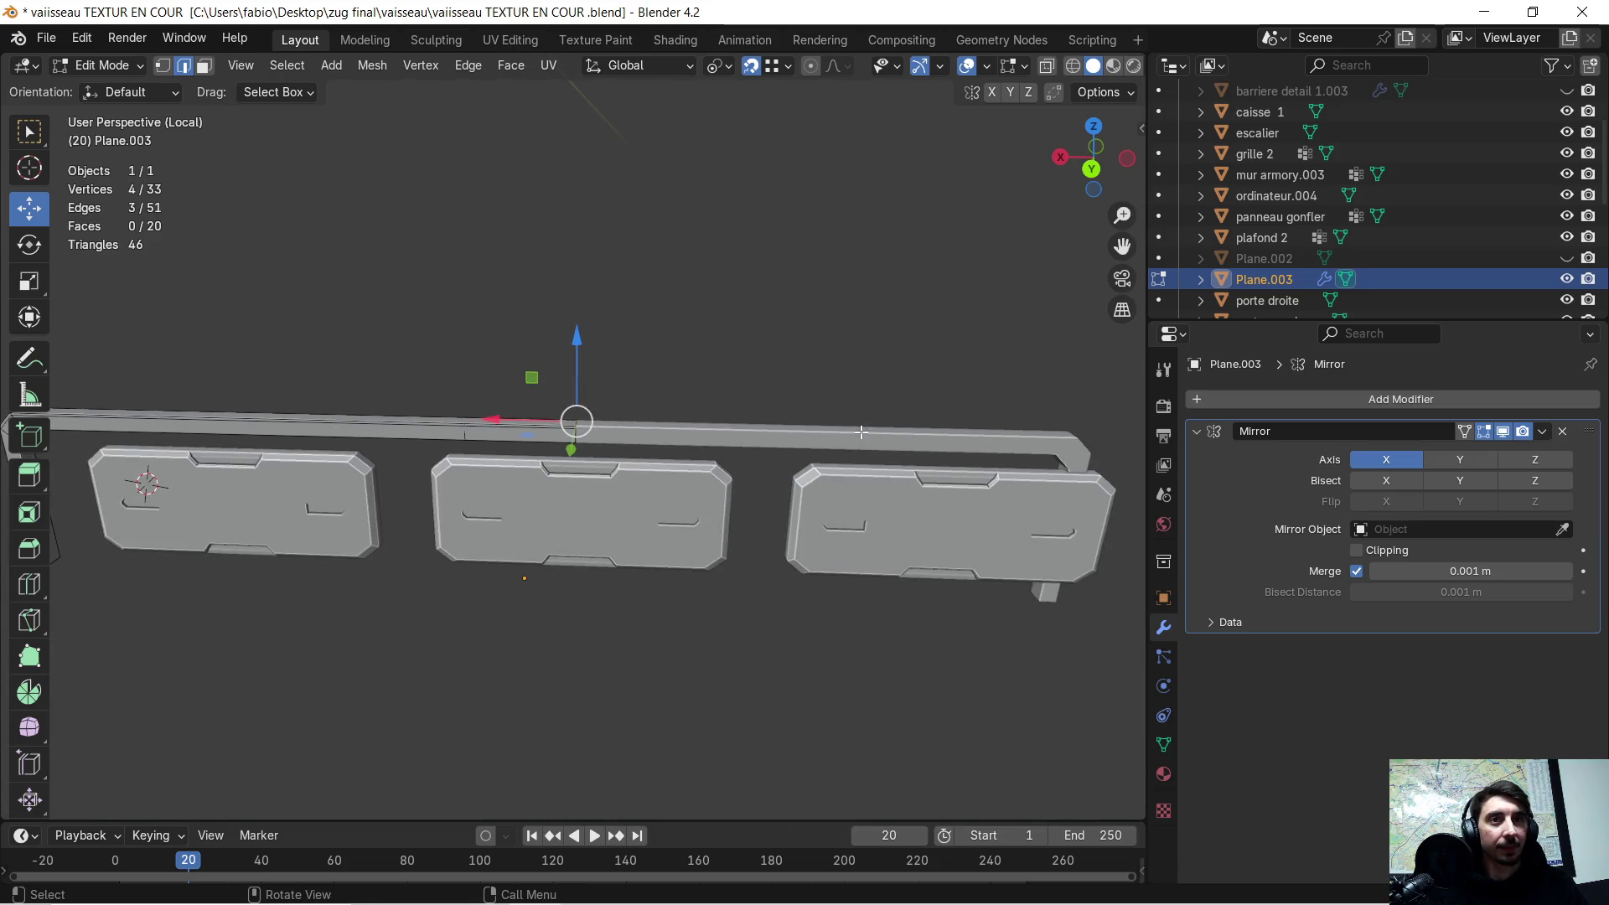
{"action": "scroll", "coordinate": [845, 439], "scroll_direction": "down", "scroll_amount": 2}
{"action": "middle_click_drag", "start_coordinate": [744, 465], "coordinate": [754, 447]}
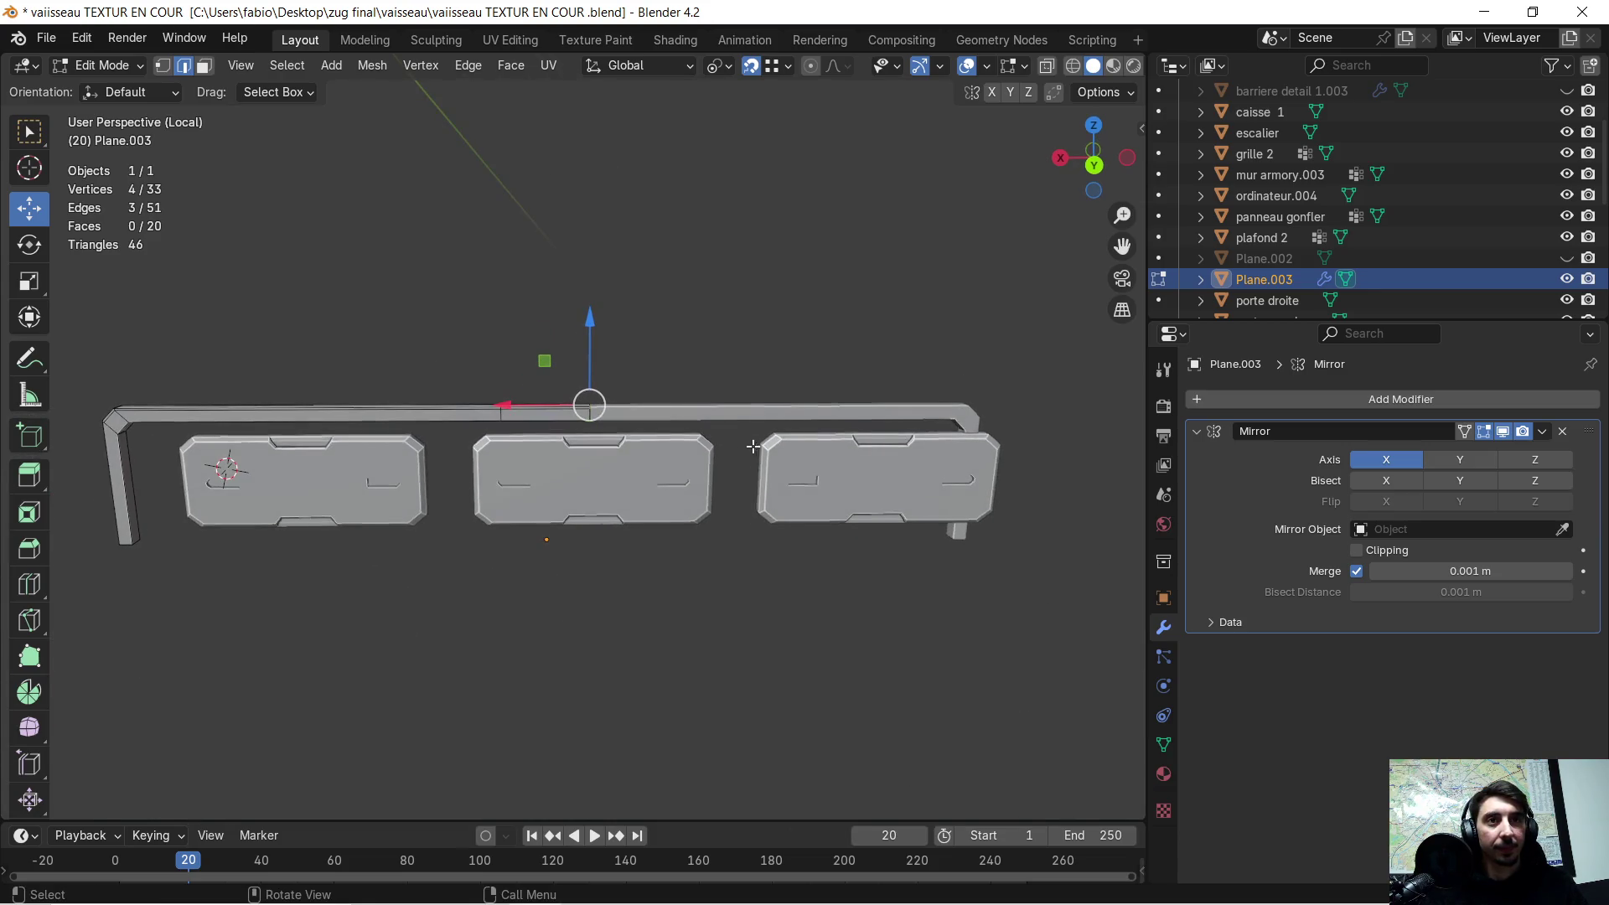
{"action": "scroll", "coordinate": [656, 387], "scroll_direction": "up", "scroll_amount": 4}
{"action": "middle_click_drag", "start_coordinate": [656, 387], "coordinate": [666, 379]}
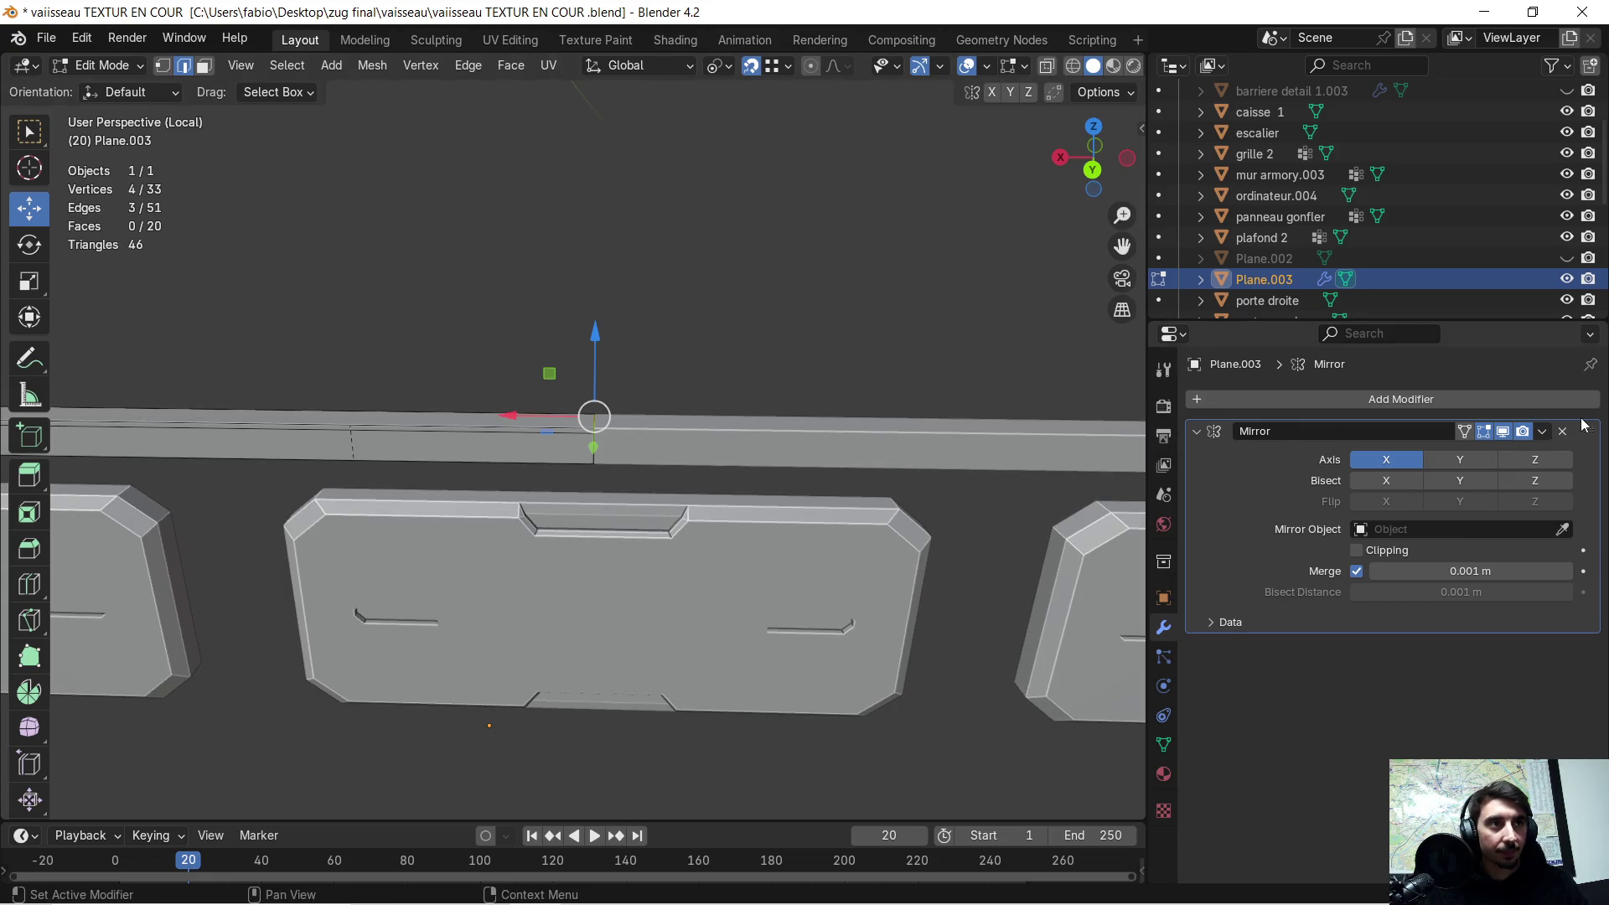
- Apply the Mirror modifier in Object Mode, then return to Edit Mode
{"action": "left_click", "coordinate": [1541, 432]}
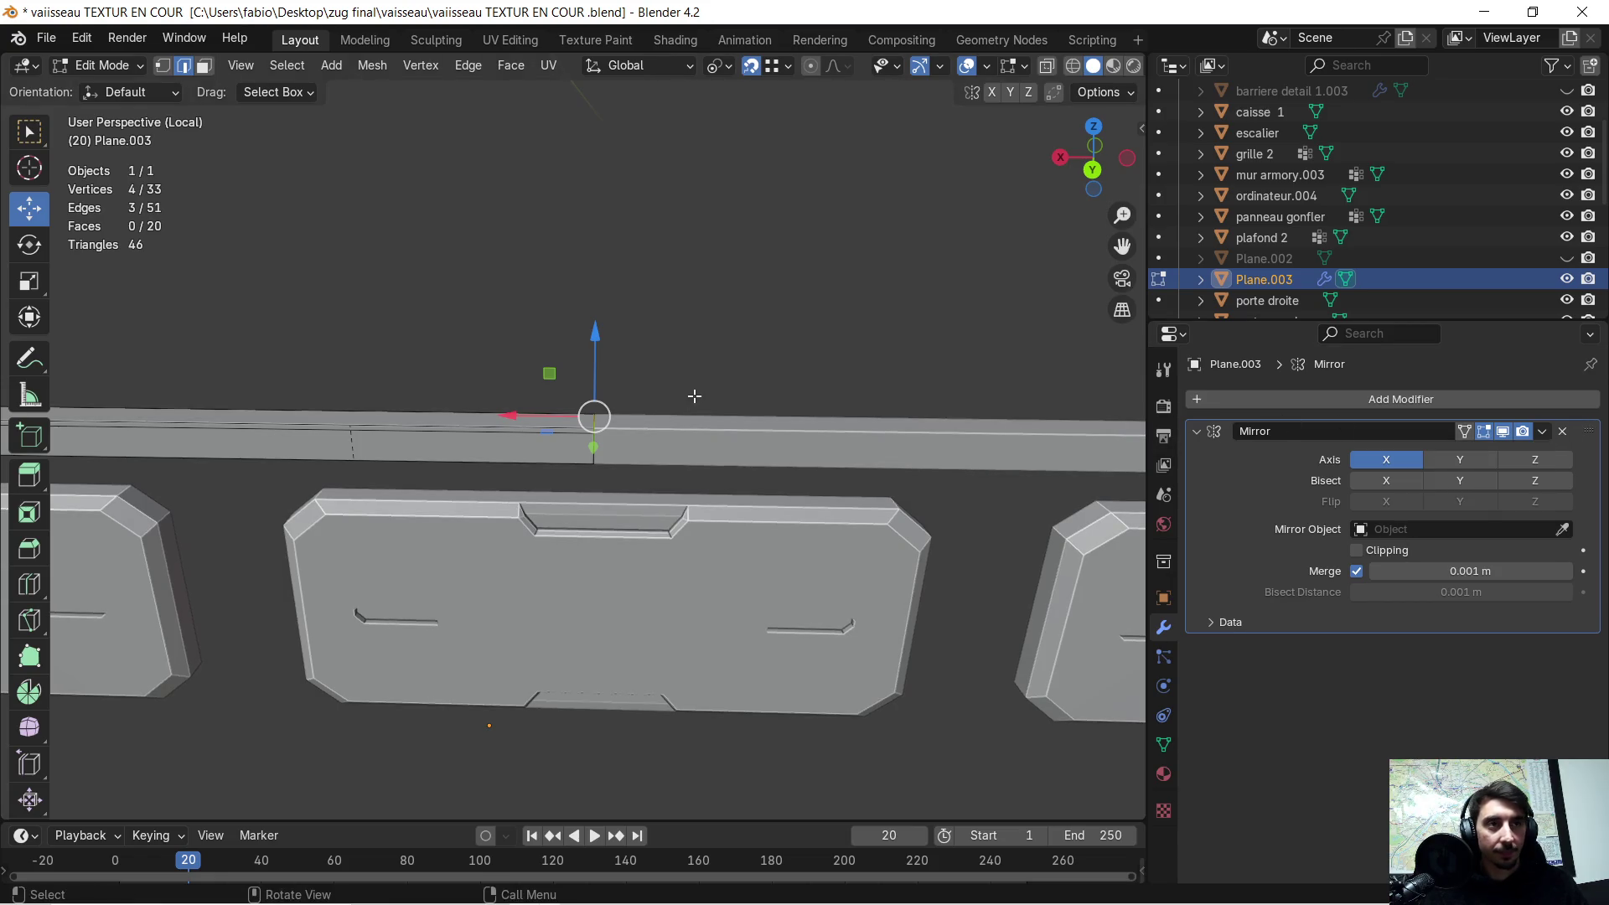
{"action": "key", "text": "Tab"}
{"action": "left_click", "coordinate": [1549, 430]}
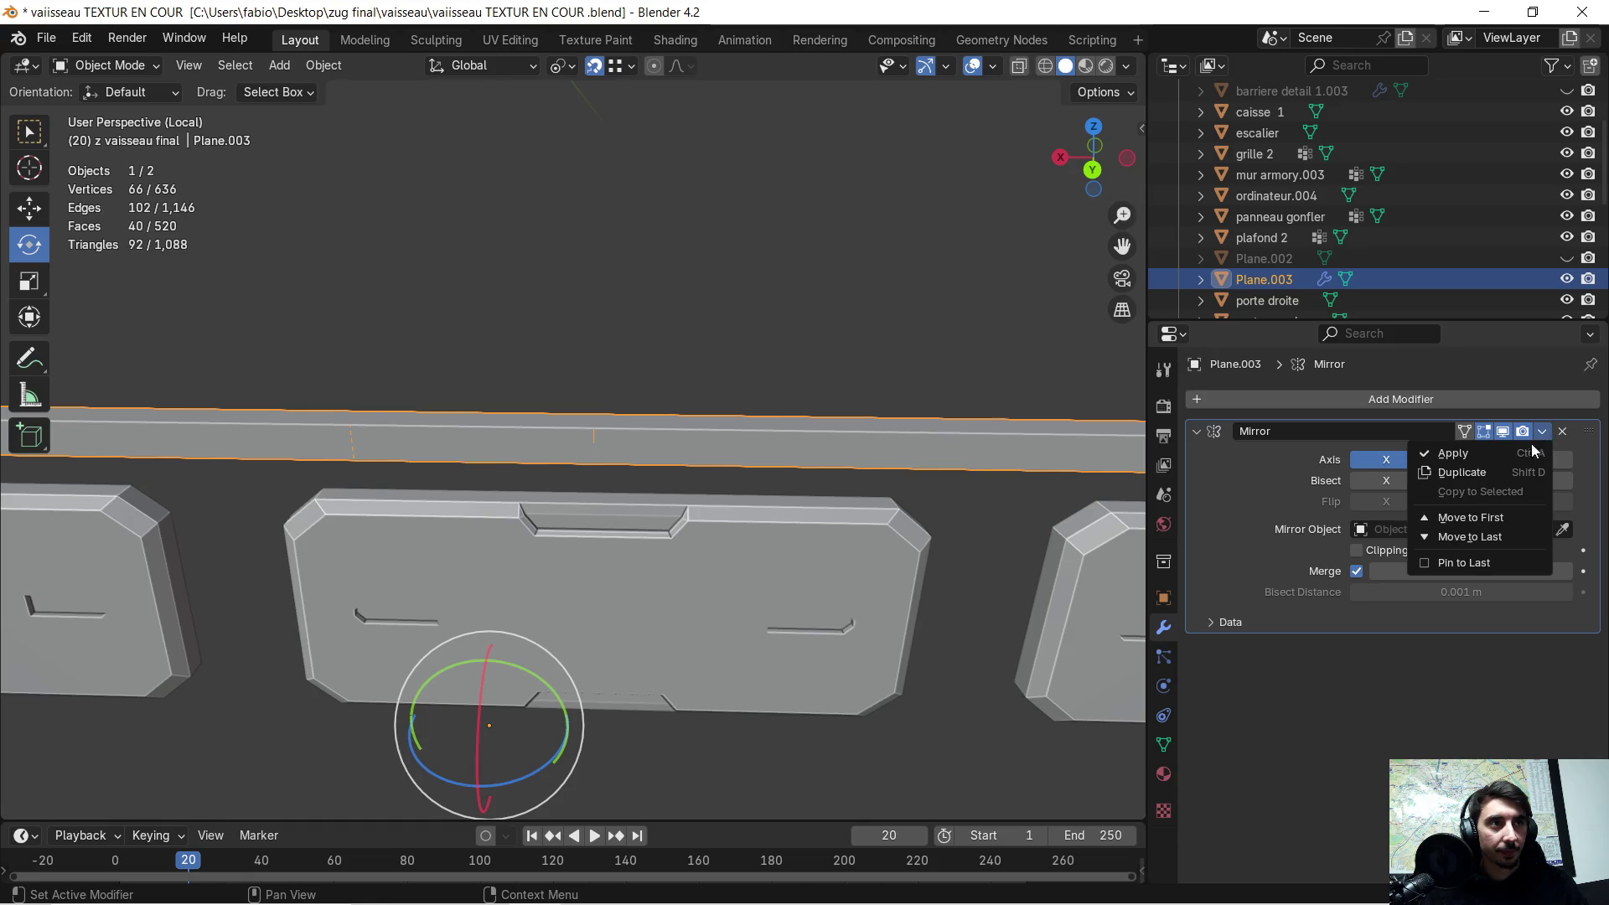
{"action": "left_click", "coordinate": [1500, 444]}
{"action": "key", "text": "Tab"}
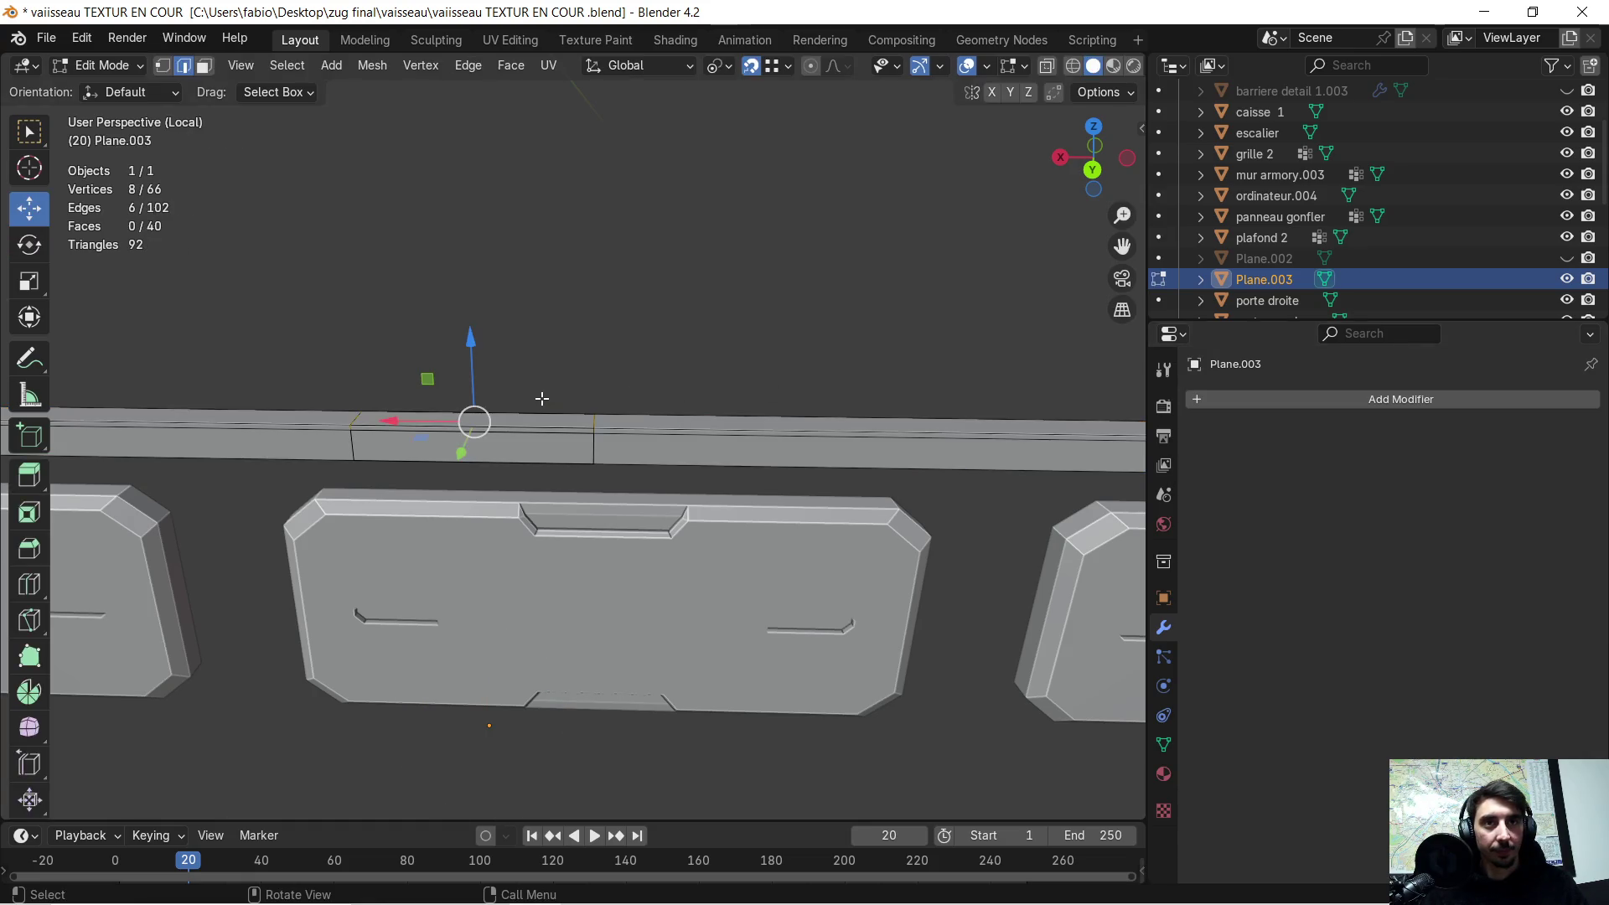
- Select an edge loop across the bar and slide it -0.2803 m along X
{"action": "scroll", "coordinate": [557, 415], "scroll_direction": "up", "scroll_amount": 3}
{"action": "mouse_move", "coordinate": [557, 415]}
{"action": "middle_mouse_down"}
{"action": "mouse_move", "coordinate": [560, 433]}
{"action": "mouse_move", "coordinate": [916, 410]}
{"action": "mouse_move", "coordinate": [779, 352]}
{"action": "middle_mouse_up"}
{"action": "left_click_drag", "start_coordinate": [779, 352], "coordinate": [871, 471]}
{"action": "middle_click_drag", "start_coordinate": [888, 432], "coordinate": [909, 393]}
{"action": "left_click", "coordinate": [203, 64]}
{"action": "mouse_move", "coordinate": [662, 437]}
{"action": "middle_mouse_down"}
{"action": "mouse_move", "coordinate": [542, 409]}
{"action": "mouse_move", "coordinate": [618, 412]}
{"action": "middle_mouse_up"}
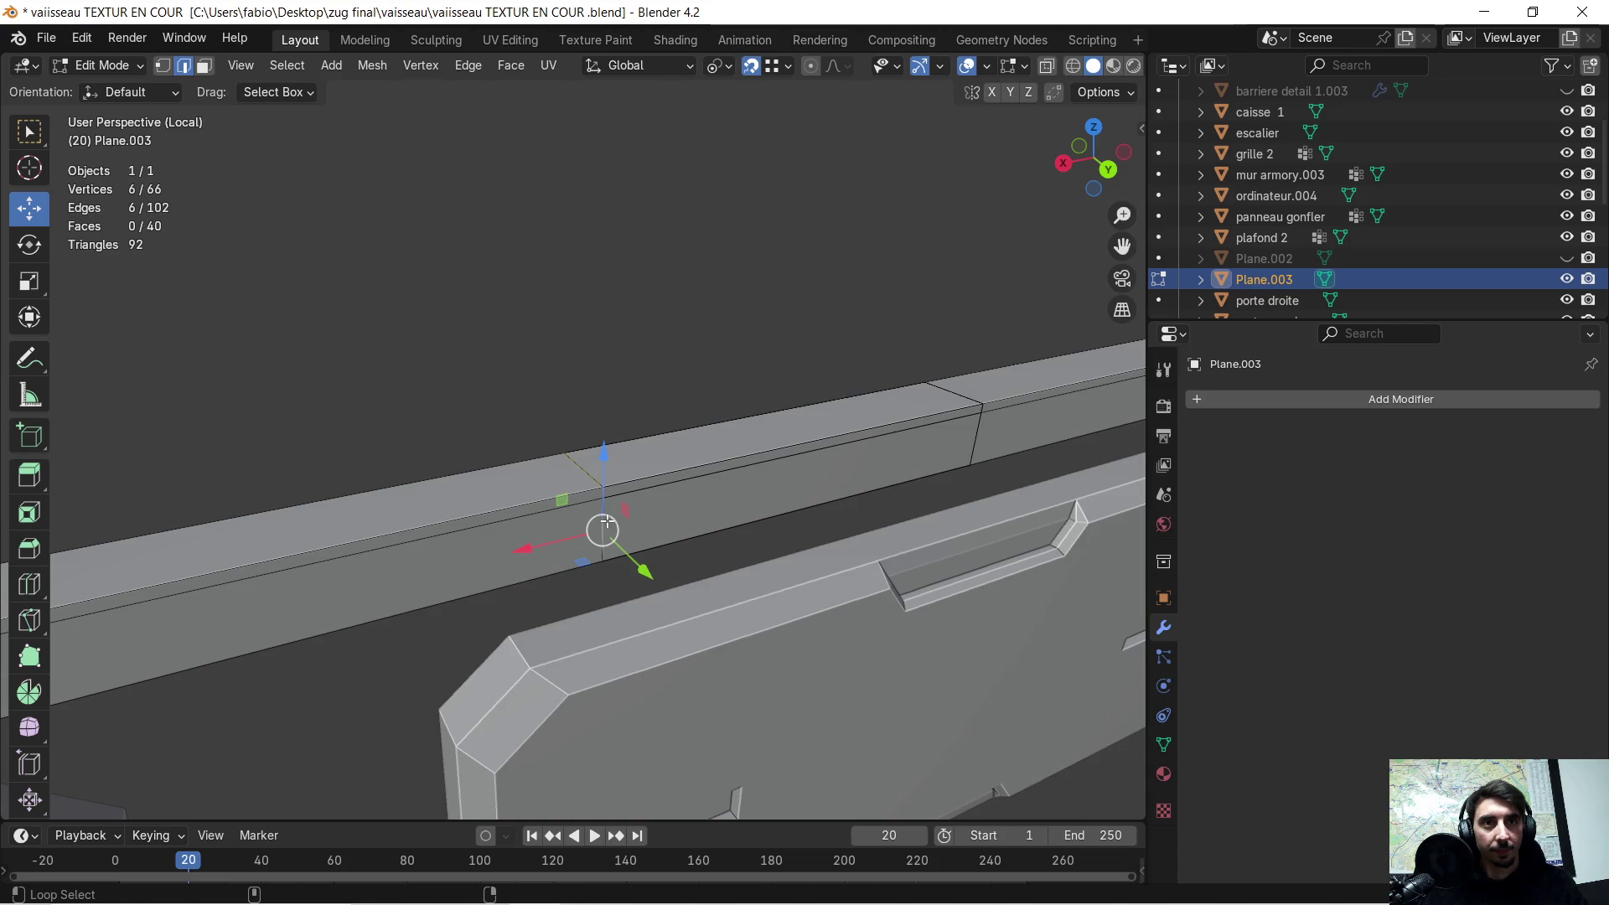
{"action": "mouse_move", "coordinate": [600, 496]}
{"action": "middle_mouse_down"}
{"action": "mouse_move", "coordinate": [754, 470]}
{"action": "mouse_move", "coordinate": [707, 470]}
{"action": "middle_mouse_up"}
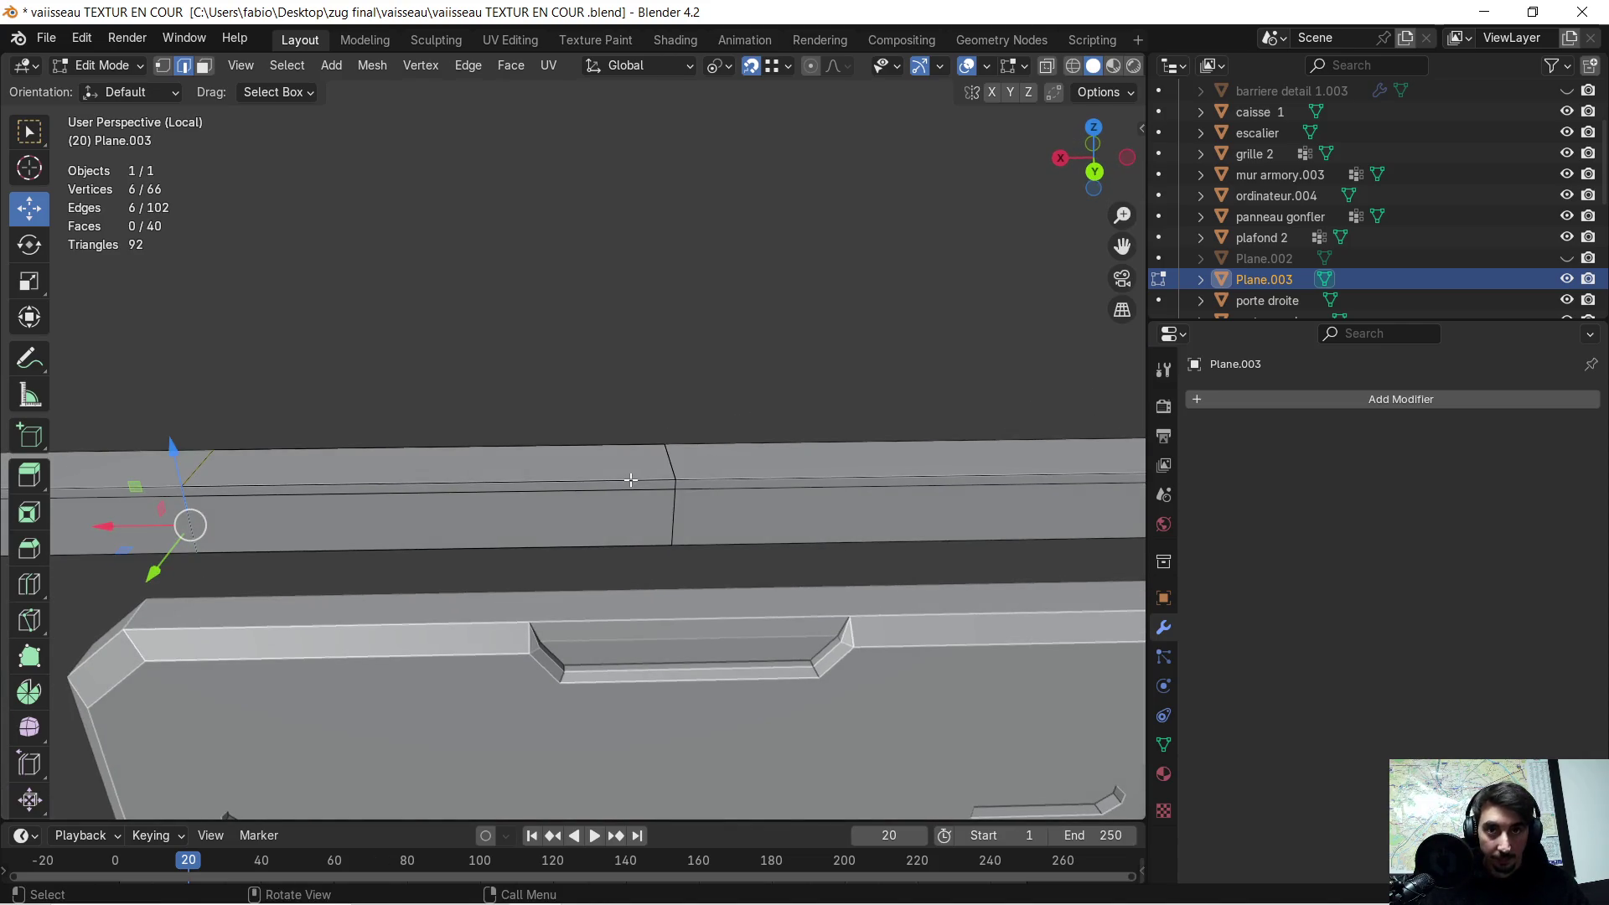
{"action": "key", "text": "g"}
{"action": "key", "text": "x"}
{"action": "left_click", "coordinate": [667, 476]}
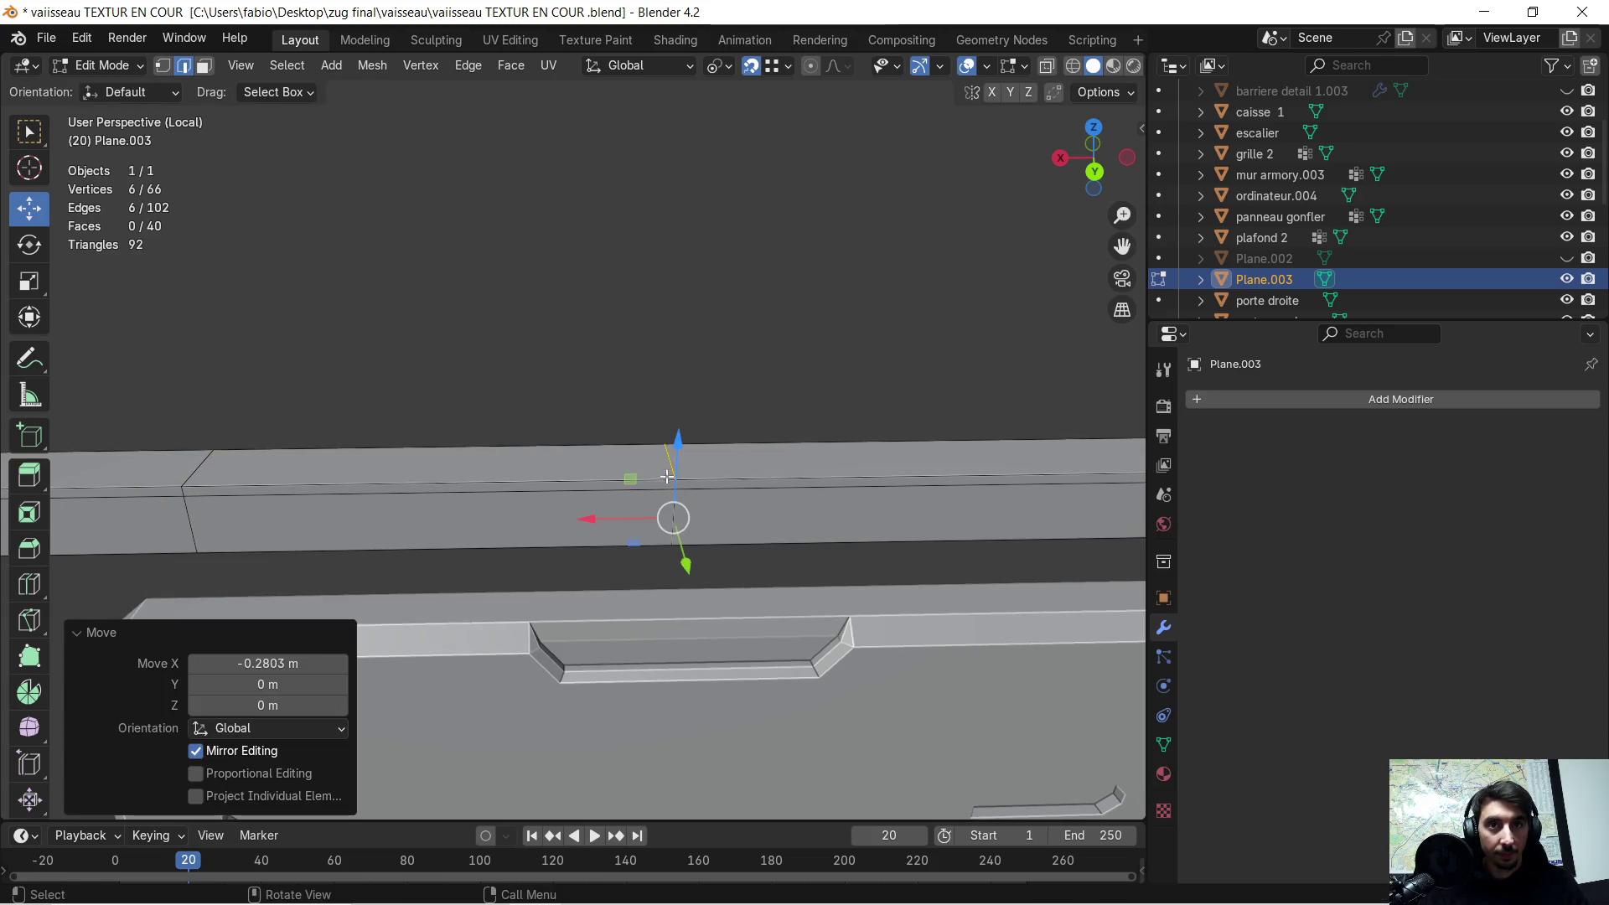
- Try moving the left-end edge loops along X, undo the gap it opens, and clear the selection
{"action": "left_click", "coordinate": [193, 466], "text": "alt+shift"}
{"action": "left_click", "coordinate": [186, 509], "text": "shift"}
{"action": "left_click", "coordinate": [186, 509], "text": "shift"}
{"action": "left_click", "coordinate": [186, 509], "text": "alt+shift"}
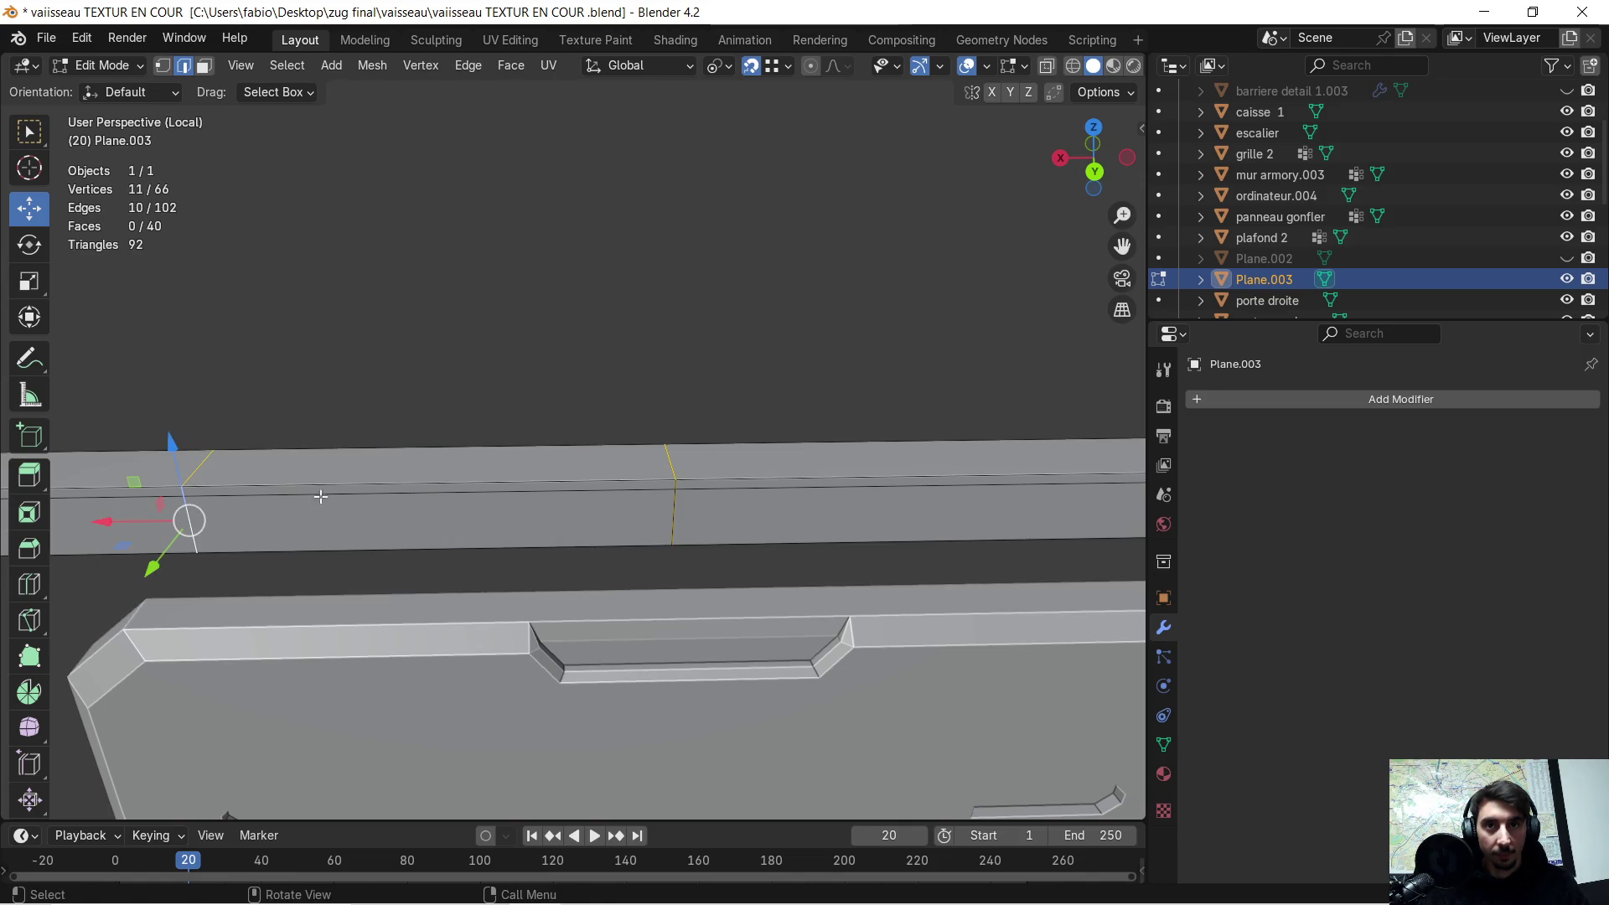
{"action": "key", "text": "g"}
{"action": "key", "text": "x"}
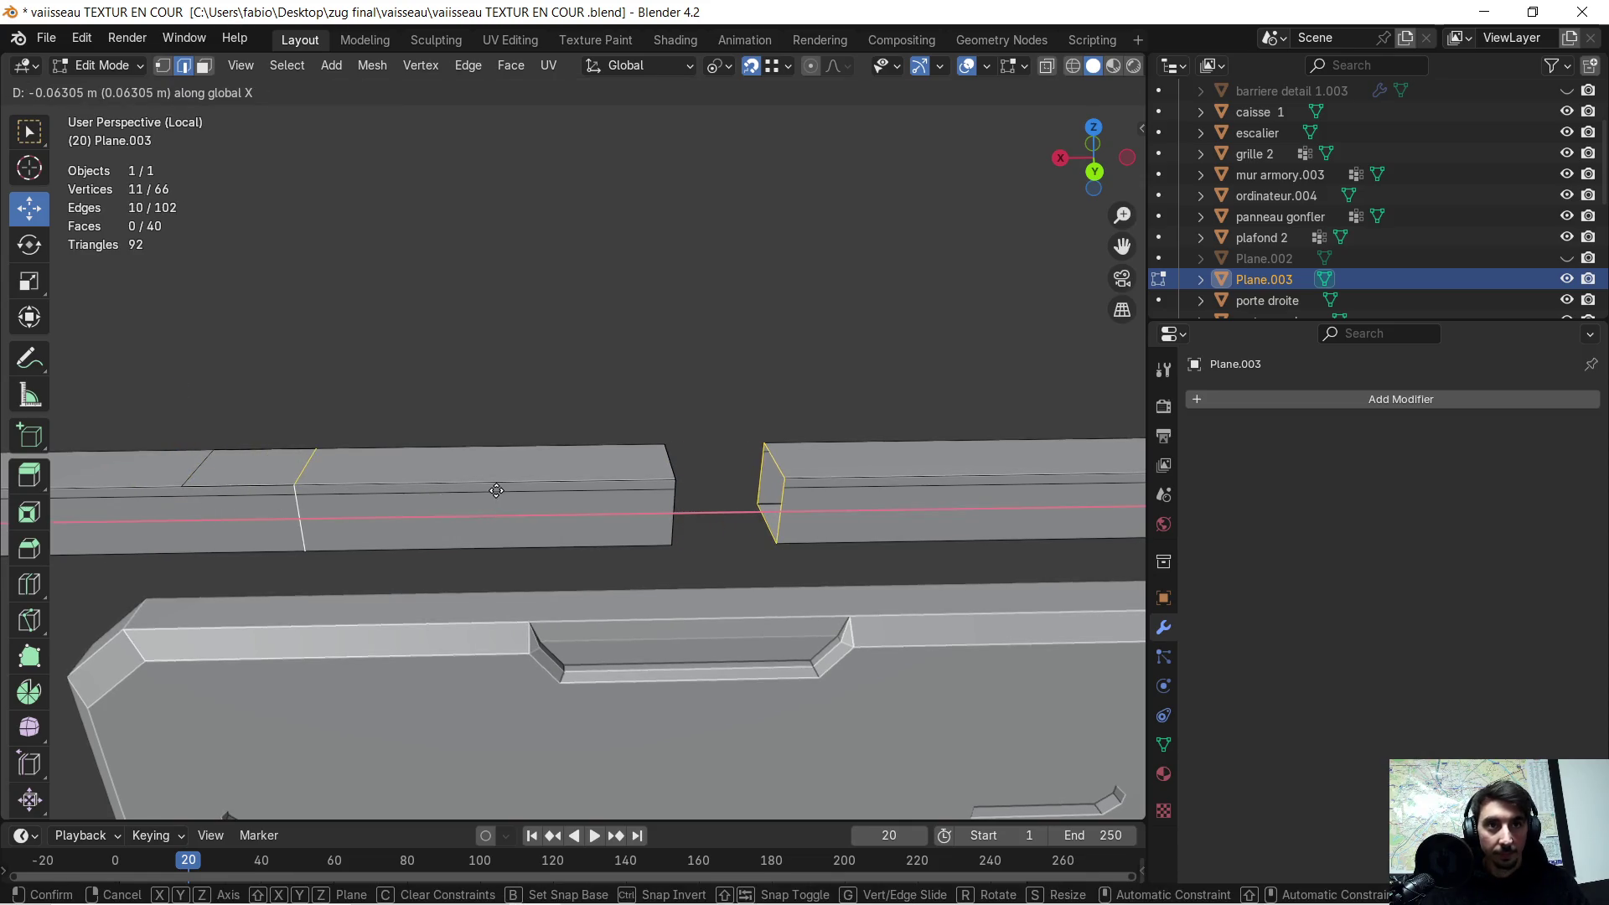
{"action": "left_click", "coordinate": [497, 489]}
{"action": "key", "text": "ctrl+z"}
{"action": "key", "text": "alt+a"}
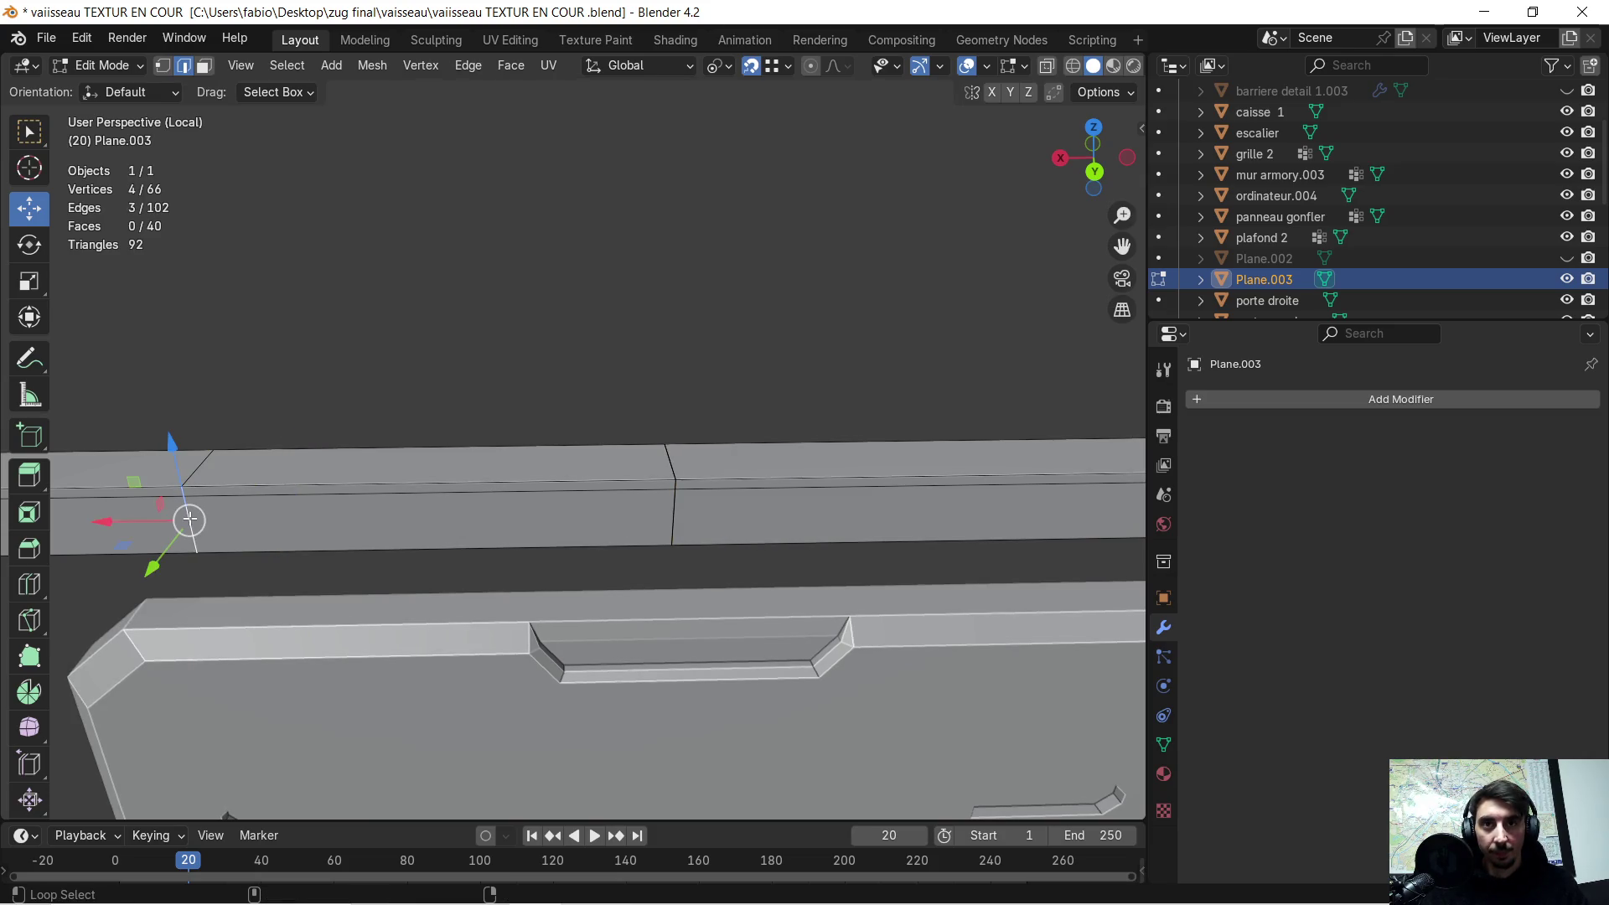
- Select another bar edge and shift it -0.2803 m along X from a near edge-on view
{"action": "left_click", "coordinate": [201, 469], "text": "shift"}
{"action": "mouse_move", "coordinate": [205, 466]}
{"action": "middle_mouse_down"}
{"action": "mouse_move", "coordinate": [467, 520]}
{"action": "mouse_move", "coordinate": [1157, 357]}
{"action": "middle_mouse_up"}
{"action": "mouse_move", "coordinate": [711, 373]}
{"action": "middle_mouse_down"}
{"action": "mouse_move", "coordinate": [729, 399]}
{"action": "mouse_move", "coordinate": [255, 411]}
{"action": "mouse_move", "coordinate": [229, 374]}
{"action": "mouse_move", "coordinate": [373, 312]}
{"action": "middle_mouse_up"}
{"action": "key", "text": "g"}
{"action": "key", "text": "x"}
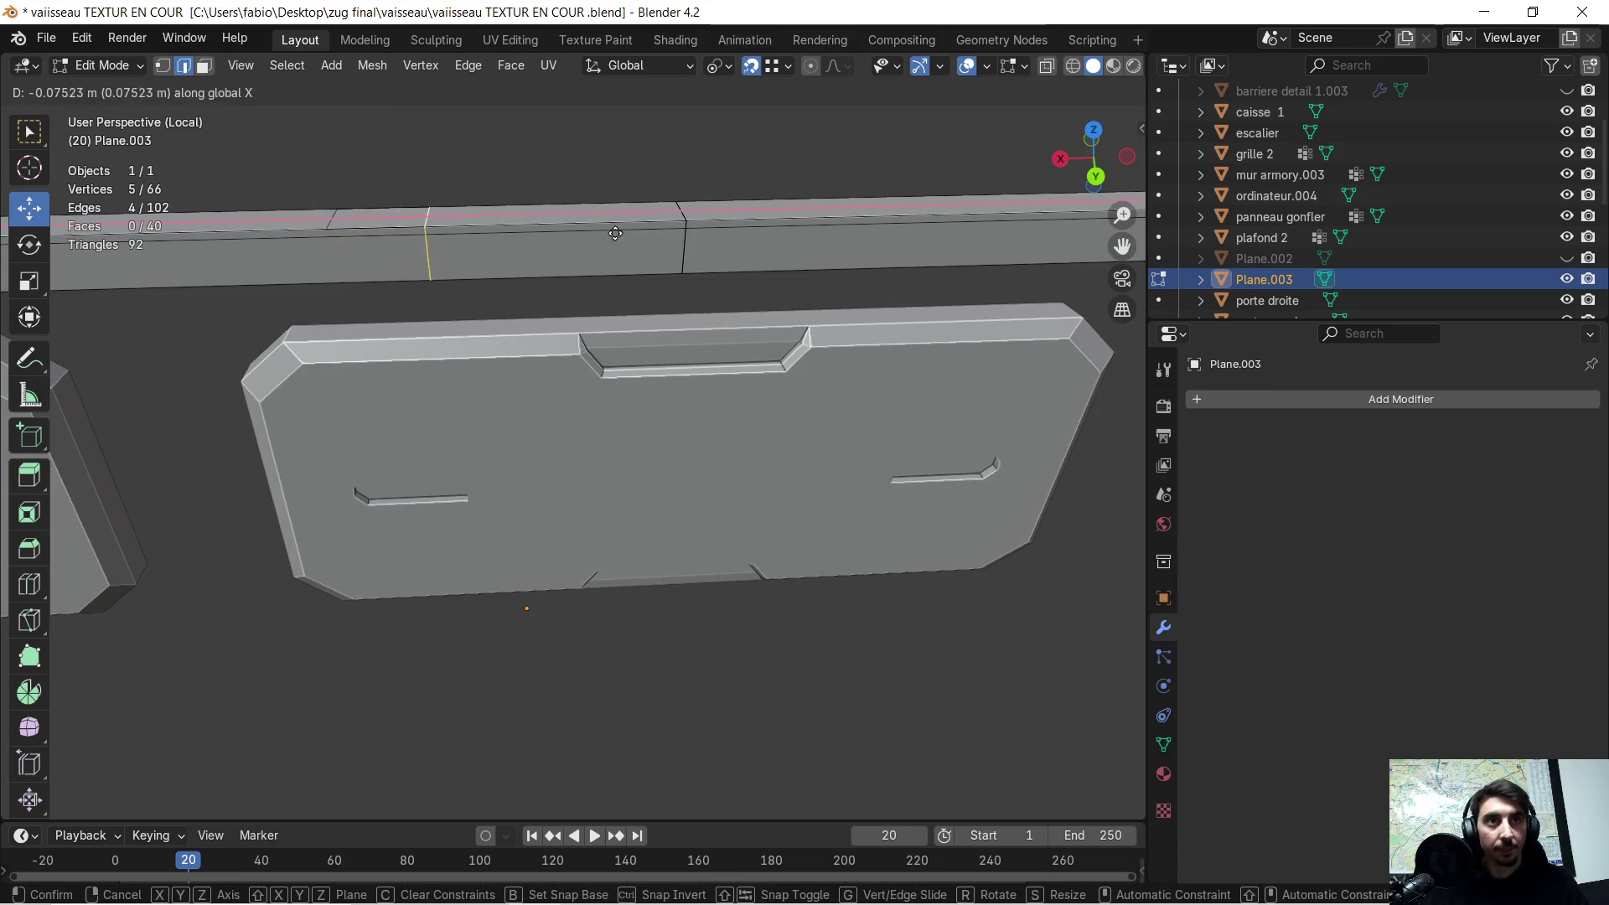
{"action": "left_click", "coordinate": [631, 248]}
- Move a single bar edge -0.2803 m along X and check the result from the front
{"action": "left_click", "coordinate": [352, 222]}
{"action": "middle_click_drag", "start_coordinate": [360, 220], "coordinate": [628, 244]}
{"action": "key", "text": "g"}
{"action": "key", "text": "x"}
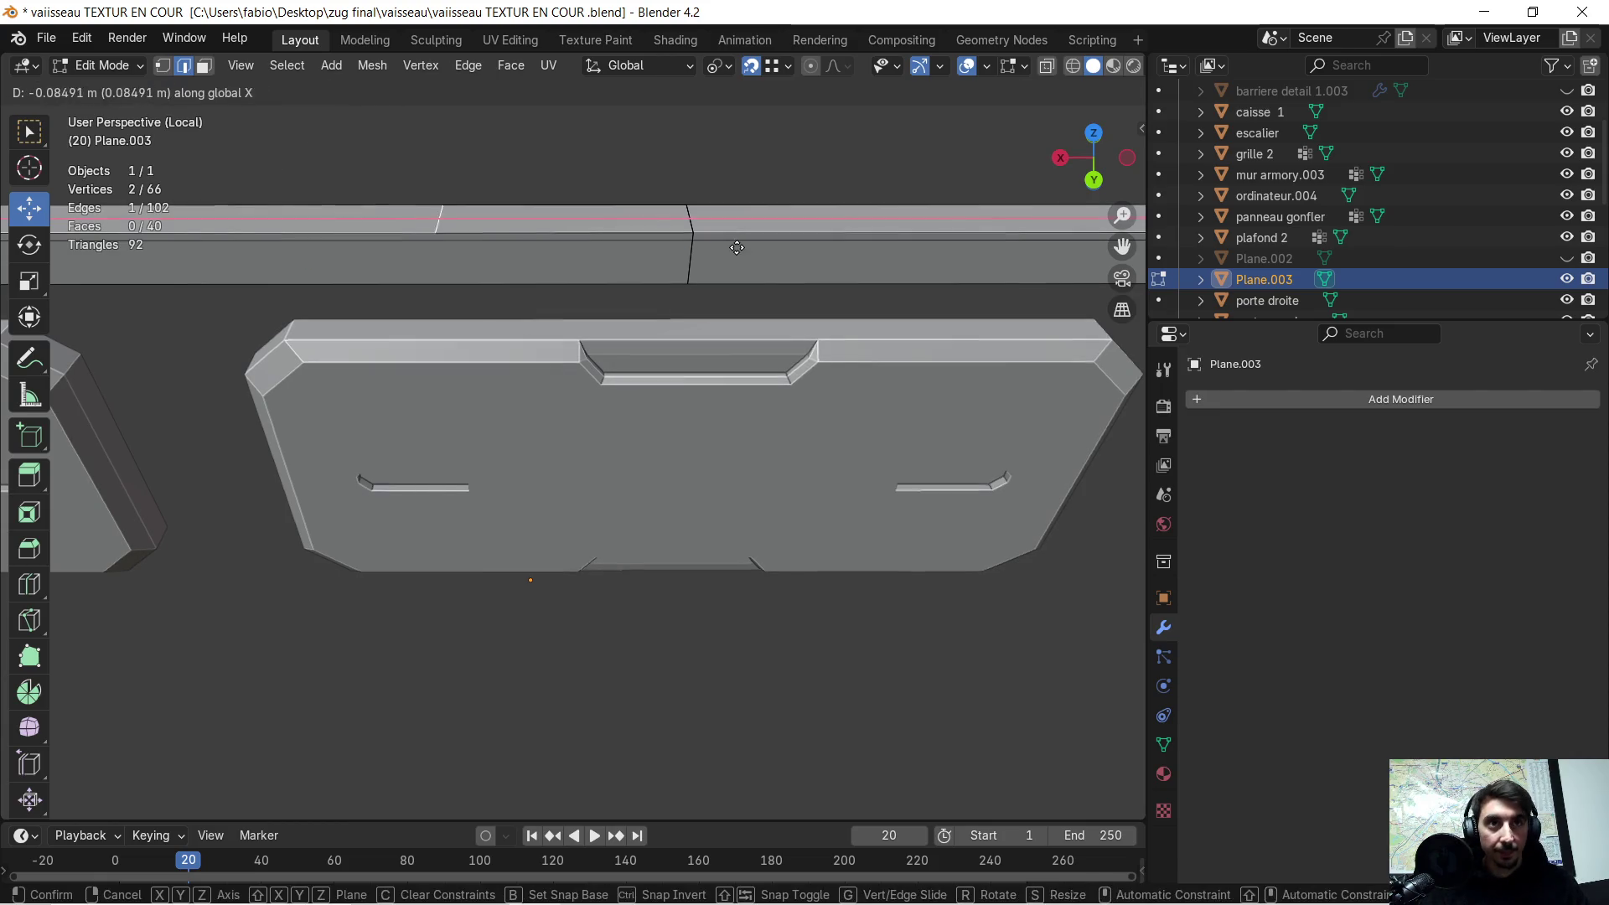
{"action": "left_click", "coordinate": [627, 244]}
{"action": "scroll", "coordinate": [670, 375], "scroll_direction": "down", "scroll_amount": 2}
{"action": "scroll", "coordinate": [697, 451], "scroll_direction": "down", "scroll_amount": 2}
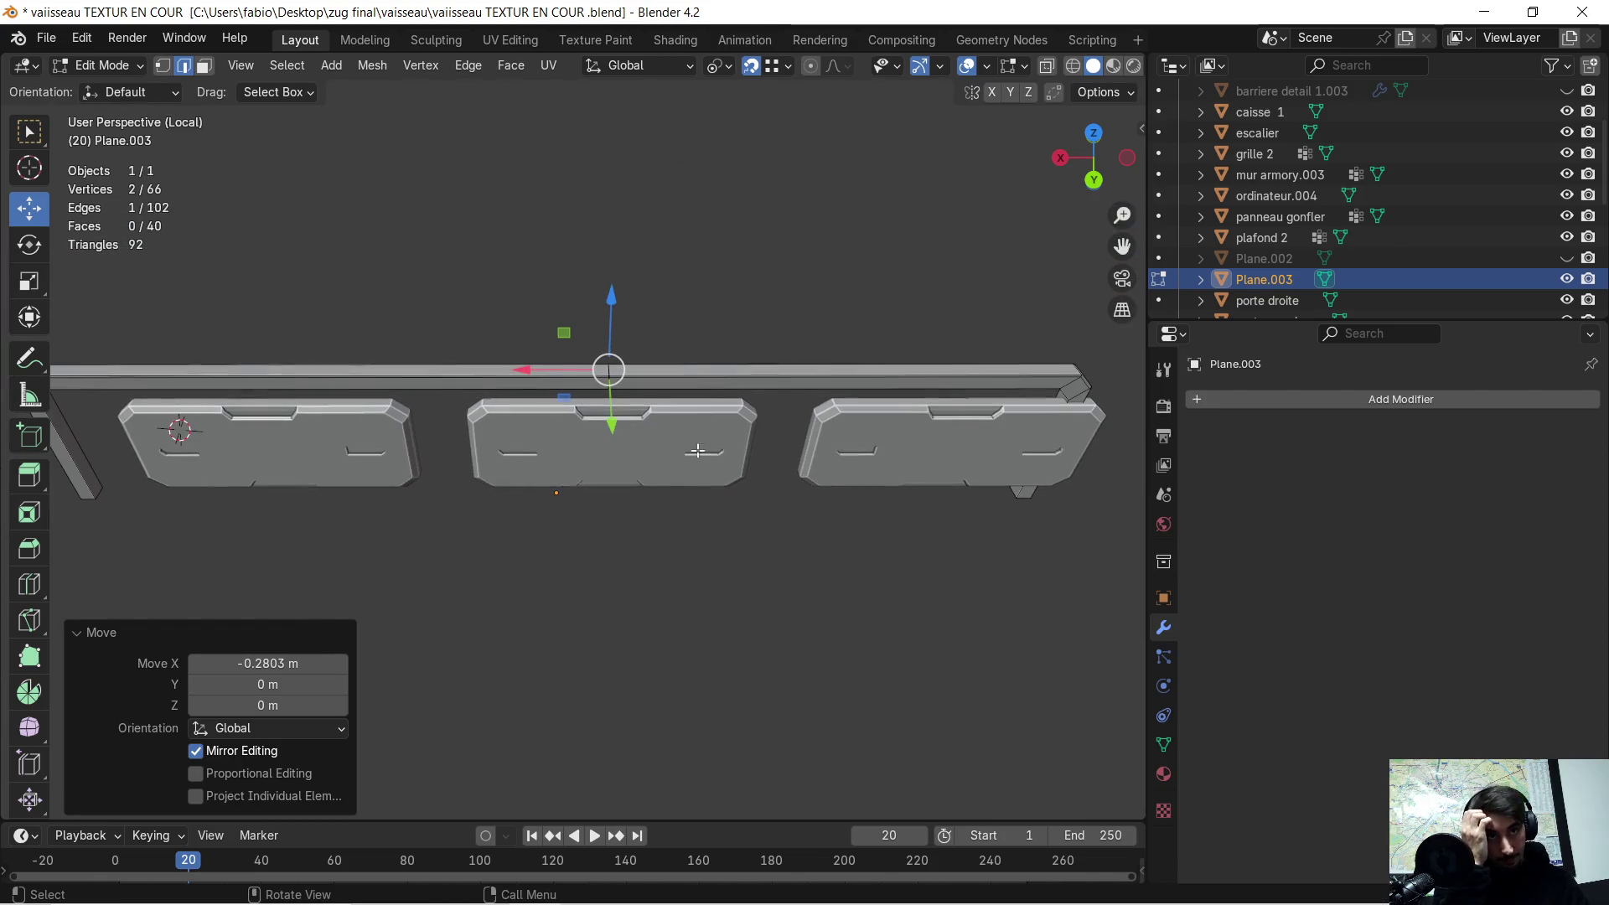
{"action": "middle_click_drag", "start_coordinate": [667, 504], "coordinate": [657, 392]}
{"action": "scroll", "coordinate": [719, 376], "scroll_direction": "up", "scroll_amount": 4}
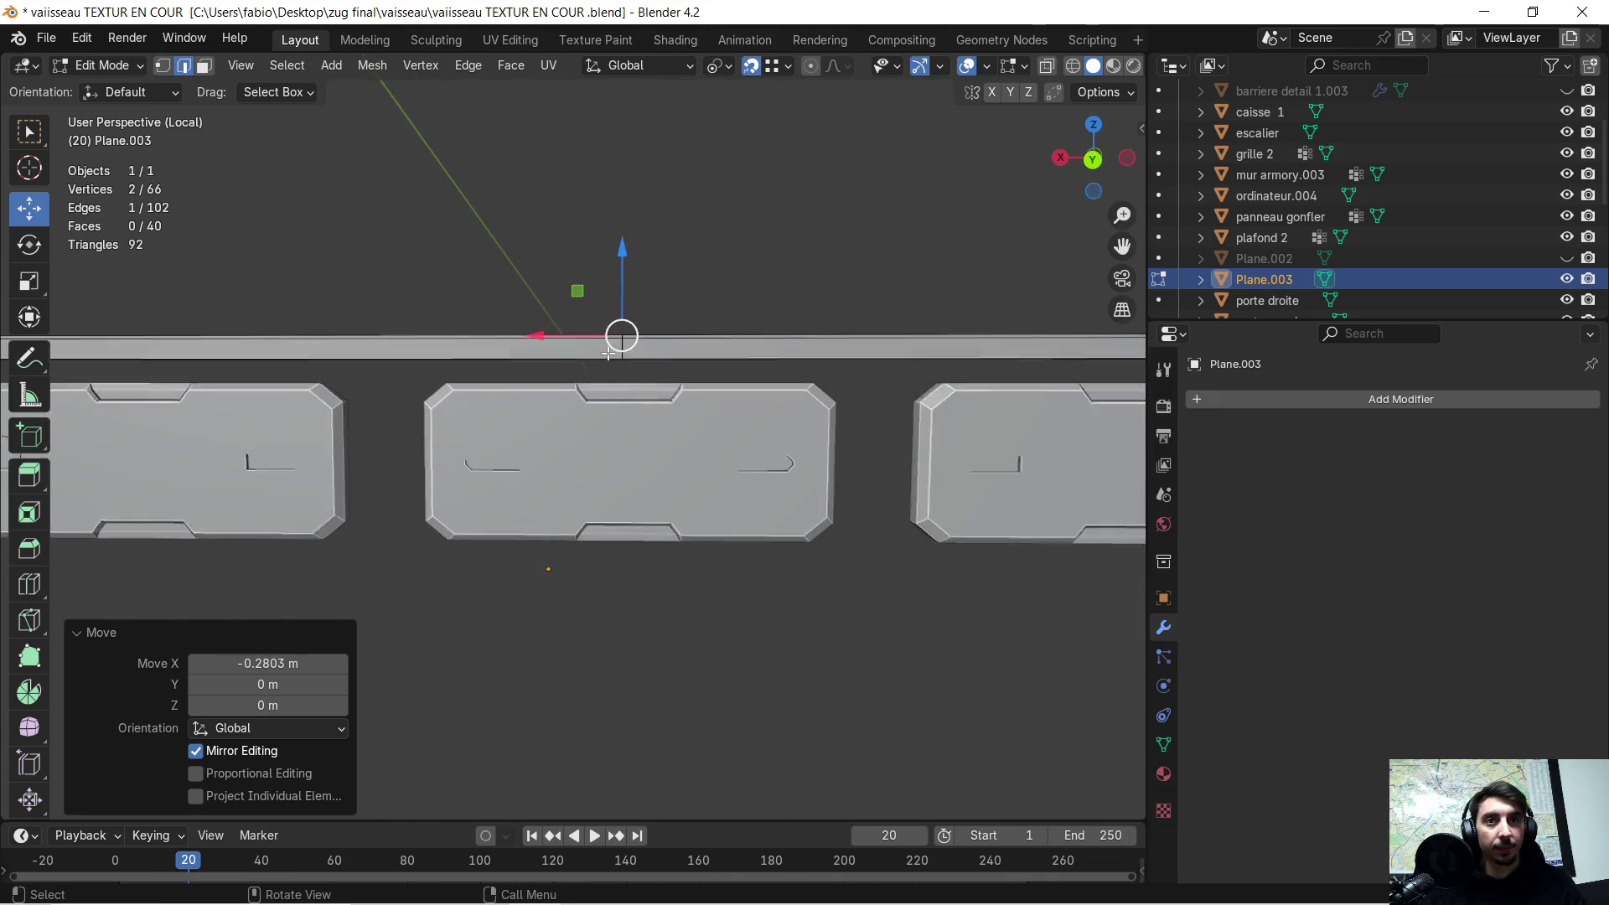
- Select all and merge by distance, reducing the mesh from 66 to 46 vertices
{"action": "key", "text": "a"}
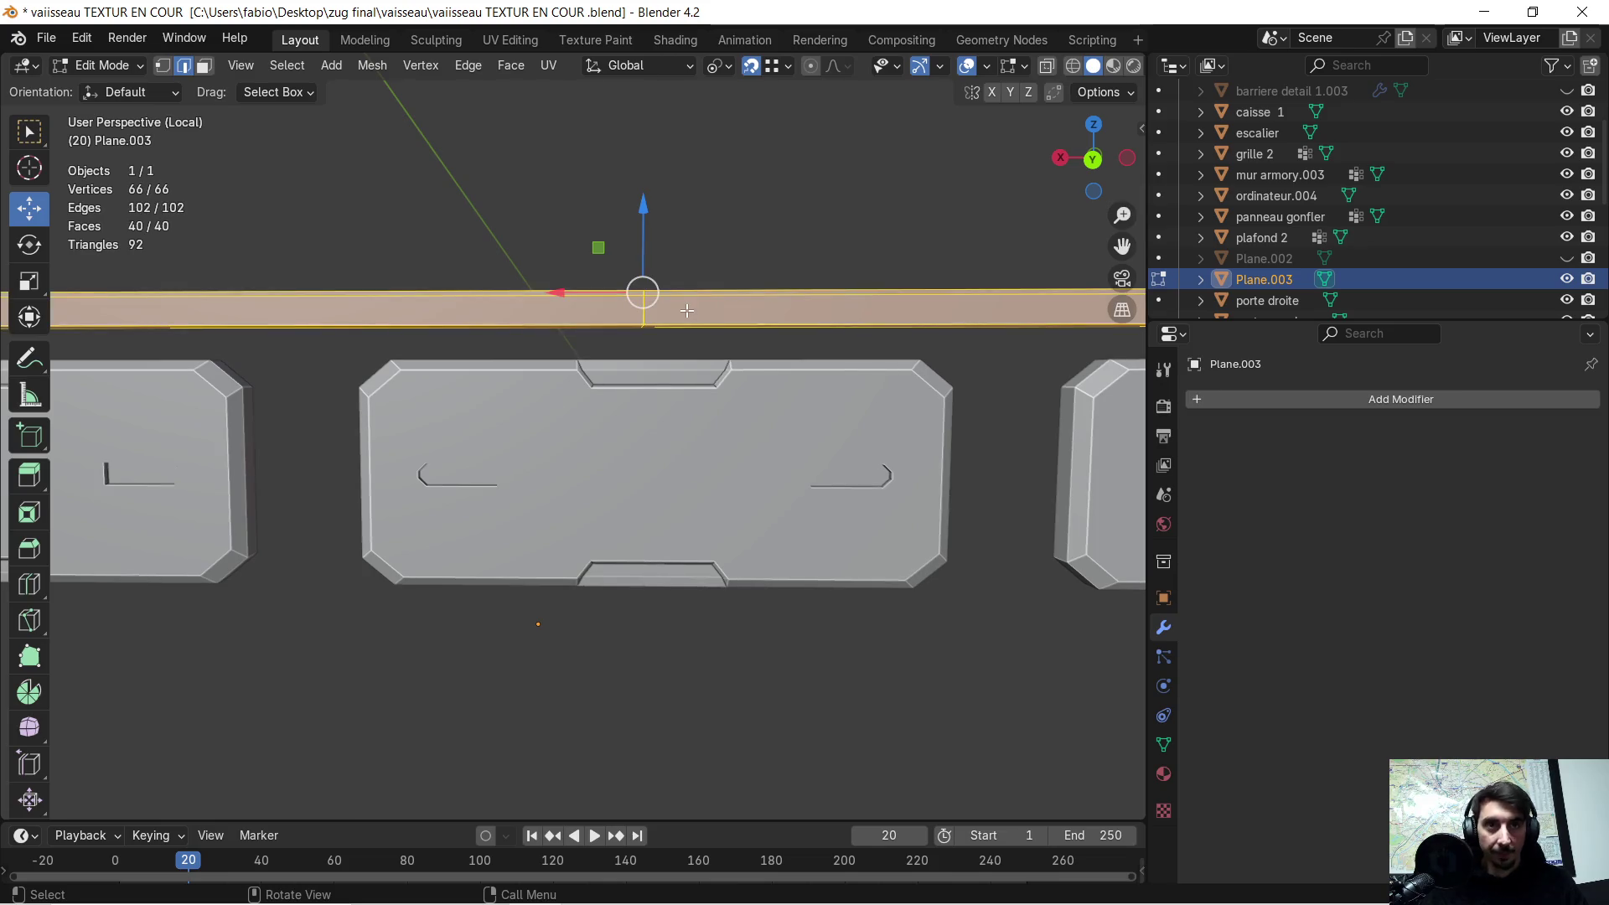
{"action": "key", "text": "m"}
{"action": "left_click", "coordinate": [686, 311]}
{"action": "mouse_move", "coordinate": [703, 269]}
{"action": "middle_mouse_down"}
{"action": "mouse_move", "coordinate": [677, 251]}
{"action": "mouse_move", "coordinate": [712, 244]}
{"action": "mouse_move", "coordinate": [702, 273]}
{"action": "mouse_move", "coordinate": [704, 215]}
{"action": "mouse_move", "coordinate": [685, 237]}
{"action": "middle_mouse_up"}
{"action": "left_click", "coordinate": [677, 252]}
{"action": "scroll", "coordinate": [712, 240], "scroll_direction": "down", "scroll_amount": 4}
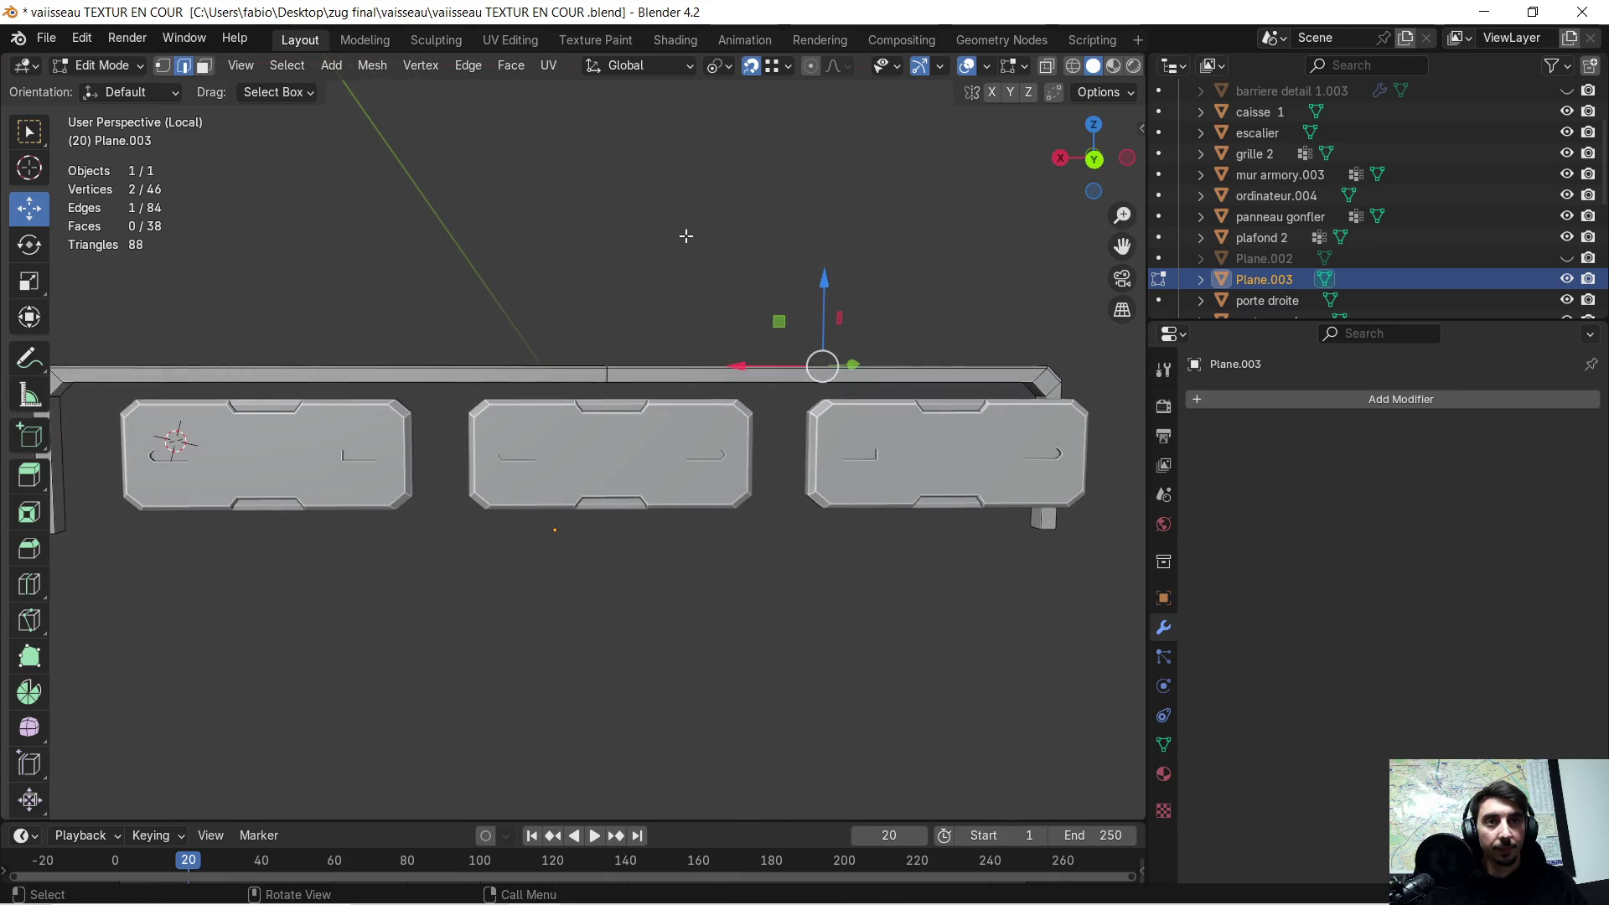
{"action": "scroll", "coordinate": [636, 303], "scroll_direction": "up", "scroll_amount": 1}
- Orbit and zoom around the merged rail to check it spans all three panels
{"action": "mouse_move", "coordinate": [651, 294]}
{"action": "middle_mouse_down"}
{"action": "mouse_move", "coordinate": [692, 261]}
{"action": "mouse_move", "coordinate": [650, 432]}
{"action": "mouse_move", "coordinate": [655, 407]}
{"action": "middle_mouse_up"}
{"action": "scroll", "coordinate": [686, 244], "scroll_direction": "down", "scroll_amount": 3}
{"action": "scroll", "coordinate": [712, 269], "scroll_direction": "up", "scroll_amount": 3}
{"action": "scroll", "coordinate": [693, 260], "scroll_direction": "up", "scroll_amount": 5}
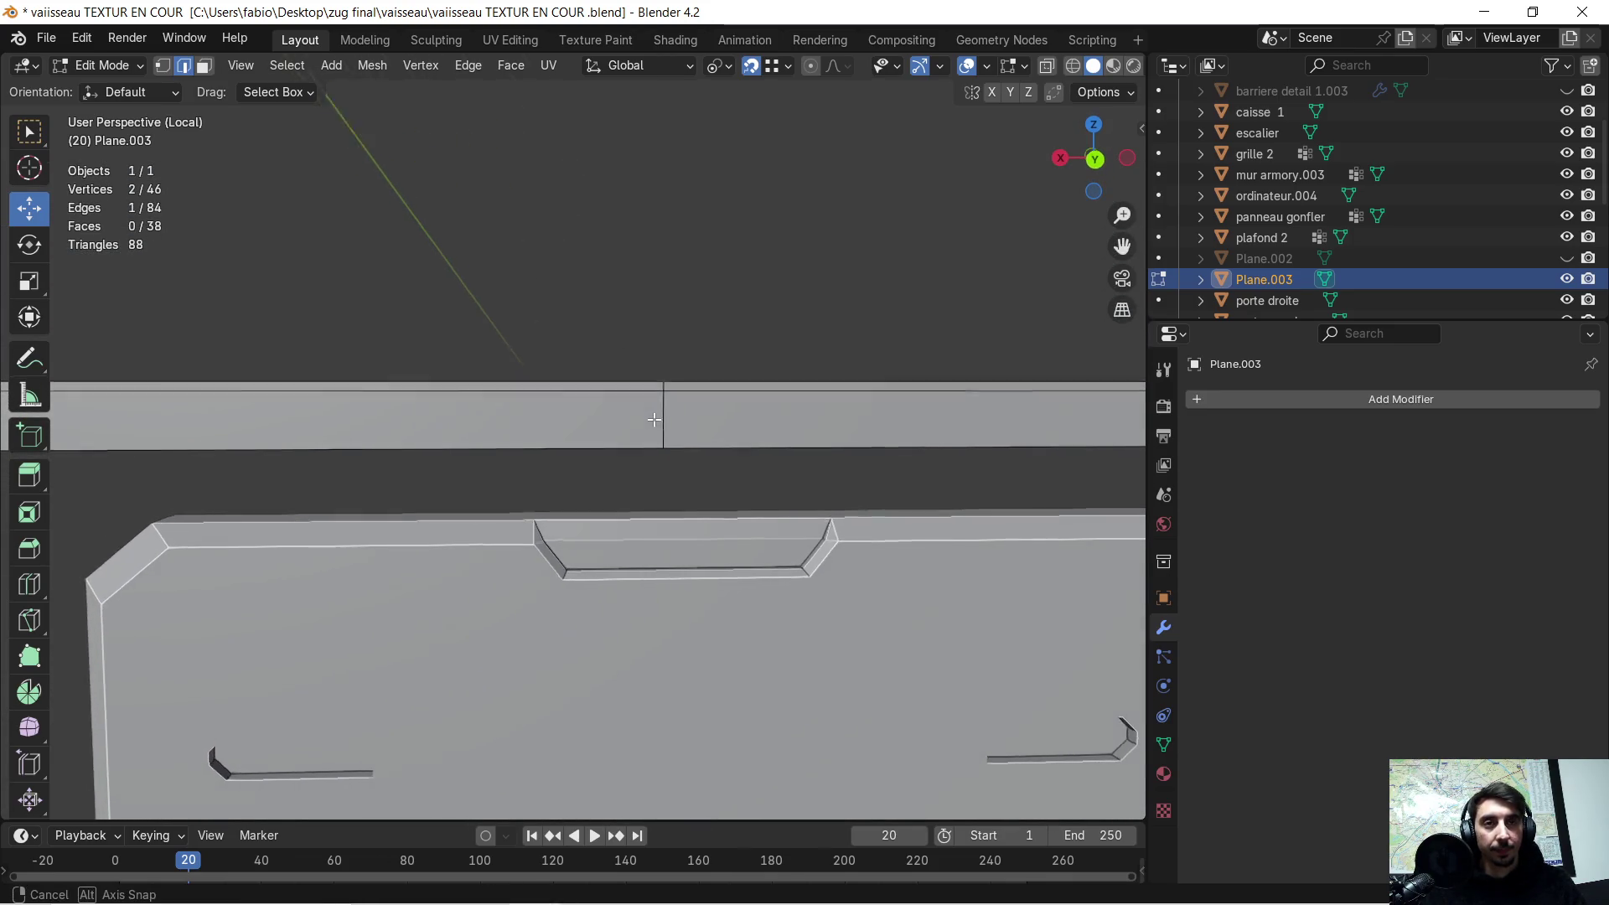
{"action": "scroll", "coordinate": [654, 407], "scroll_direction": "down", "scroll_amount": 3}
{"action": "scroll", "coordinate": [651, 405], "scroll_direction": "down", "scroll_amount": 4}
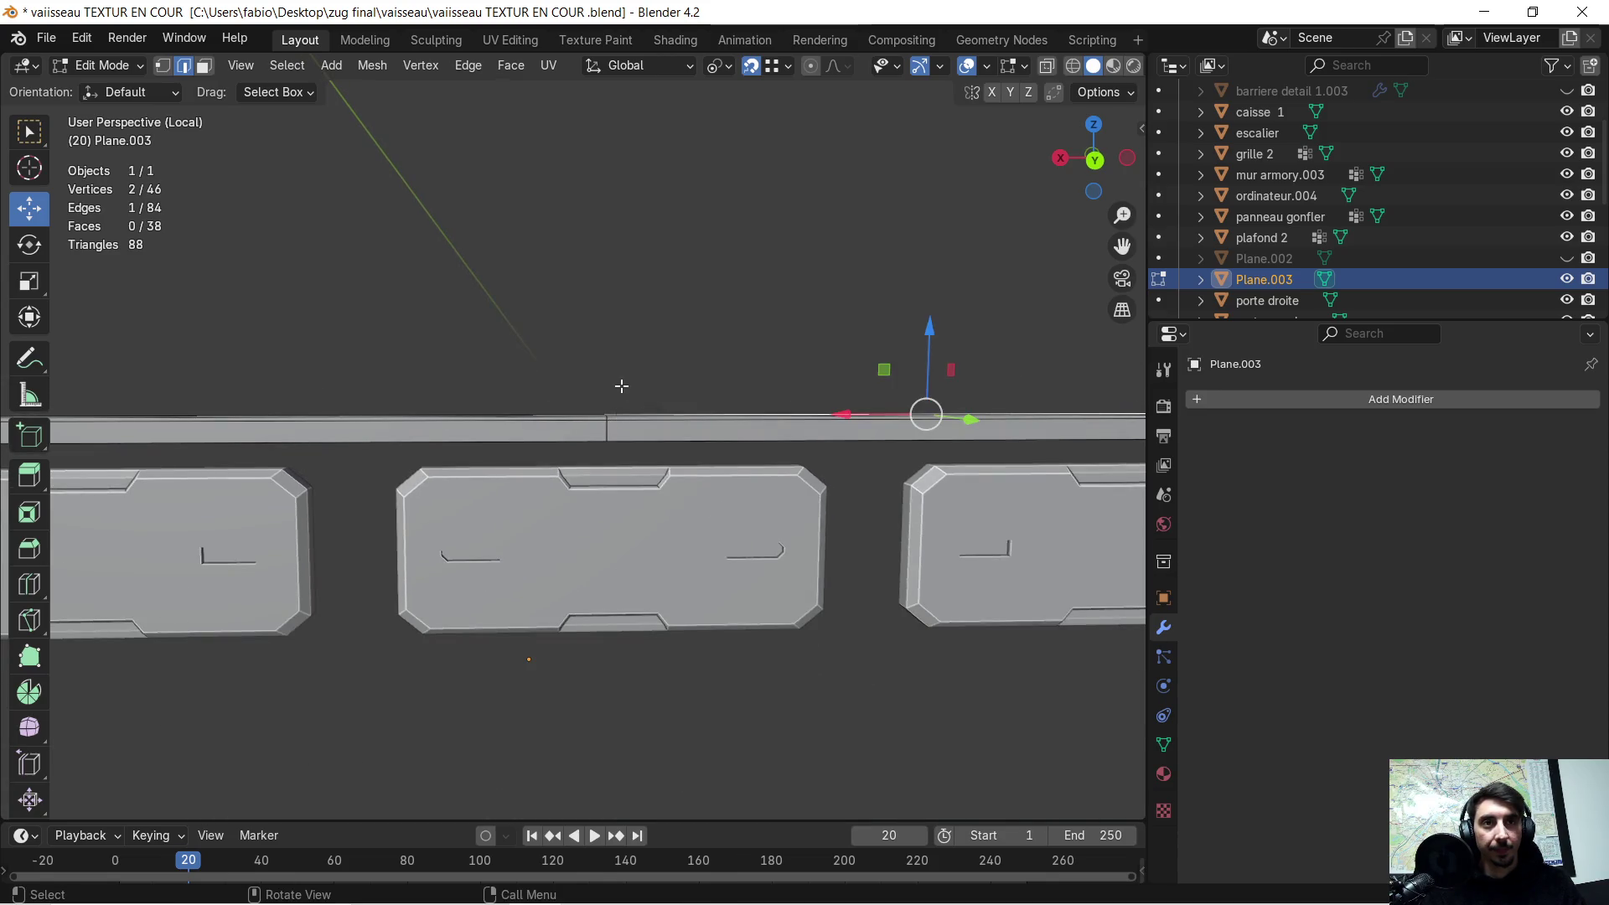
{"action": "scroll", "coordinate": [586, 416], "scroll_direction": "down", "scroll_amount": 2}
{"action": "middle_click_drag", "start_coordinate": [540, 429], "coordinate": [573, 427]}
{"action": "scroll", "coordinate": [467, 493], "scroll_direction": "down", "scroll_amount": 2}
{"action": "middle_click_drag", "start_coordinate": [468, 493], "coordinate": [497, 471]}
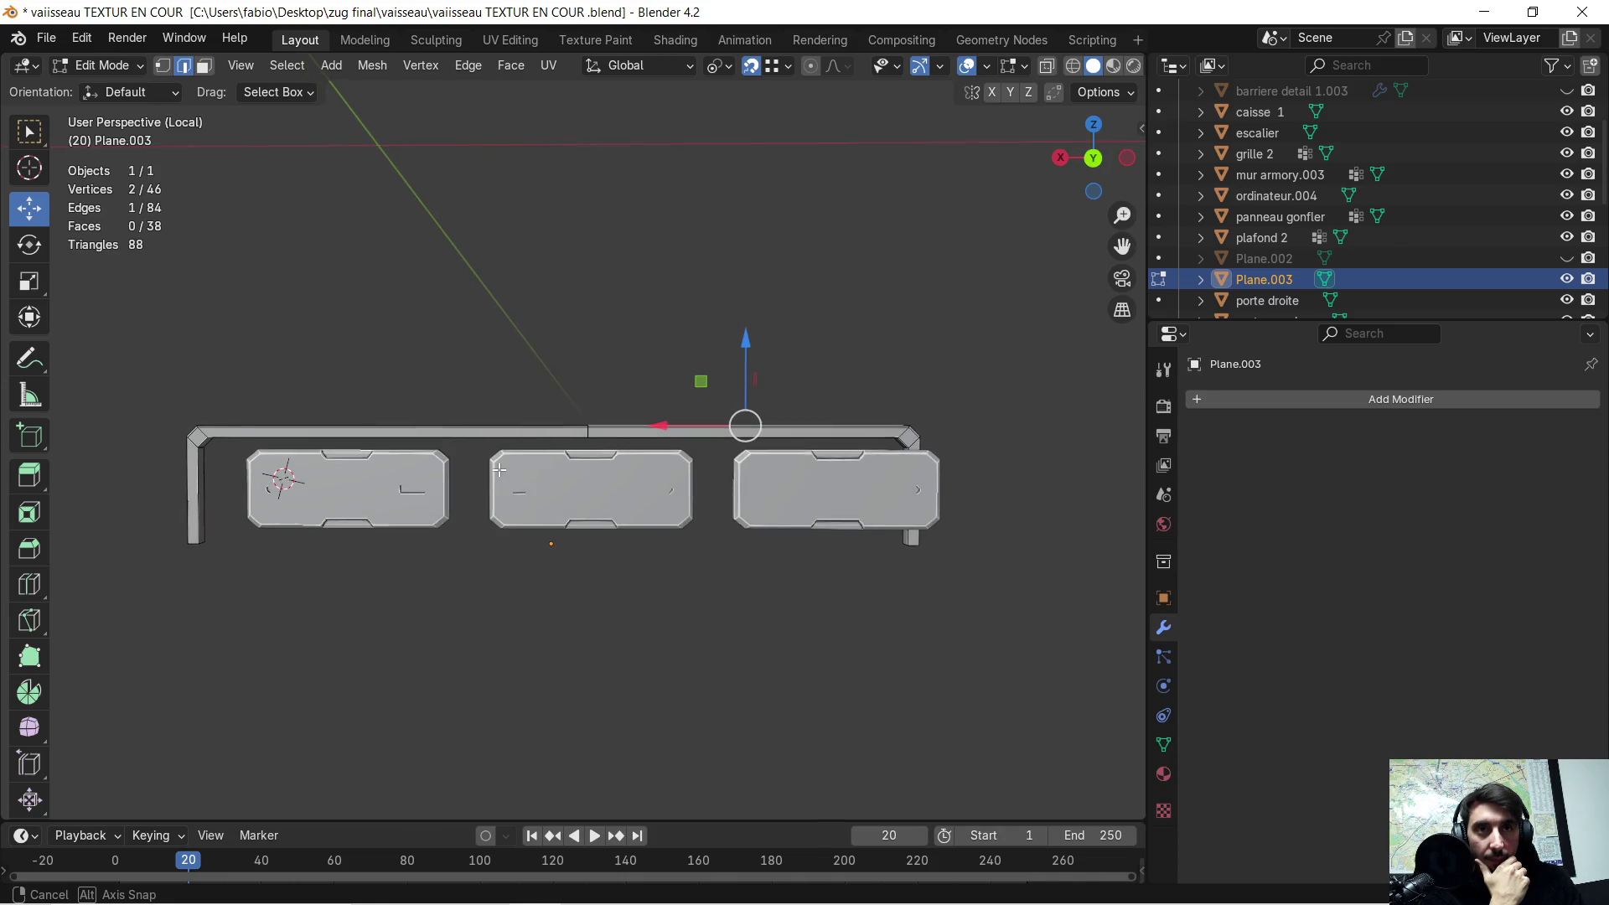
{"action": "left_click", "coordinate": [495, 218]}
{"action": "mouse_move", "coordinate": [495, 218]}
{"action": "middle_mouse_down"}
{"action": "mouse_move", "coordinate": [395, 252]}
{"action": "mouse_move", "coordinate": [444, 253]}
{"action": "mouse_move", "coordinate": [432, 247]}
{"action": "middle_mouse_up"}
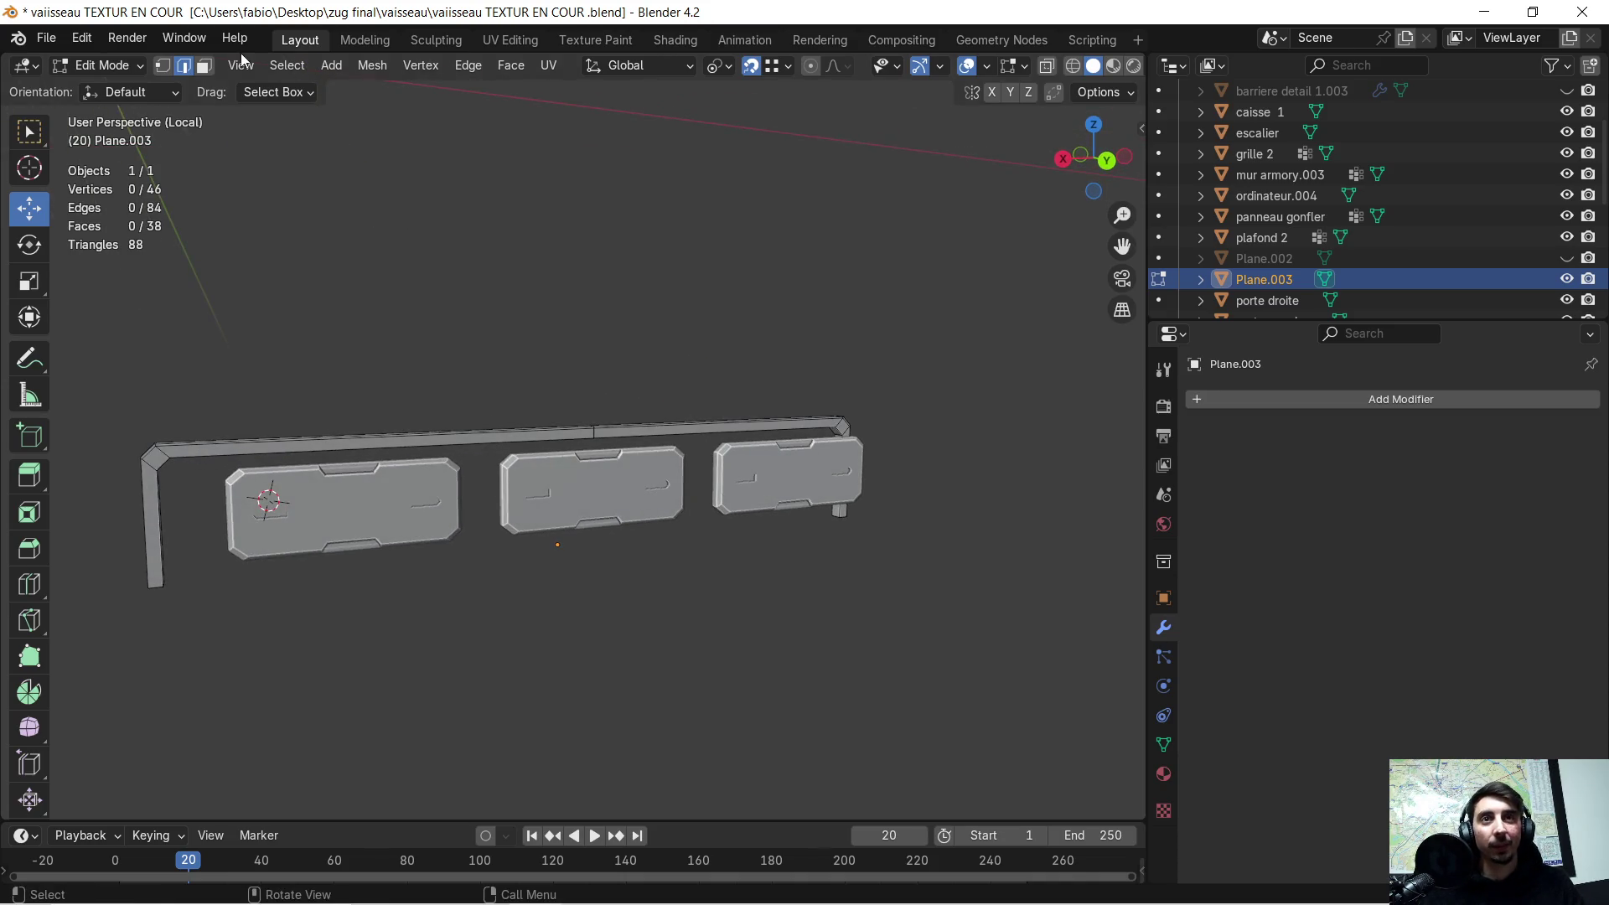
- Add a new plane to the mesh and rotate it 90° around X so it stands upright
{"action": "left_click", "coordinate": [323, 65]}
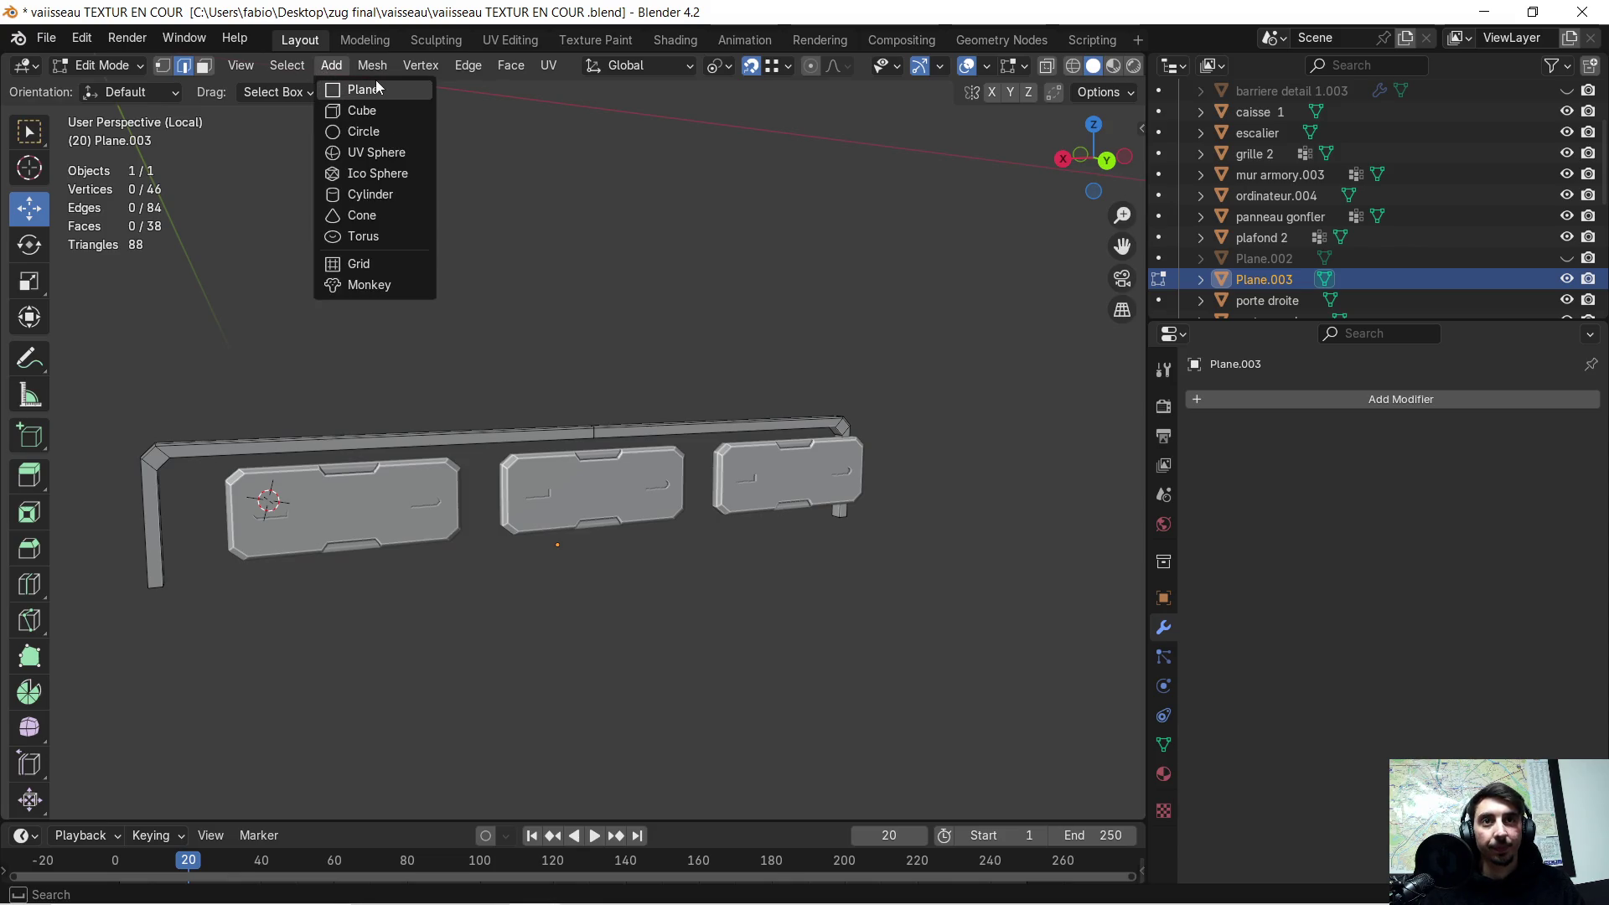
{"action": "left_click", "coordinate": [377, 87]}
{"action": "mouse_move", "coordinate": [432, 221]}
{"action": "middle_mouse_down"}
{"action": "mouse_move", "coordinate": [527, 244]}
{"action": "mouse_move", "coordinate": [553, 233]}
{"action": "middle_mouse_up"}
{"action": "type", "text": "rx90"}
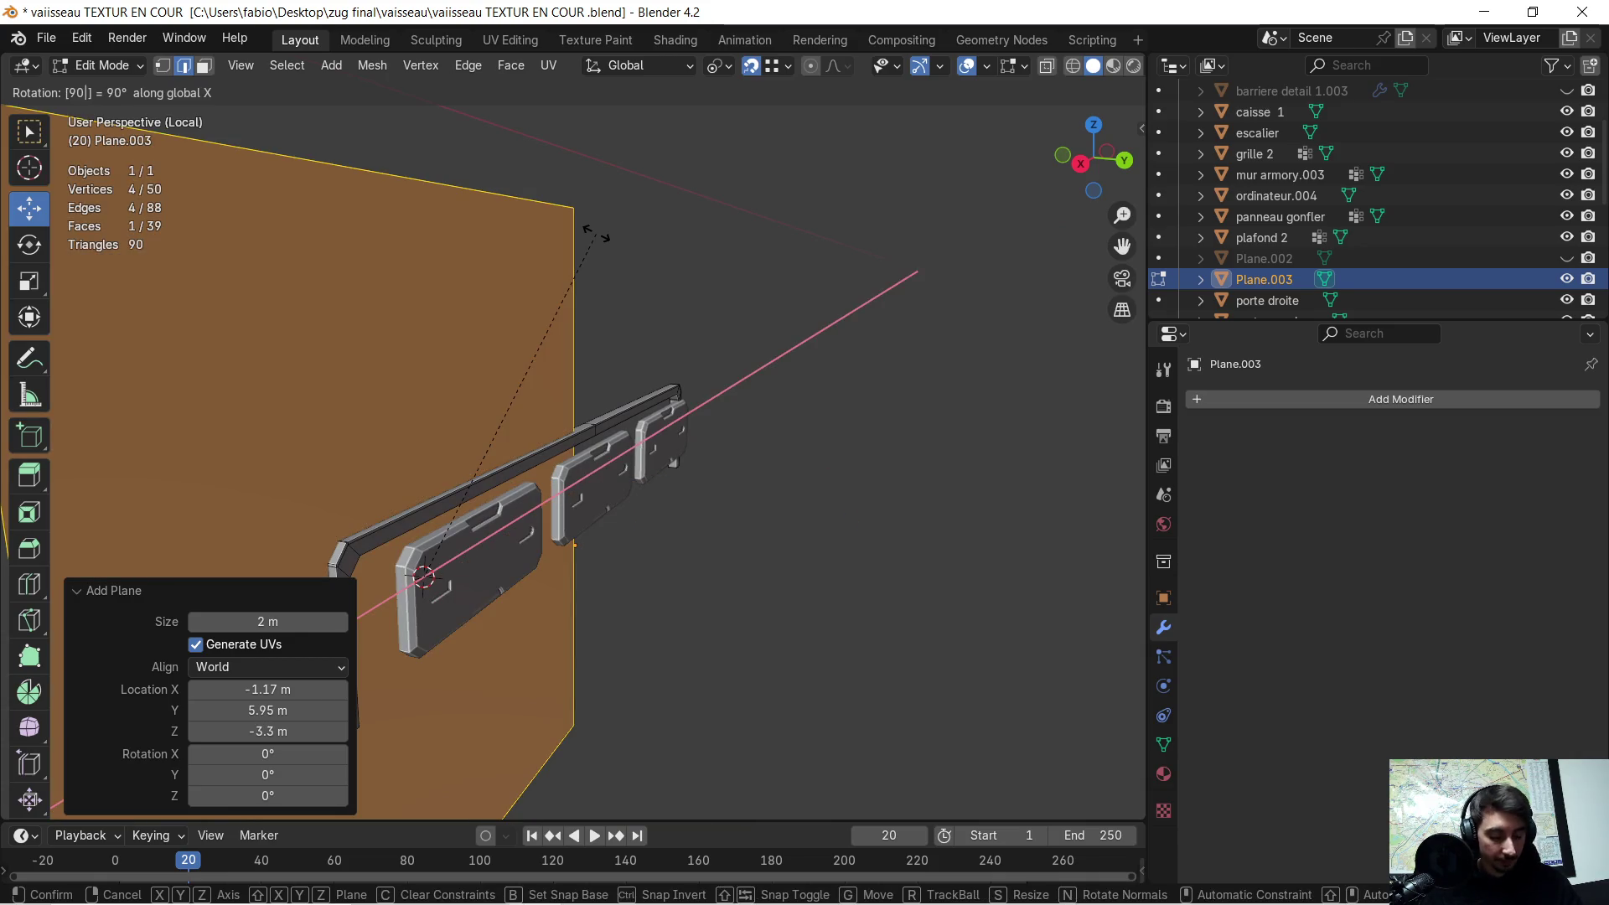
{"action": "key", "text": "Return"}
{"action": "mouse_move", "coordinate": [596, 234]}
{"action": "middle_mouse_down"}
{"action": "mouse_move", "coordinate": [592, 266]}
{"action": "mouse_move", "coordinate": [528, 269]}
{"action": "mouse_move", "coordinate": [423, 317]}
{"action": "mouse_move", "coordinate": [649, 369]}
{"action": "middle_mouse_up"}
- Select the plane's long top edge and squash it to 0.234 along Z
{"action": "left_click", "coordinate": [621, 355]}
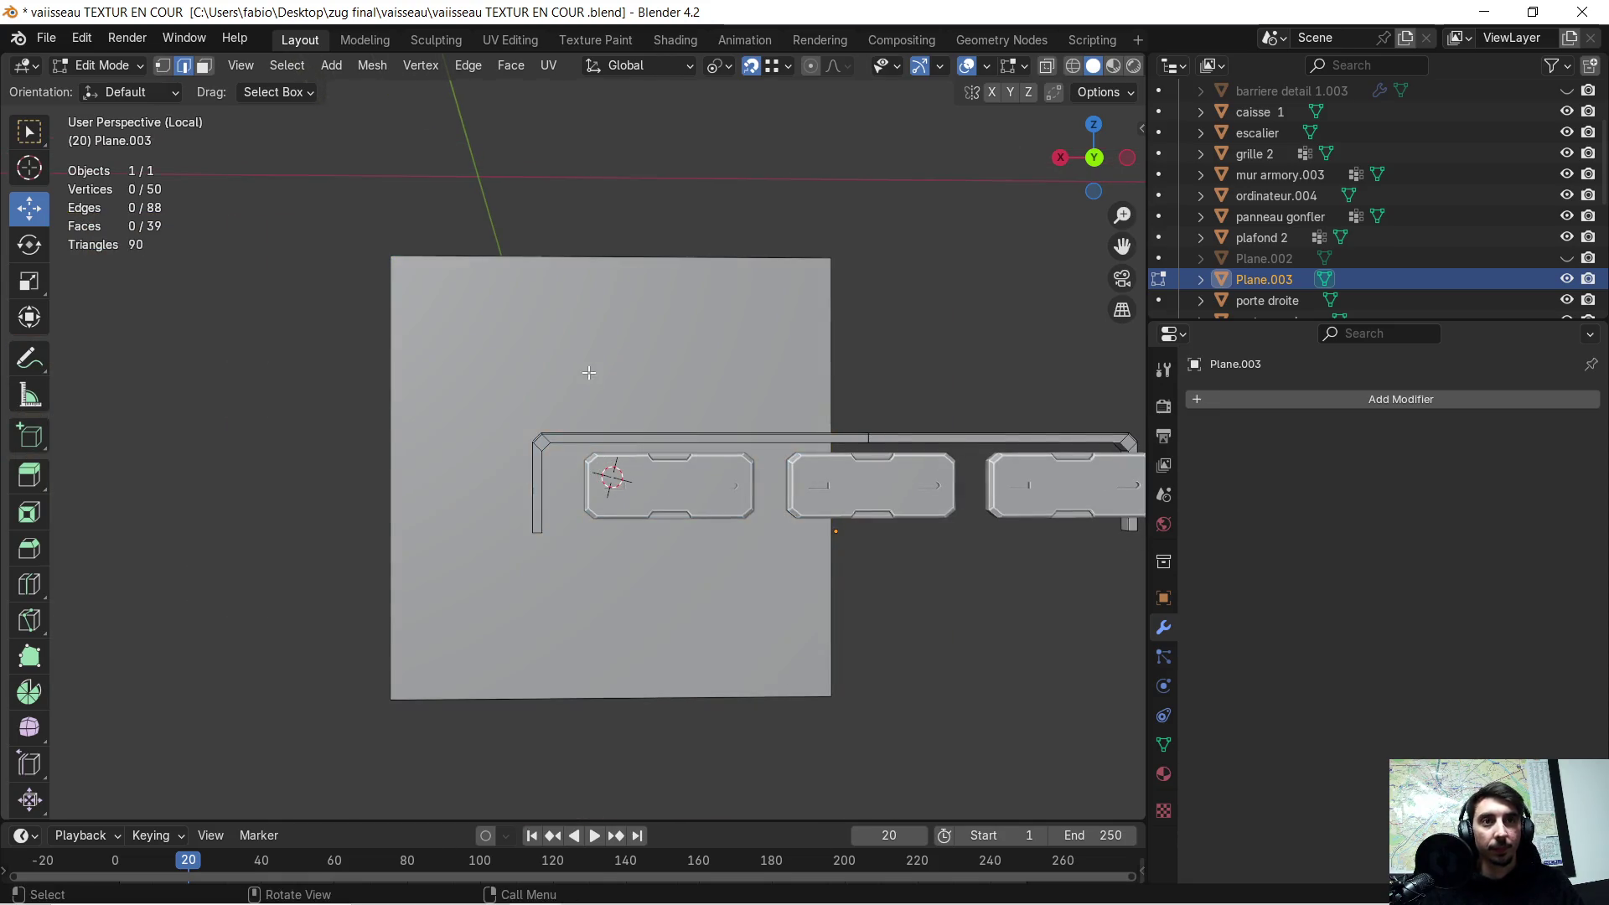
{"action": "scroll", "coordinate": [609, 368], "scroll_direction": "up", "scroll_amount": 2}
{"action": "left_click", "coordinate": [609, 372]}
{"action": "scroll", "coordinate": [609, 371], "scroll_direction": "down", "scroll_amount": 4}
{"action": "mouse_move", "coordinate": [608, 372]}
{"action": "middle_mouse_down"}
{"action": "mouse_move", "coordinate": [680, 396]}
{"action": "mouse_move", "coordinate": [587, 327]}
{"action": "mouse_move", "coordinate": [600, 335]}
{"action": "middle_mouse_up"}
{"action": "scroll", "coordinate": [645, 379], "scroll_direction": "up", "scroll_amount": 2}
{"action": "scroll", "coordinate": [664, 364], "scroll_direction": "up", "scroll_amount": 1}
{"action": "mouse_move", "coordinate": [600, 335]}
{"action": "middle_mouse_down"}
{"action": "mouse_move", "coordinate": [586, 331]}
{"action": "mouse_move", "coordinate": [616, 334]}
{"action": "middle_mouse_up"}
{"action": "scroll", "coordinate": [594, 325], "scroll_direction": "down", "scroll_amount": 1}
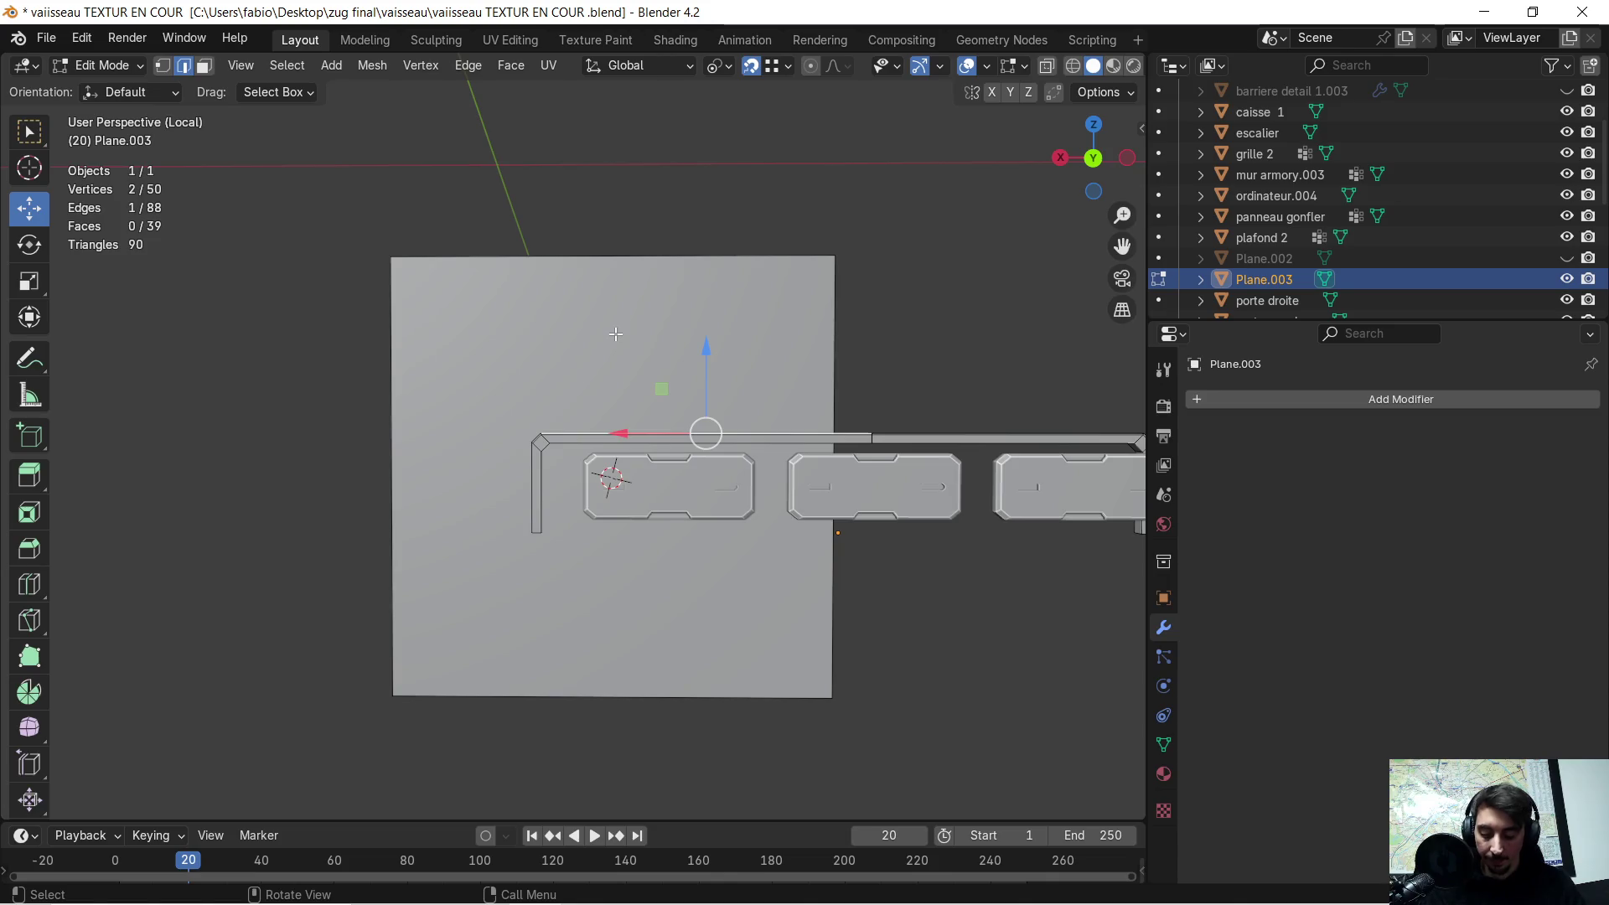
{"action": "key", "text": "s"}
{"action": "key", "text": "z"}
{"action": "left_click", "coordinate": [707, 402]}
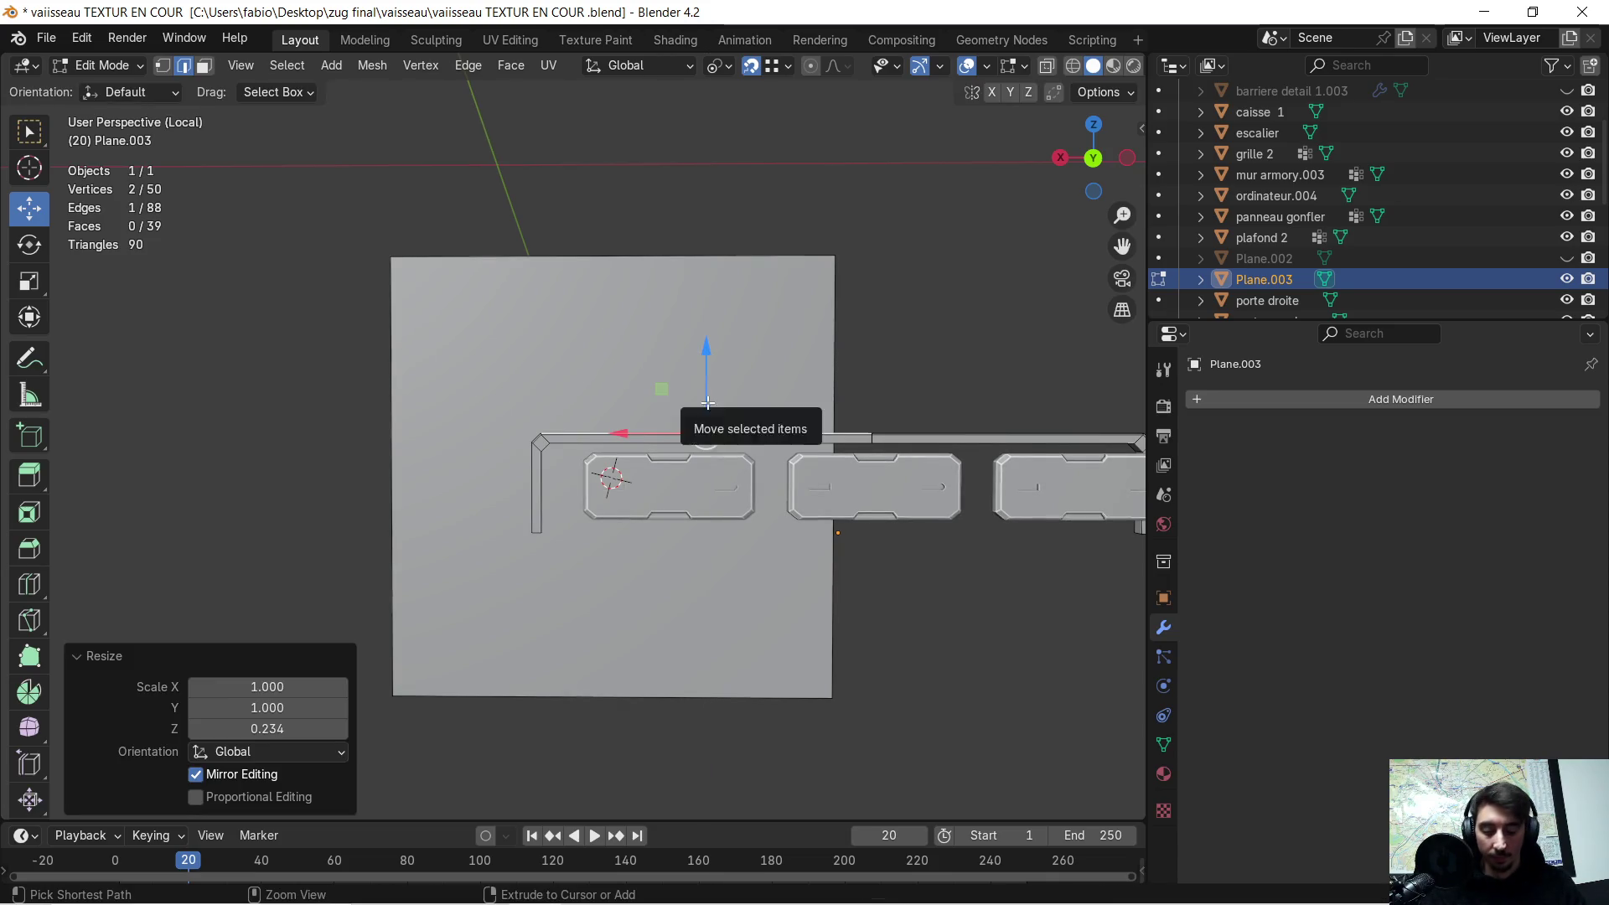
{"action": "left_click", "coordinate": [707, 390]}
- In face select mode, scale the large plane face to 0.339 along Z
{"action": "key", "text": "Tab"}
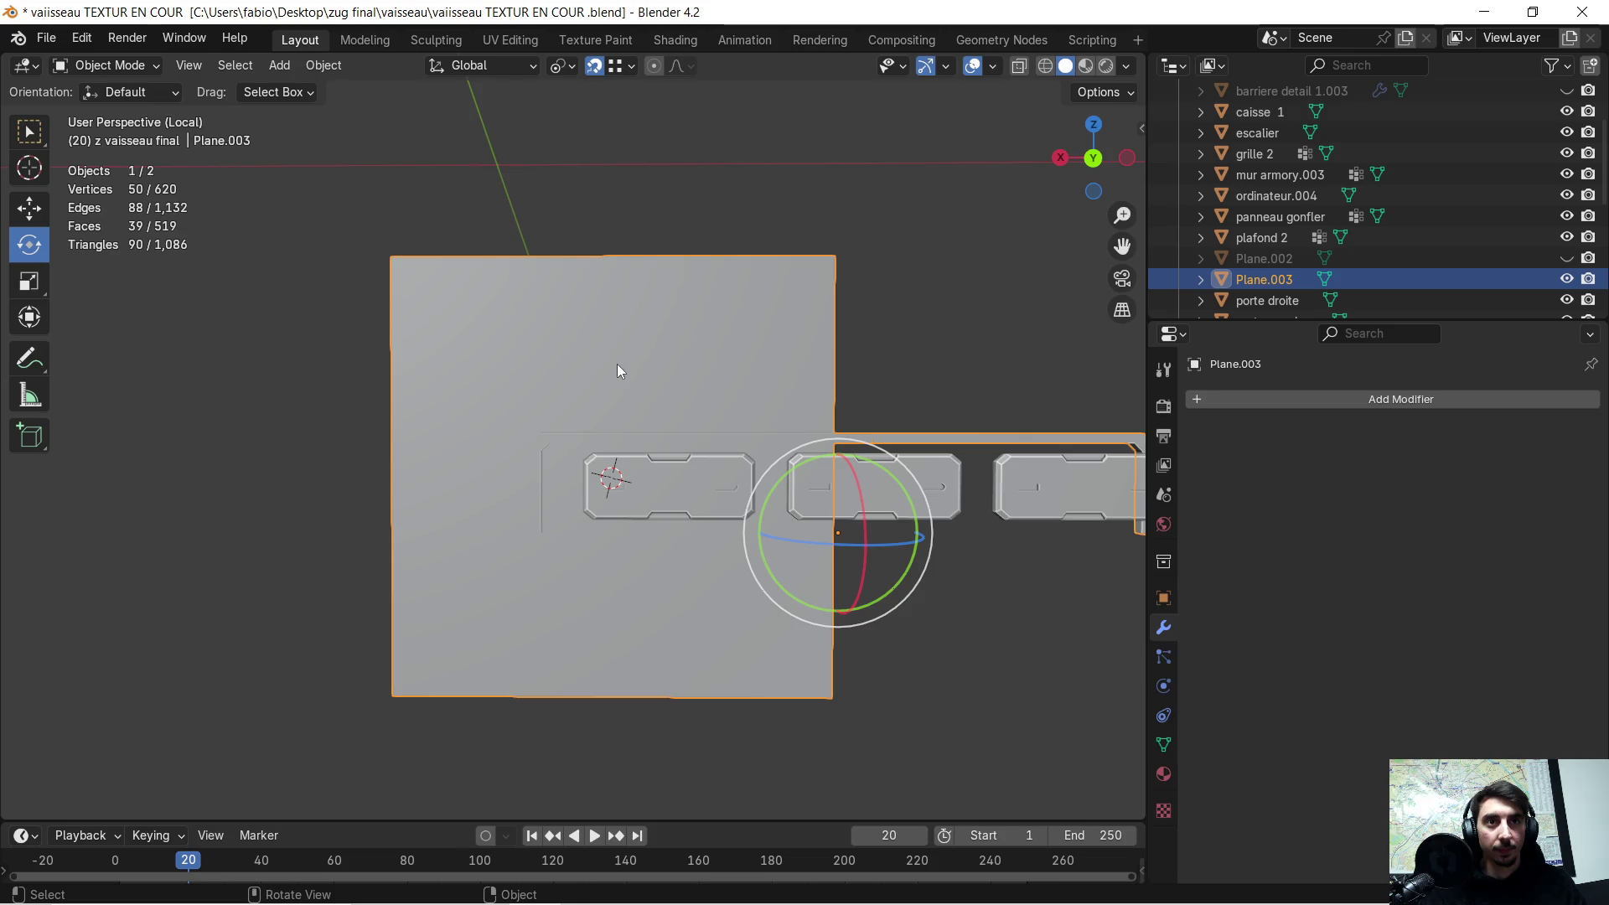
{"action": "key", "text": "Tab"}
{"action": "key", "text": "ctrl+Tab"}
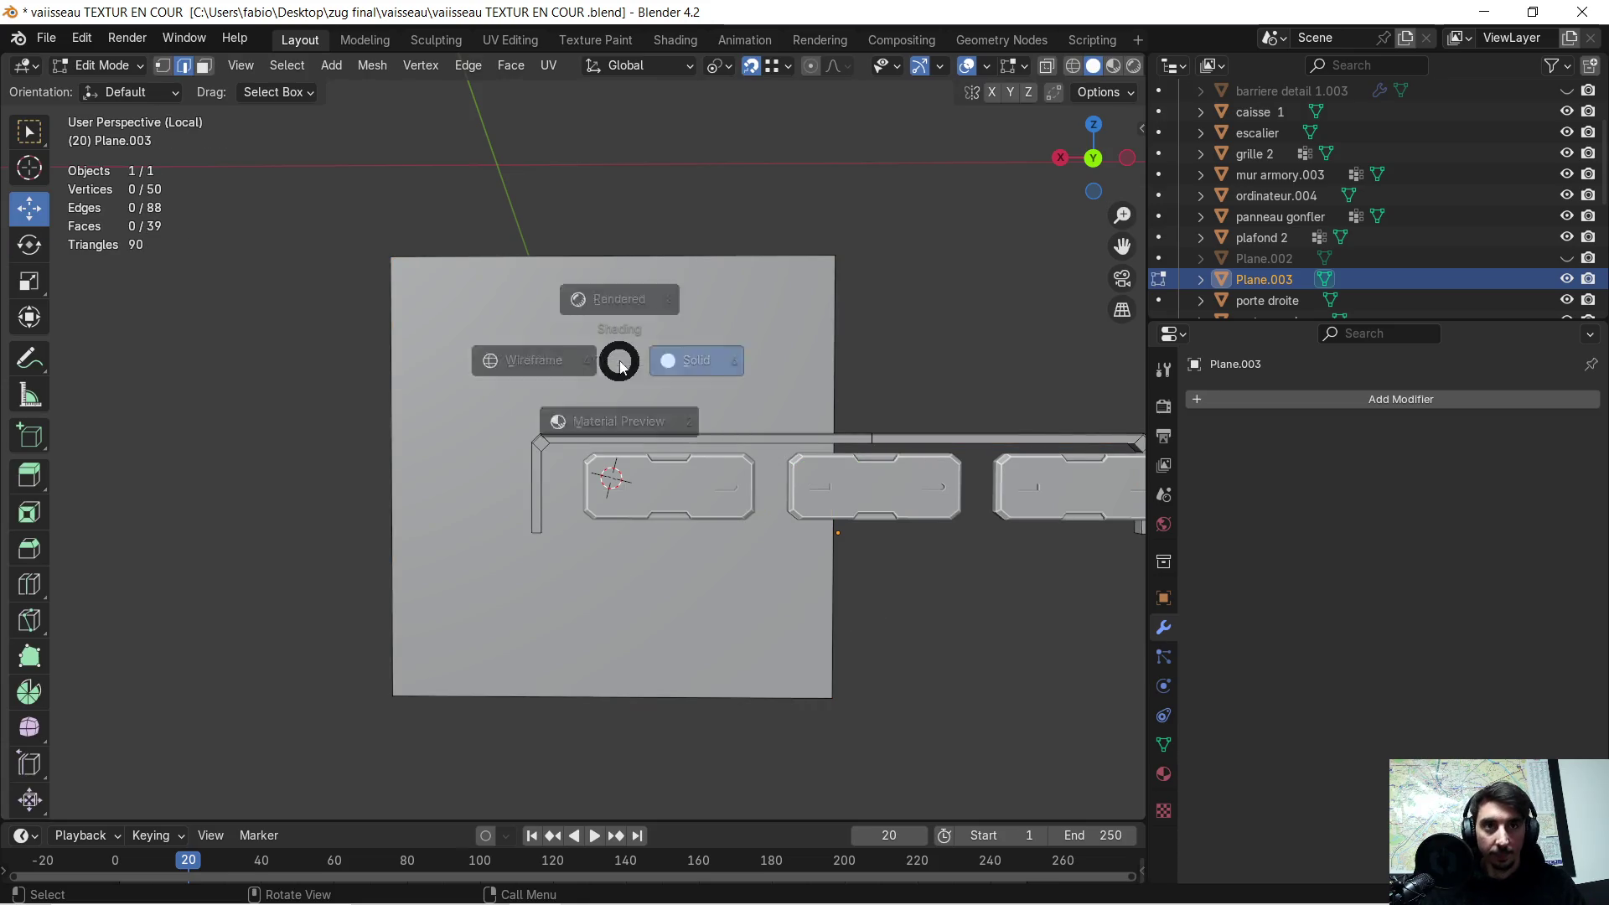
{"action": "left_click", "coordinate": [656, 385]}
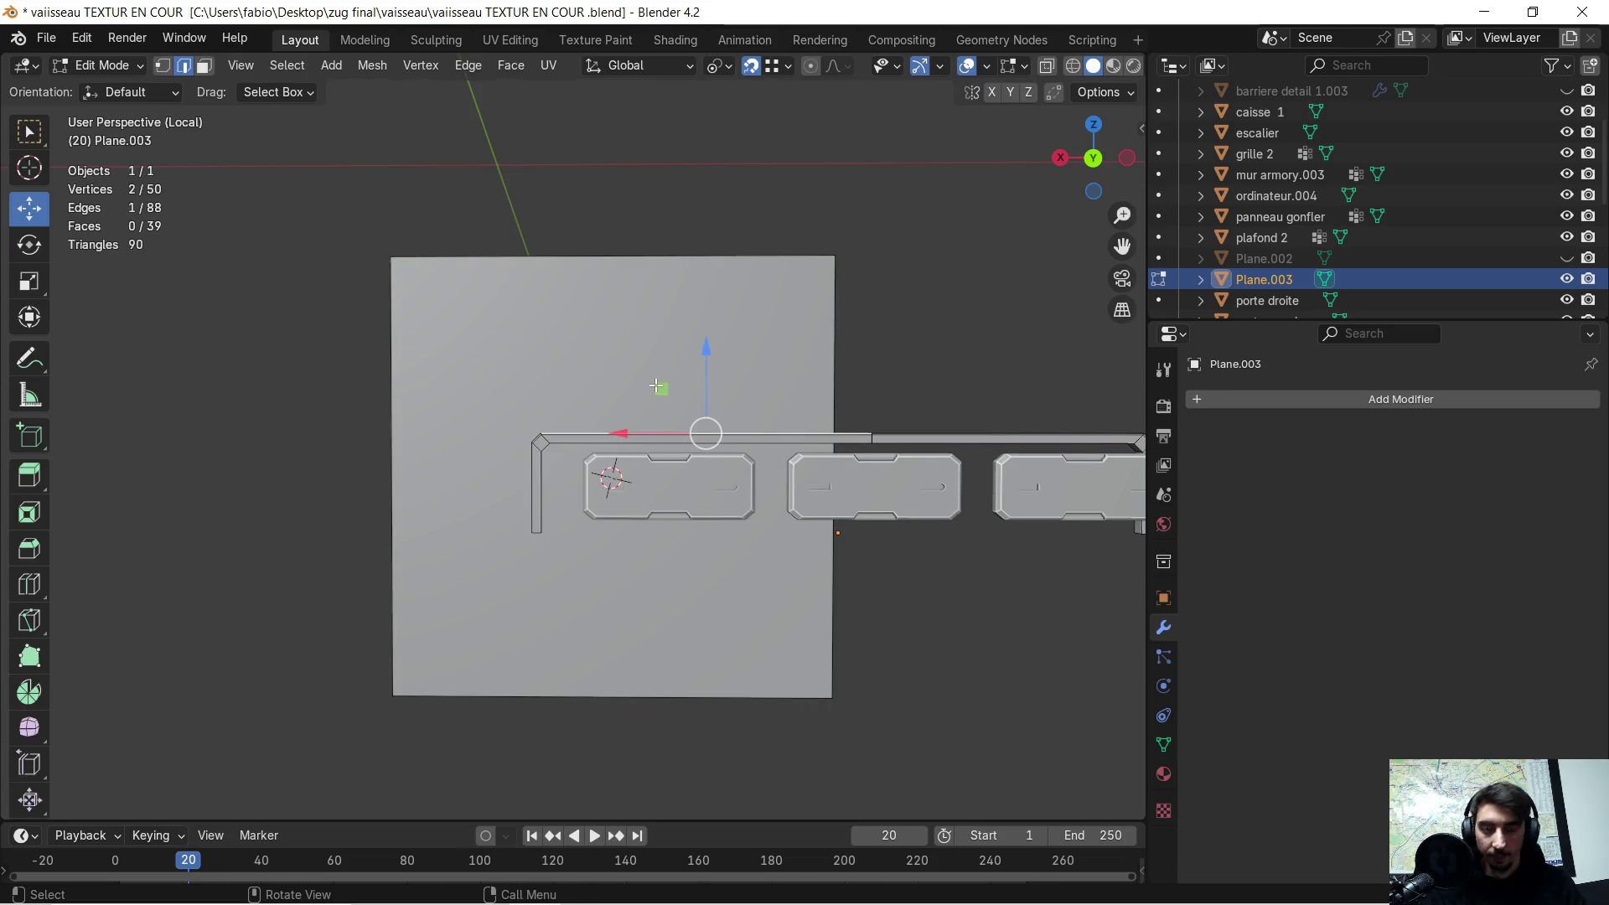
{"action": "left_click", "coordinate": [514, 350]}
{"action": "key", "text": "Tab"}
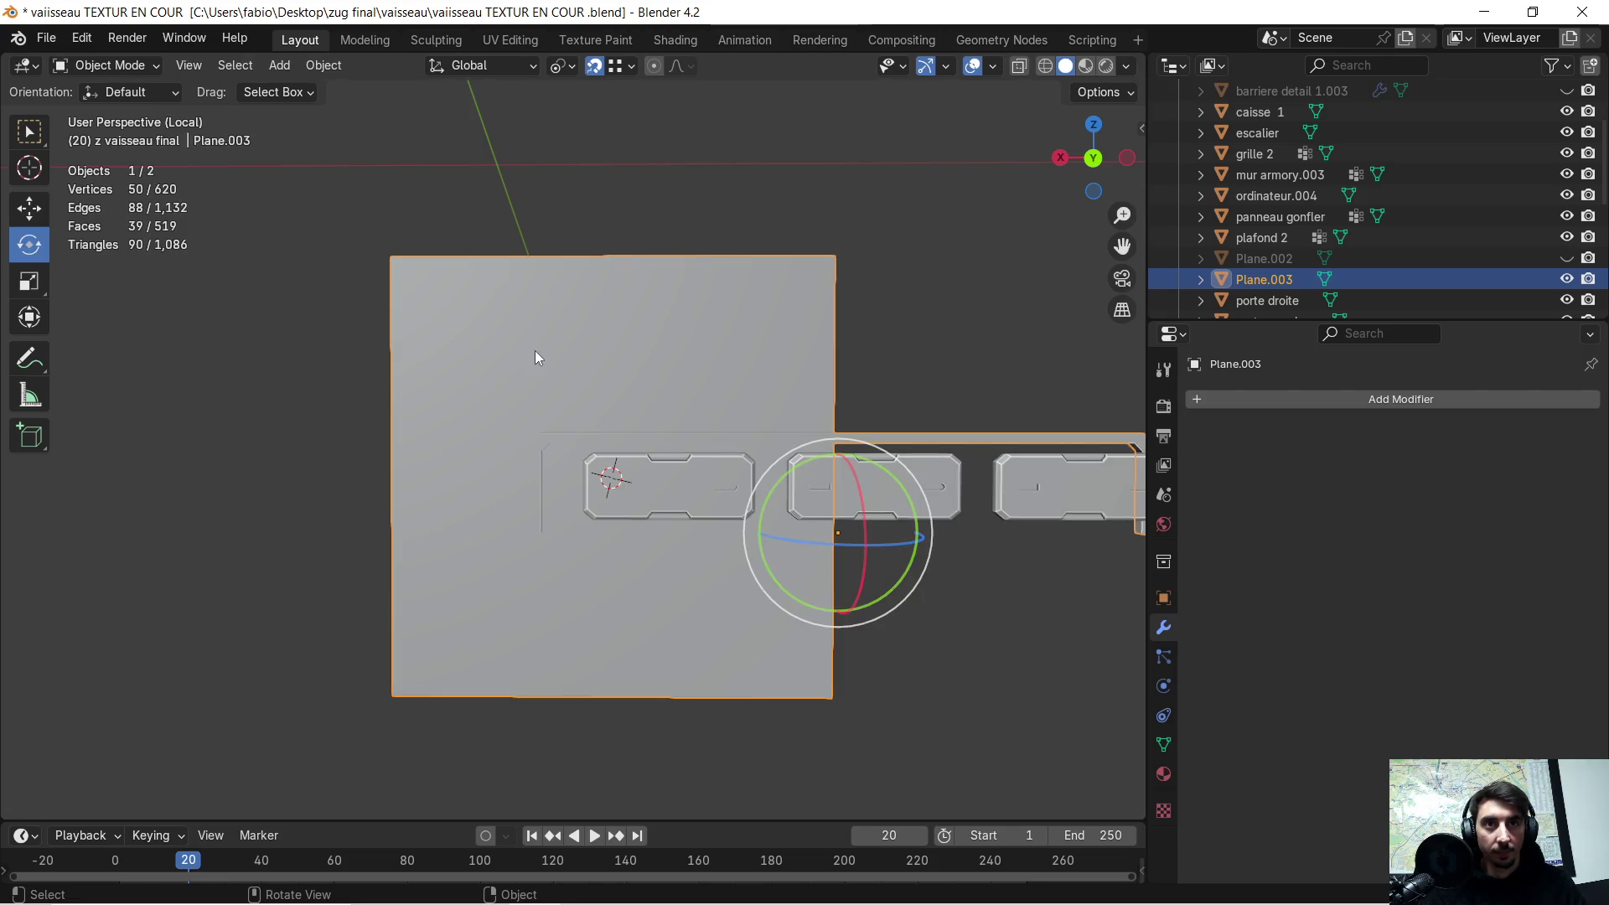
{"action": "mouse_move", "coordinate": [536, 352]}
{"action": "middle_mouse_down"}
{"action": "mouse_move", "coordinate": [571, 344]}
{"action": "mouse_move", "coordinate": [617, 373]}
{"action": "middle_mouse_up"}
{"action": "key", "text": "Tab"}
{"action": "left_click", "coordinate": [211, 67]}
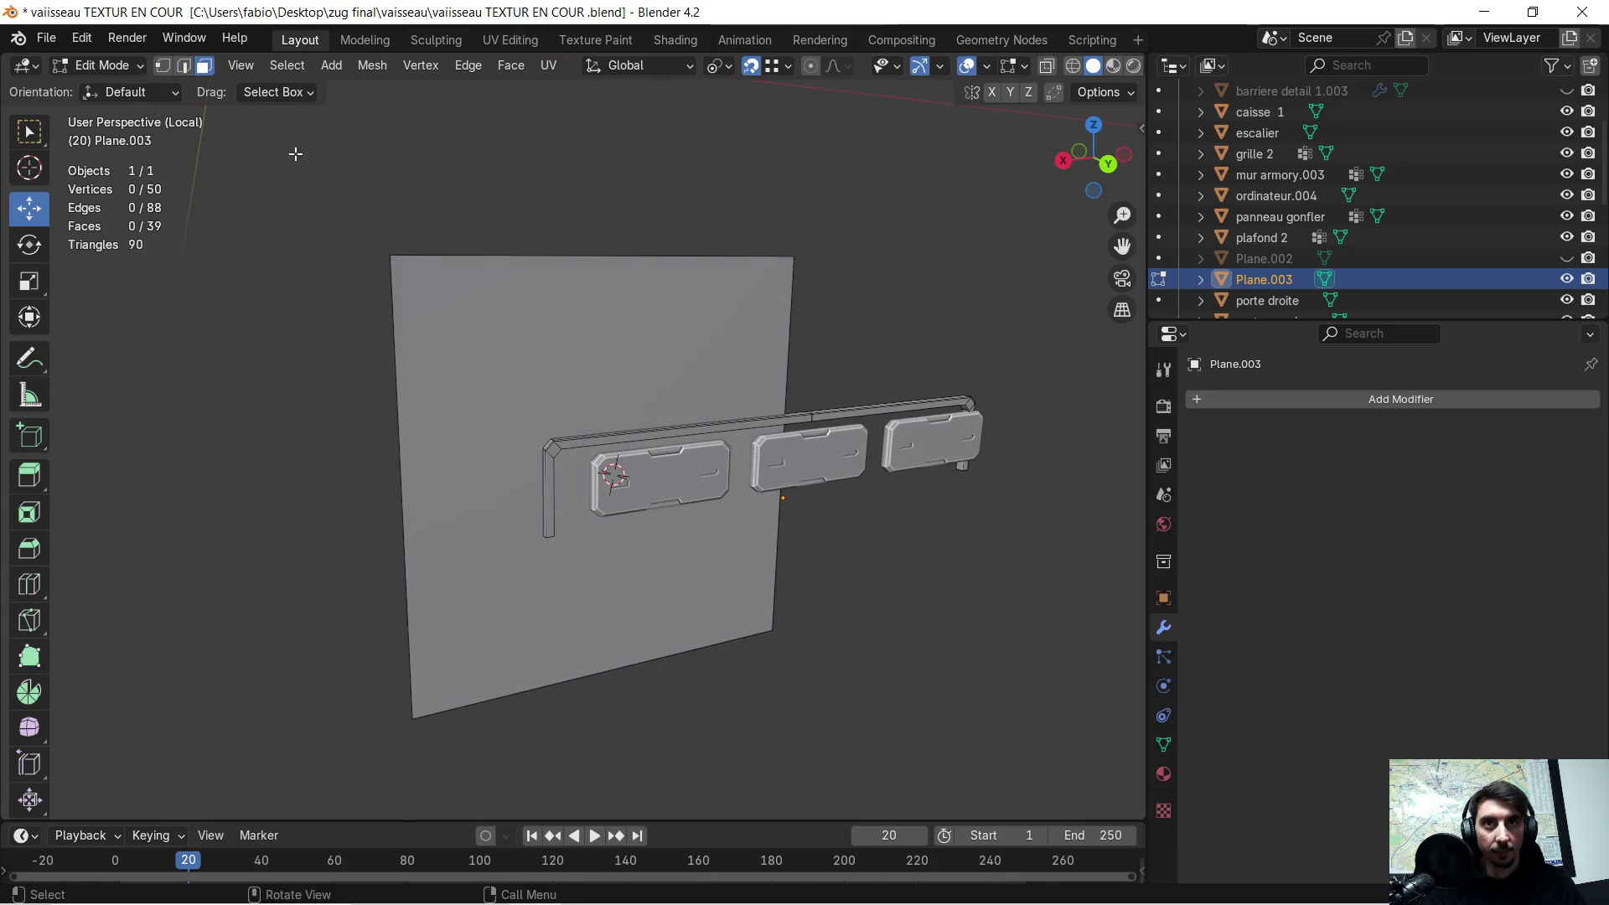
{"action": "left_click", "coordinate": [560, 339]}
{"action": "key", "text": "s"}
{"action": "key", "text": "z"}
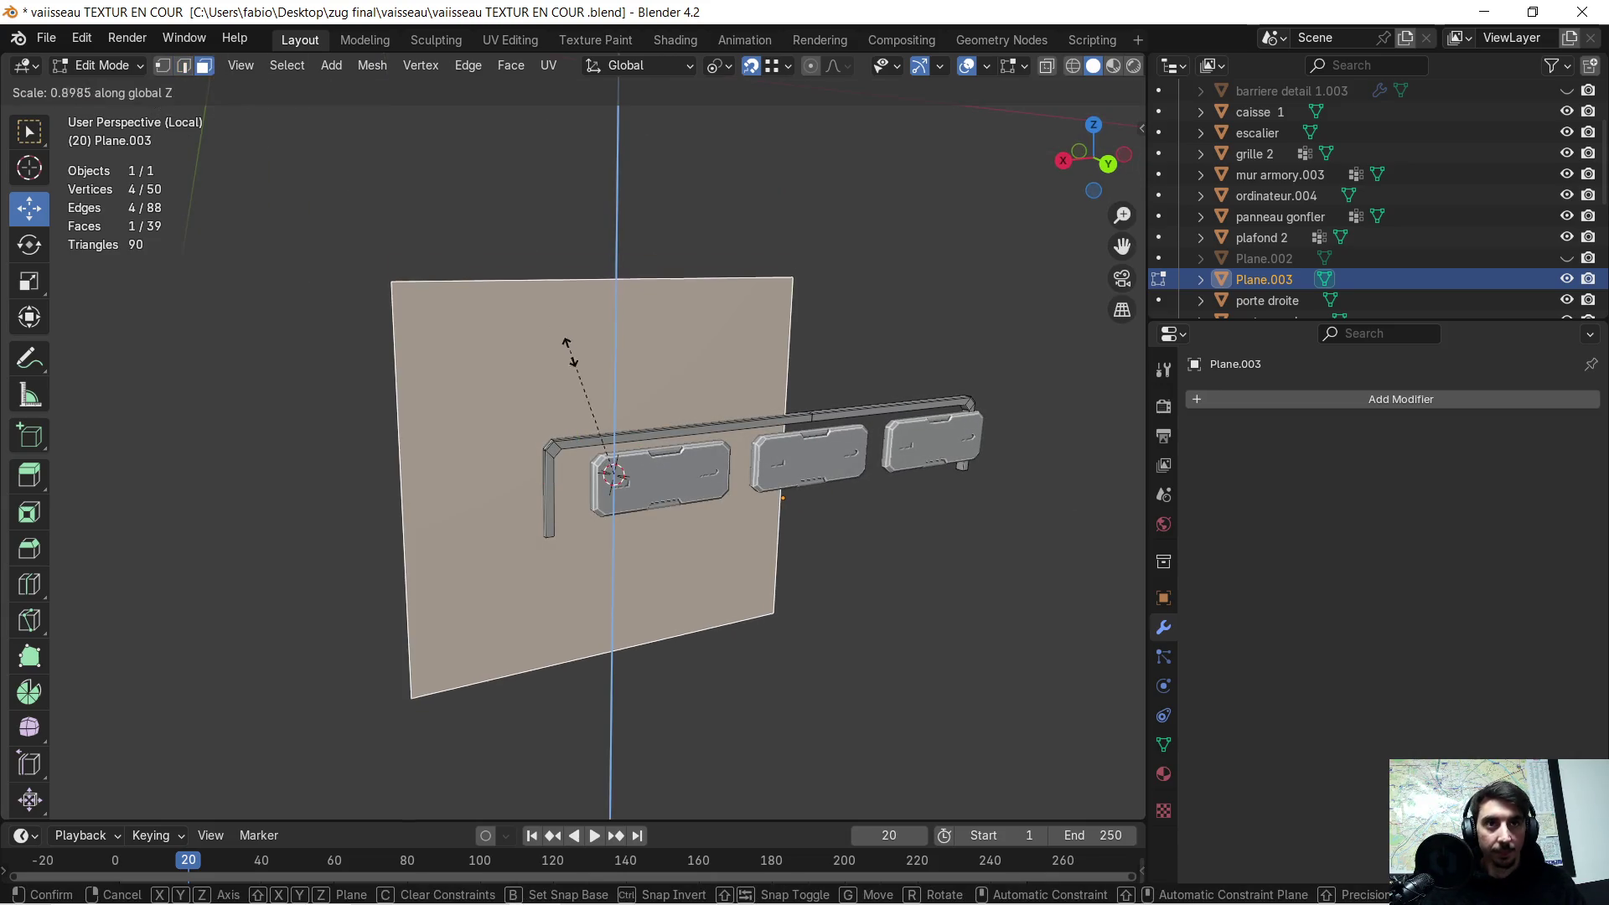
{"action": "left_click", "coordinate": [597, 413]}
- Raise the flattened plane face 0.646 m along Z above the rail and panels
{"action": "scroll", "coordinate": [556, 386], "scroll_direction": "up", "scroll_amount": 3}
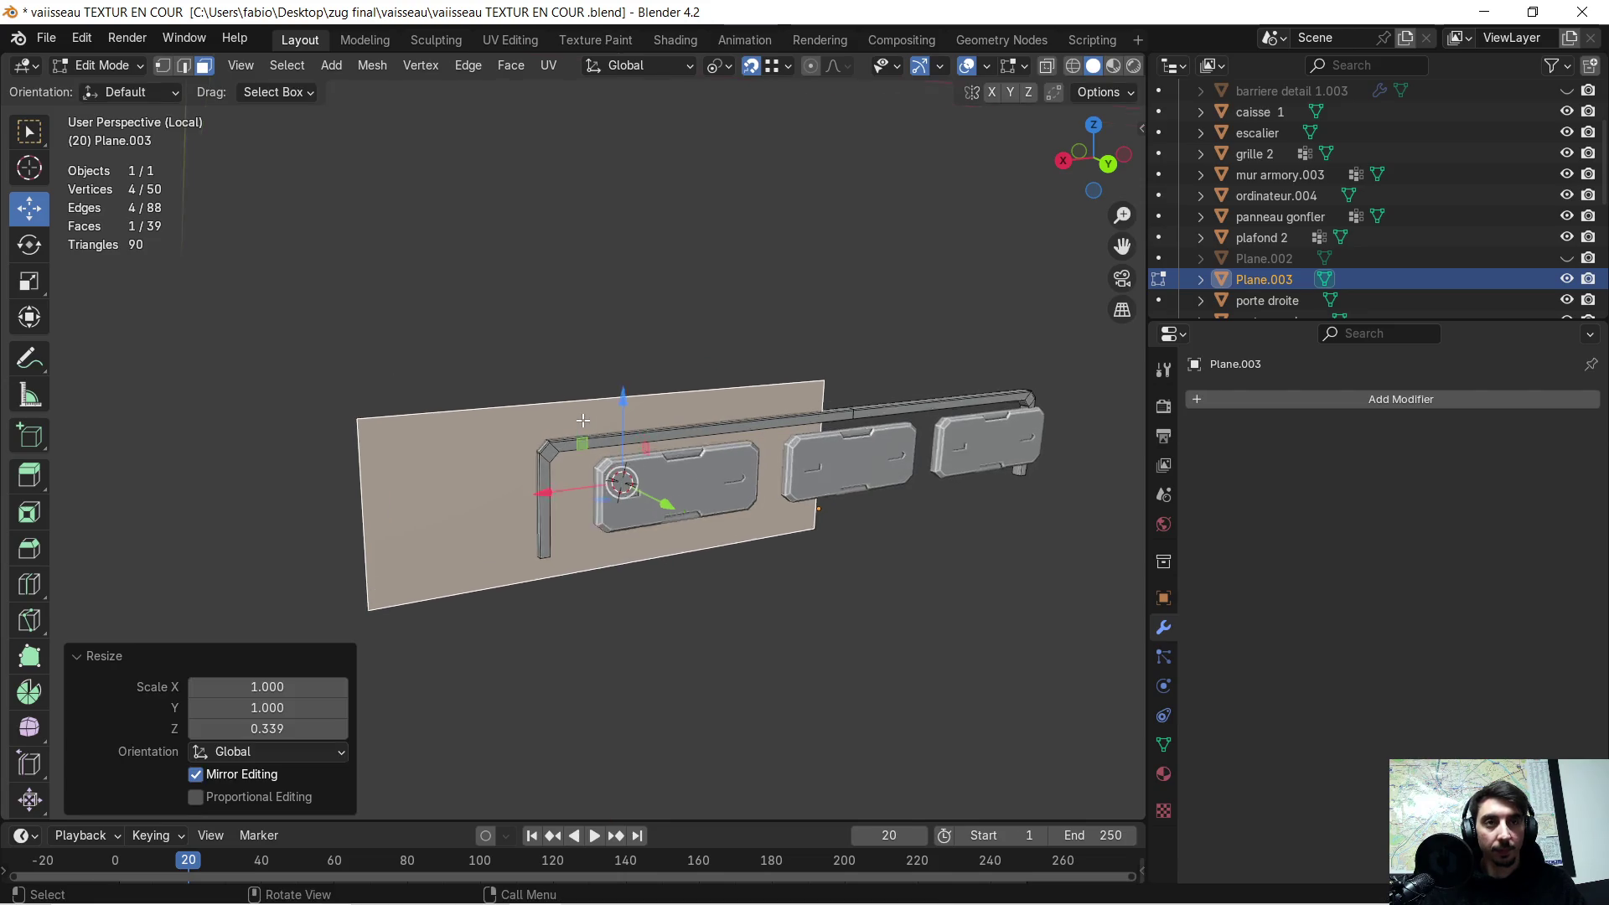
{"action": "middle_click_drag", "start_coordinate": [570, 393], "coordinate": [557, 387]}
{"action": "key", "text": "g"}
{"action": "key", "text": "z"}
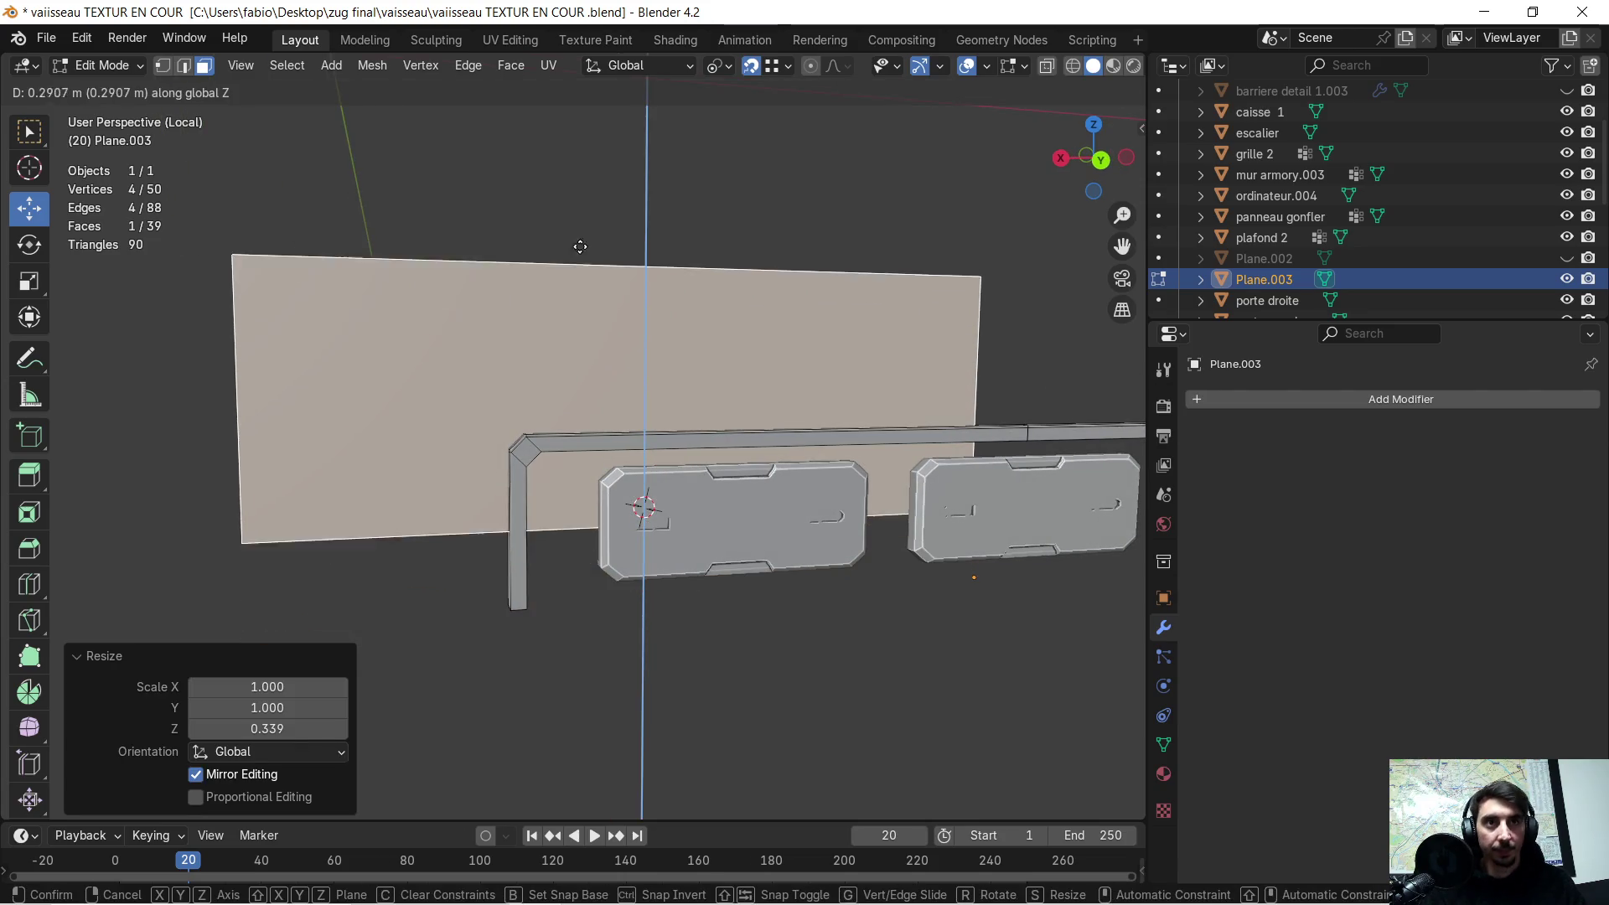
{"action": "left_click", "coordinate": [604, 204]}
{"action": "mouse_move", "coordinate": [604, 203]}
{"action": "middle_mouse_down"}
{"action": "mouse_move", "coordinate": [579, 255]}
{"action": "mouse_move", "coordinate": [886, 406]}
{"action": "mouse_move", "coordinate": [813, 361]}
{"action": "middle_mouse_up"}
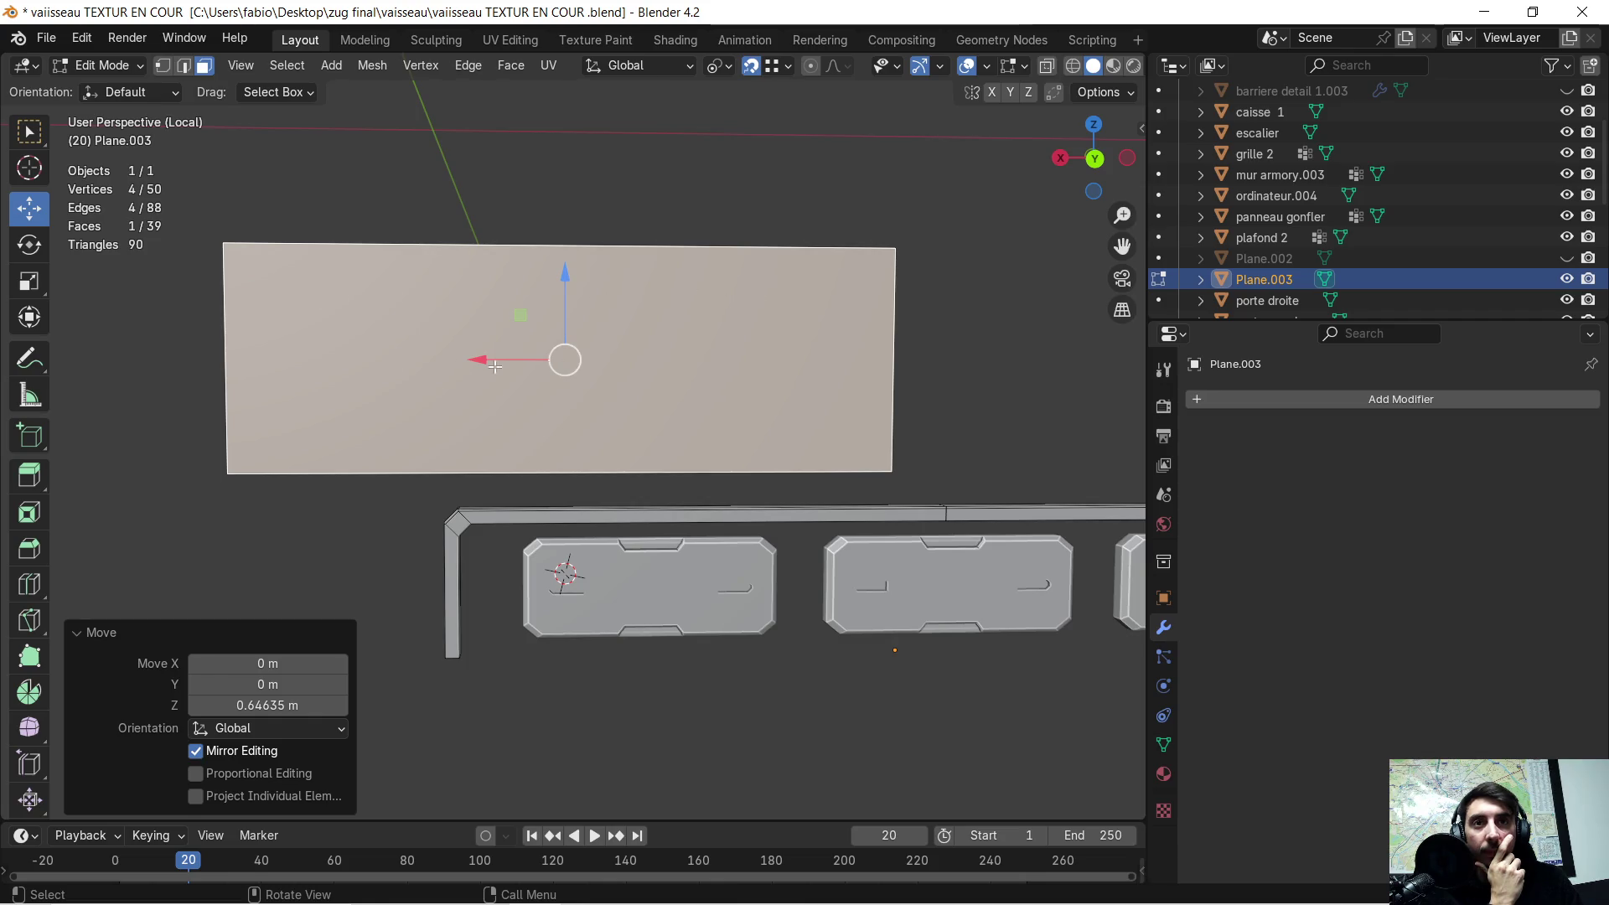
{"action": "middle_click_drag", "start_coordinate": [374, 350], "coordinate": [356, 359]}
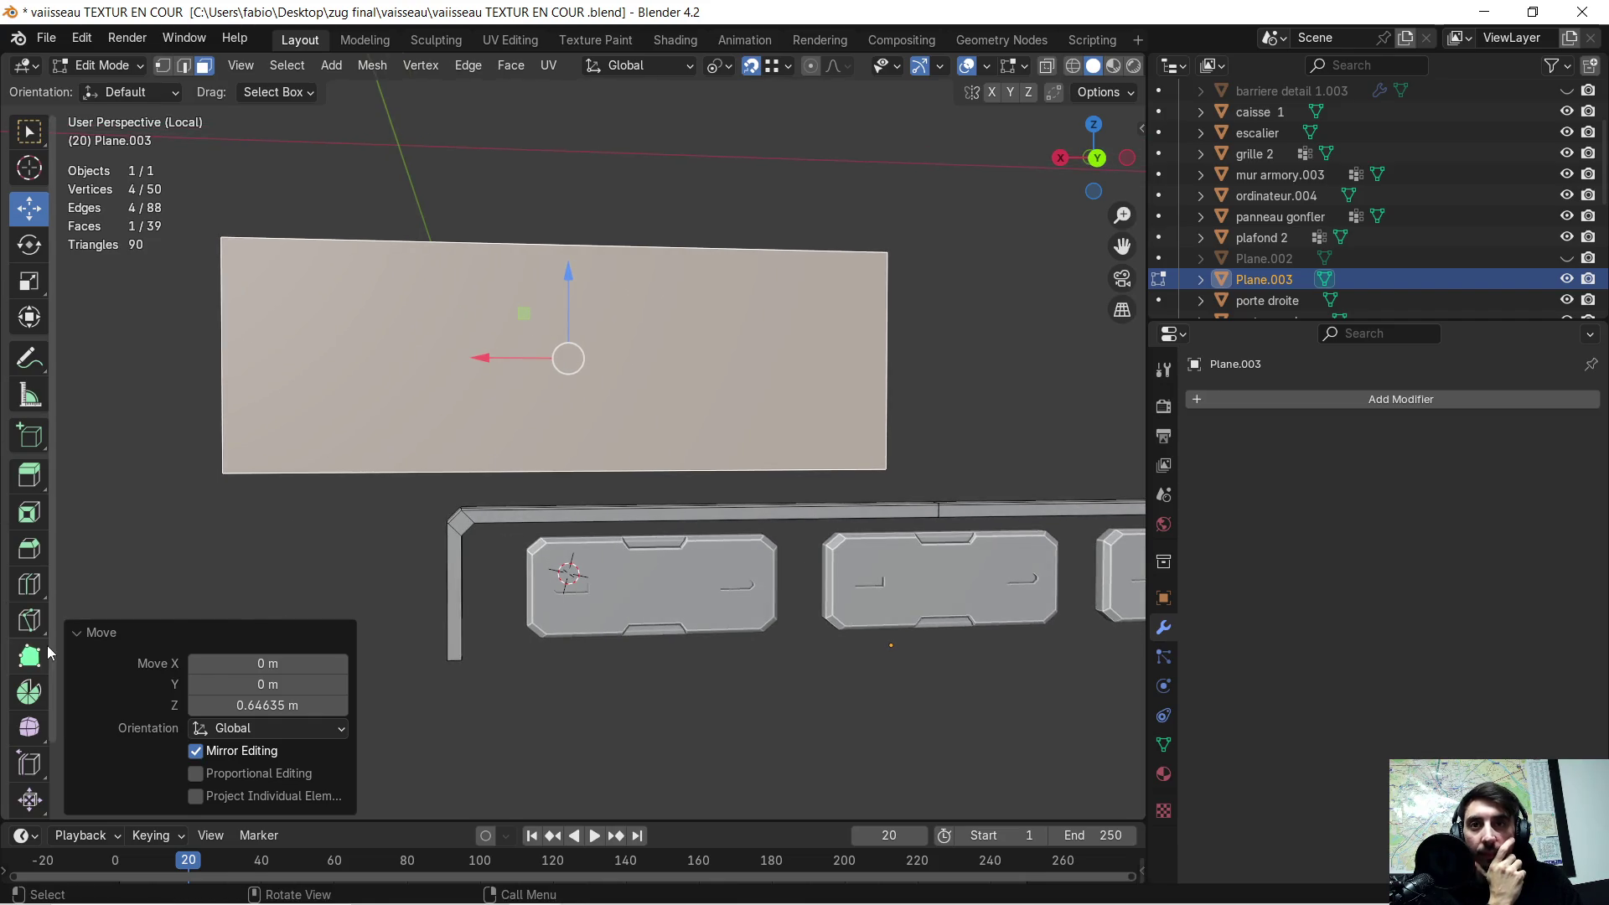
- Knife-cut a stepped line from the plane's bottom edge up and across to its right edge
{"action": "left_click", "coordinate": [29, 620]}
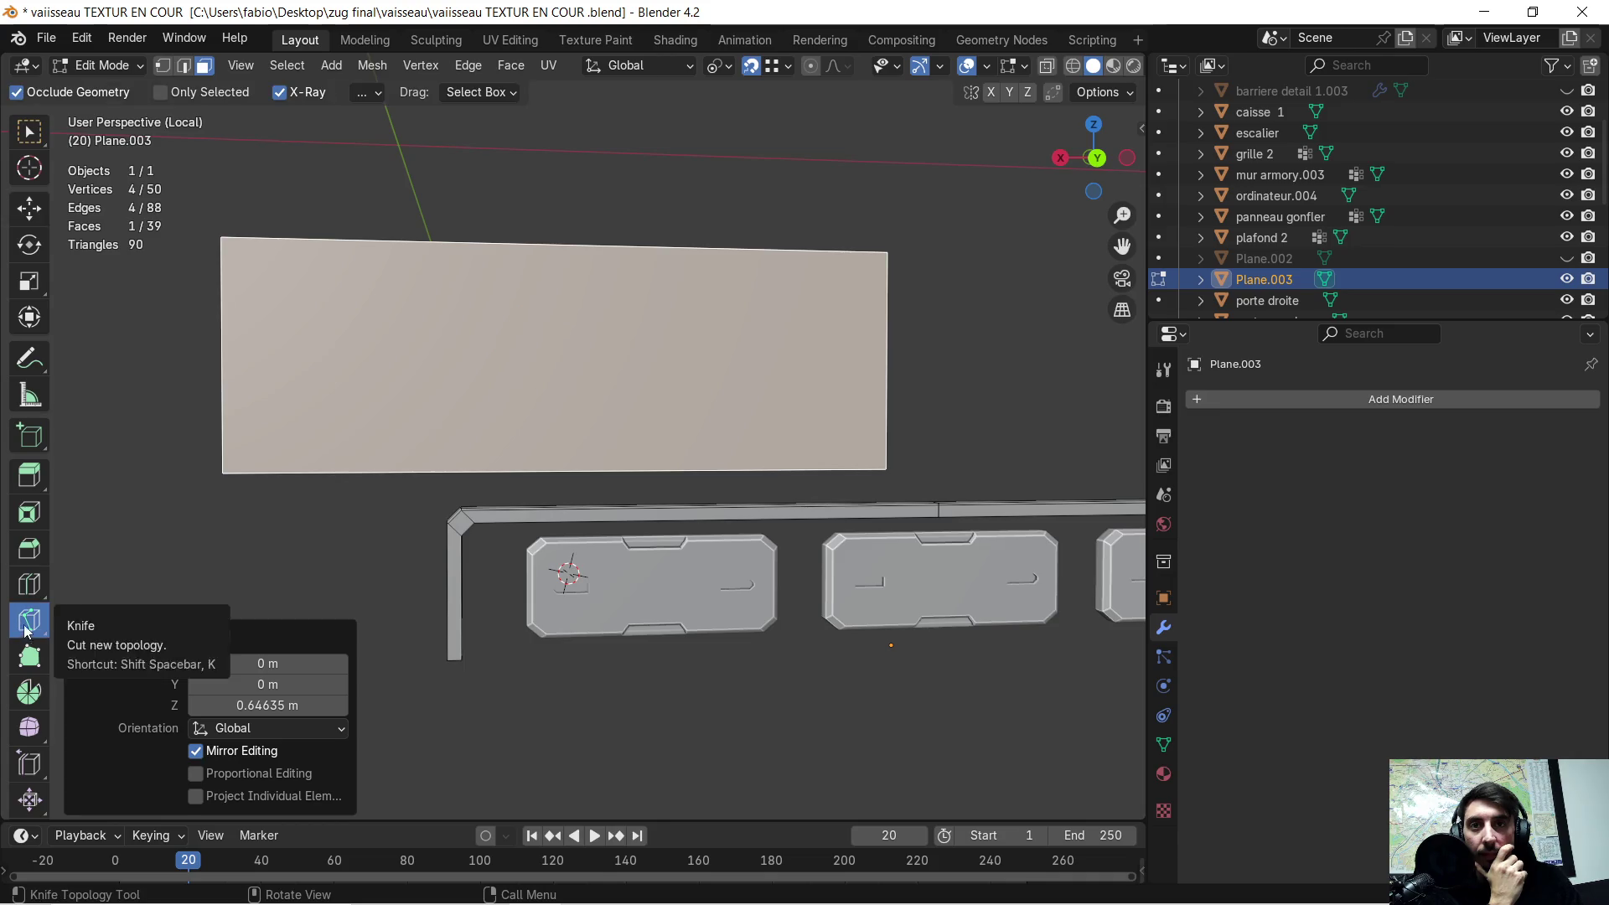
{"action": "left_click", "coordinate": [265, 471]}
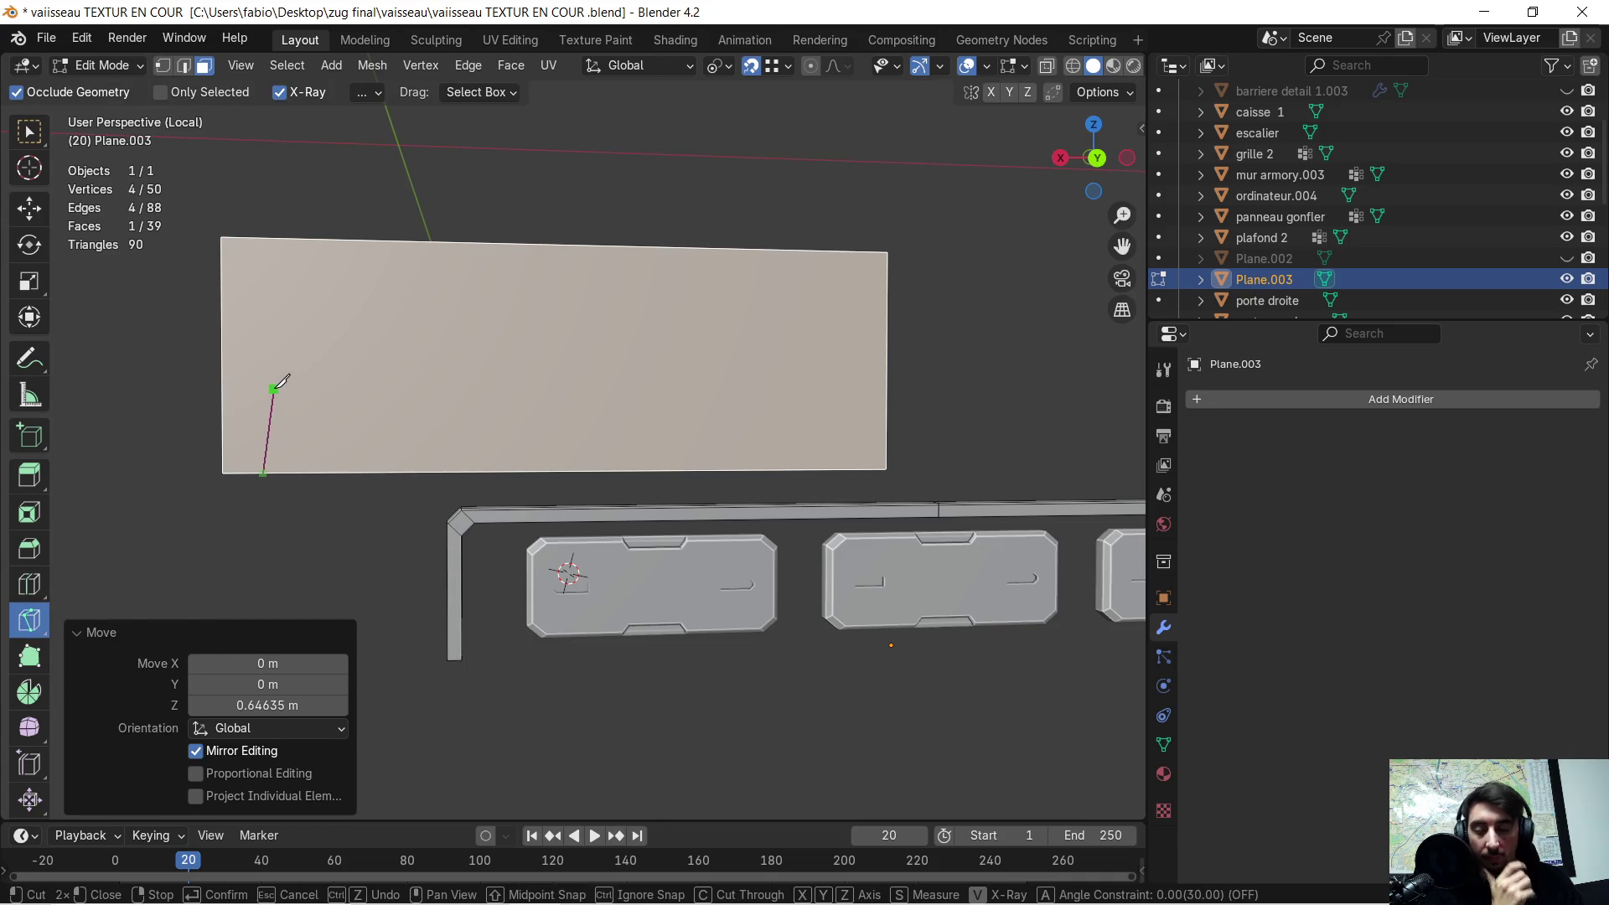
{"action": "key", "text": "z"}
{"action": "left_click", "coordinate": [265, 360]}
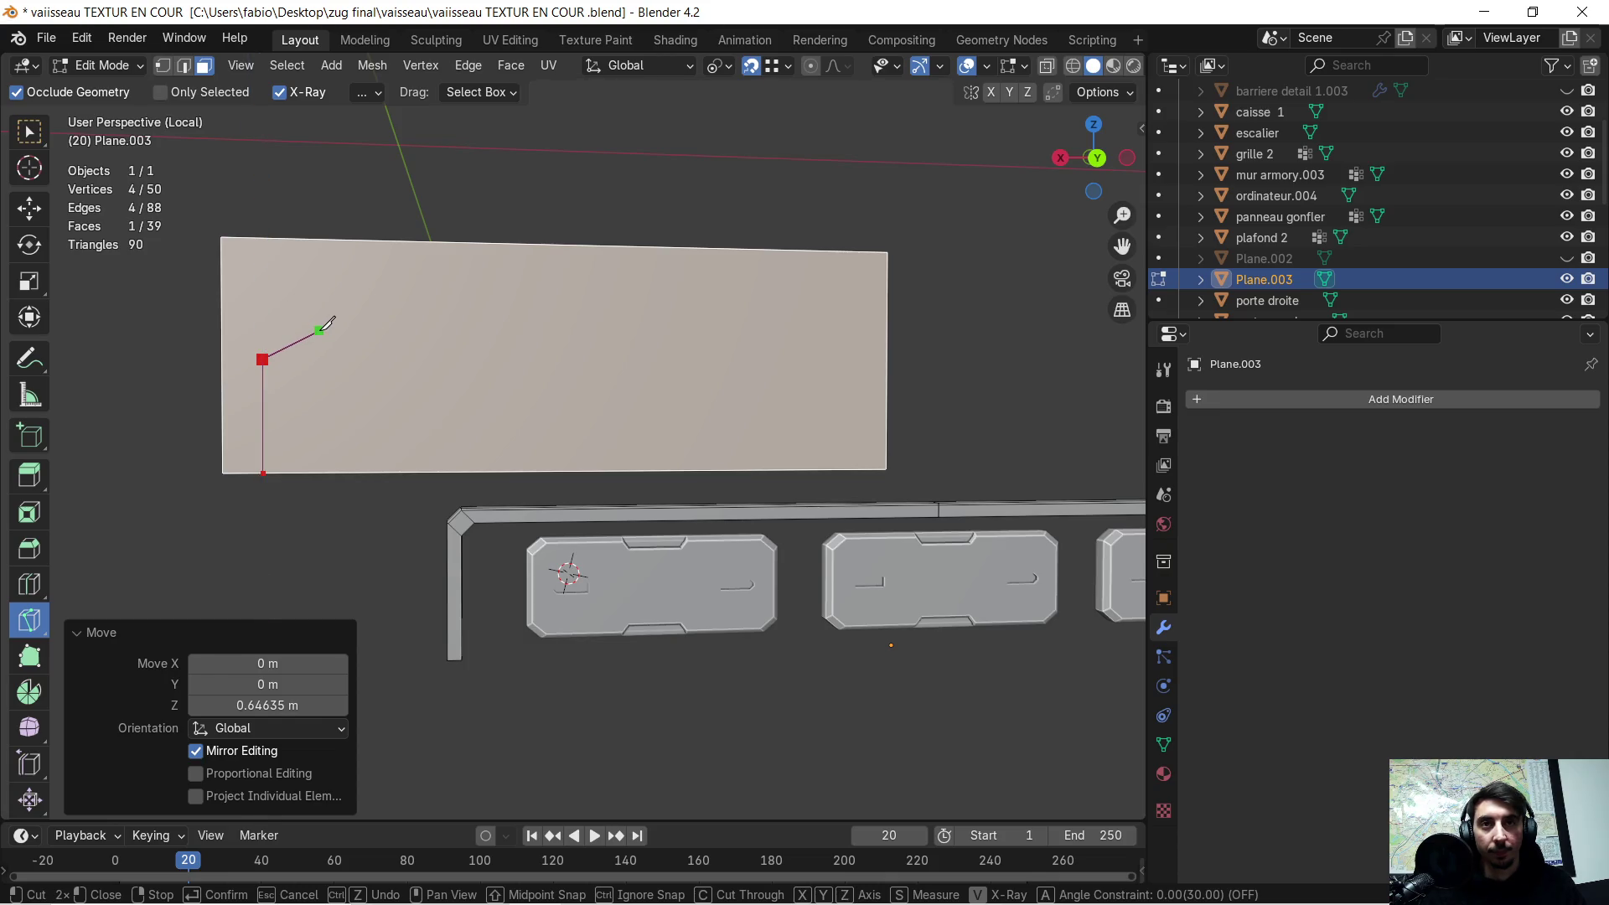
{"action": "right_click", "coordinate": [559, 333]}
{"action": "key", "text": "y"}
{"action": "key", "text": "x"}
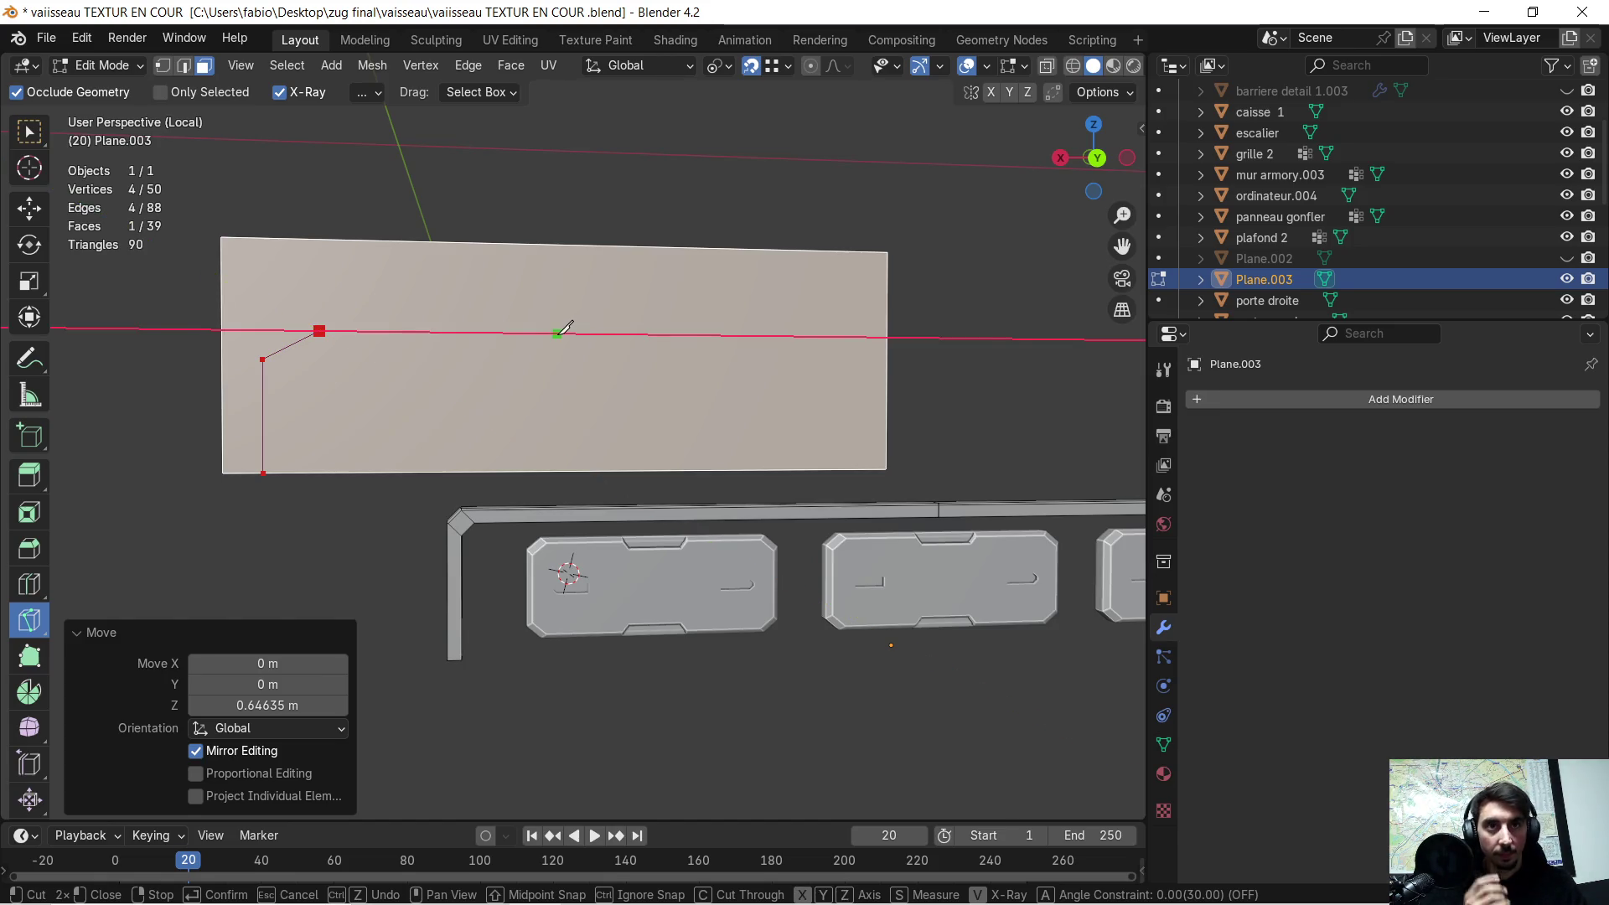
{"action": "left_click", "coordinate": [632, 333]}
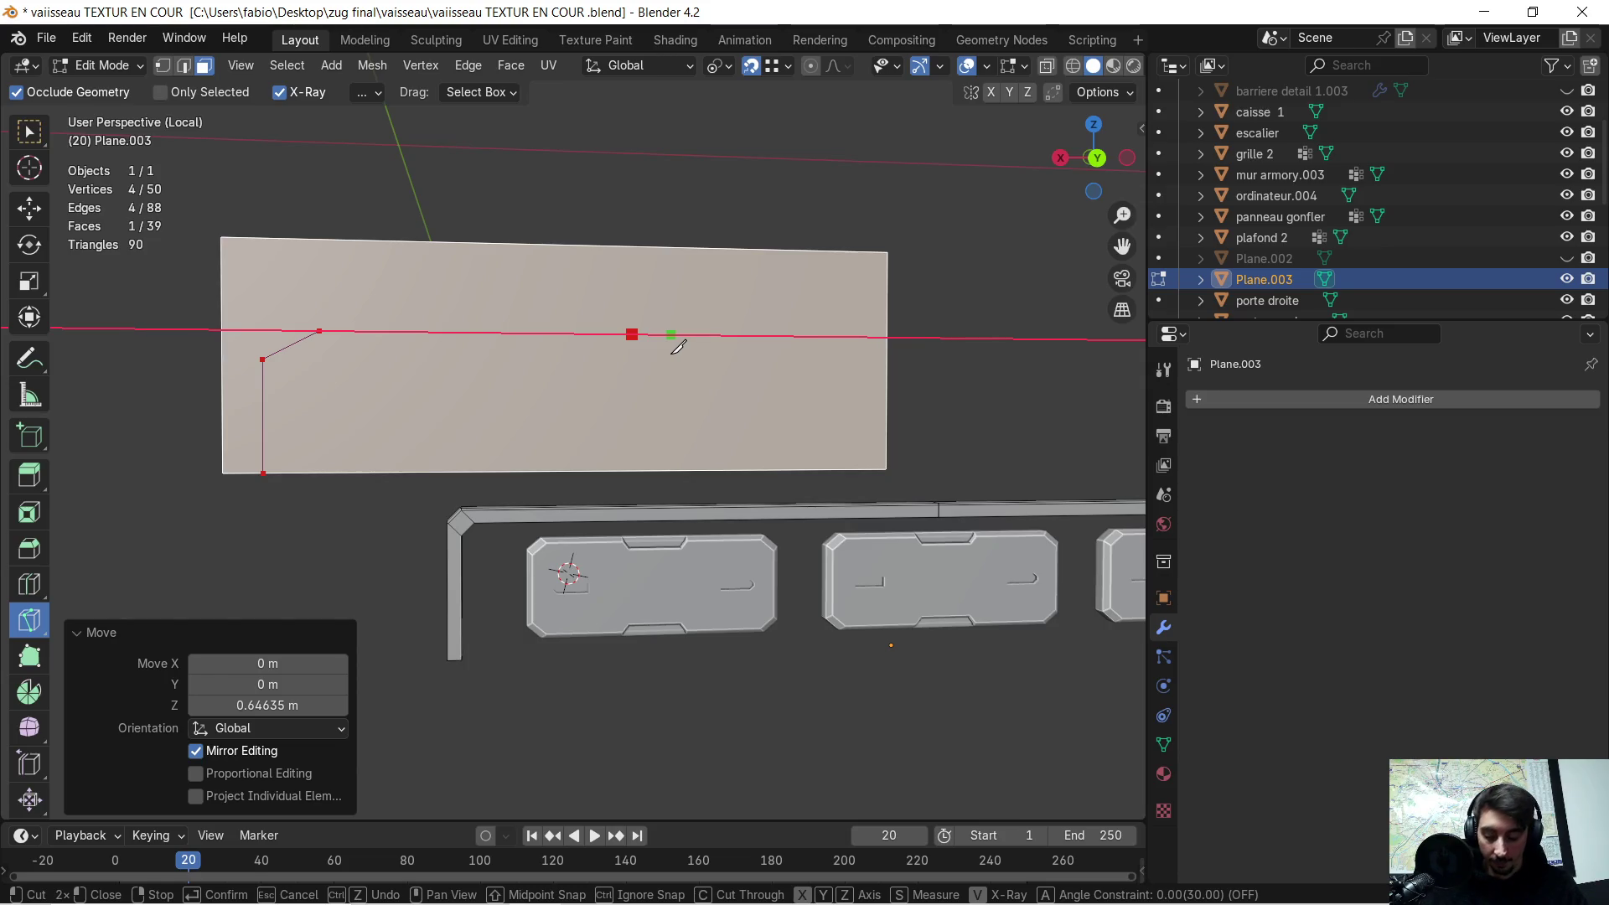
{"action": "key", "text": "x"}
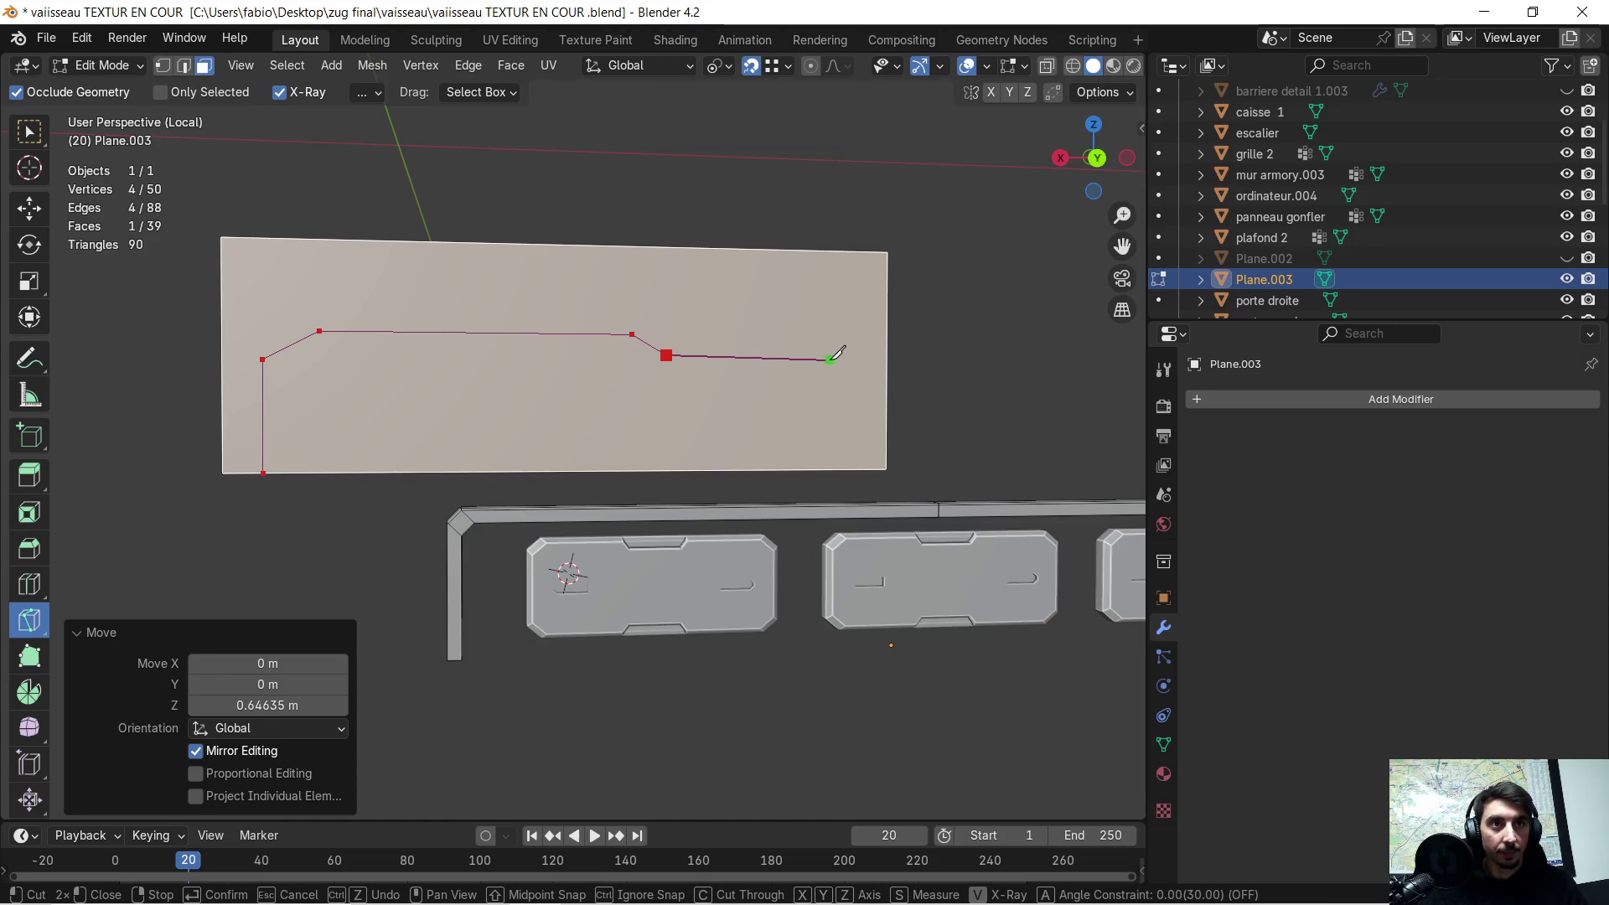
{"action": "key", "text": "x"}
{"action": "left_click", "coordinate": [888, 356]}
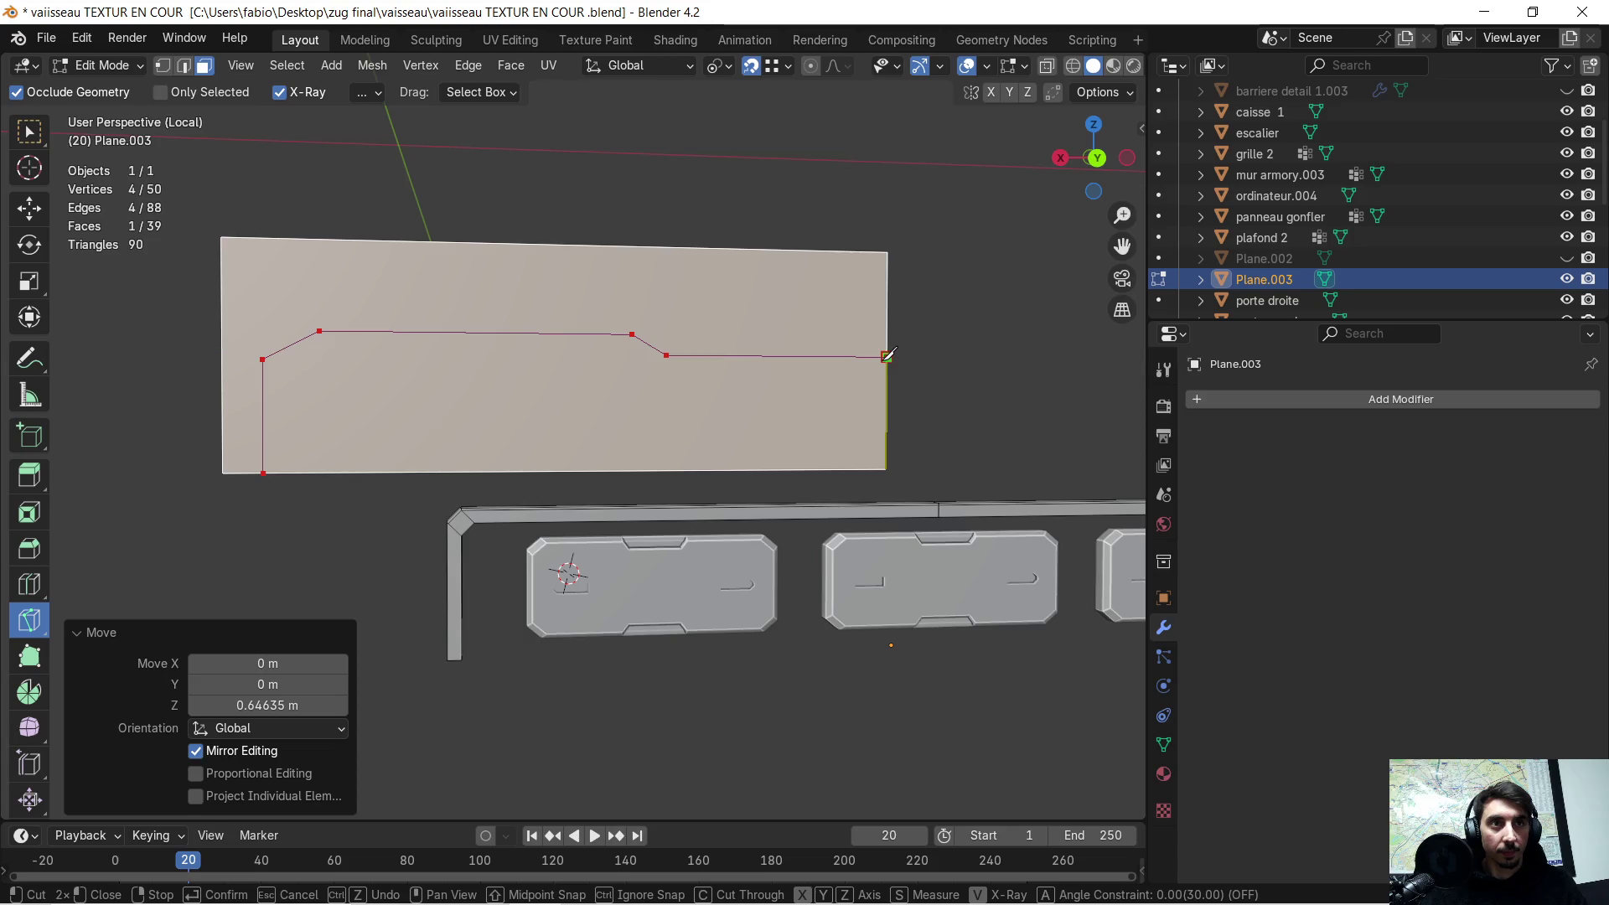
{"action": "mouse_move", "coordinate": [318, 352]}
{"action": "middle_mouse_down"}
{"action": "mouse_move", "coordinate": [316, 337]}
{"action": "mouse_move", "coordinate": [385, 349]}
{"action": "middle_mouse_up"}
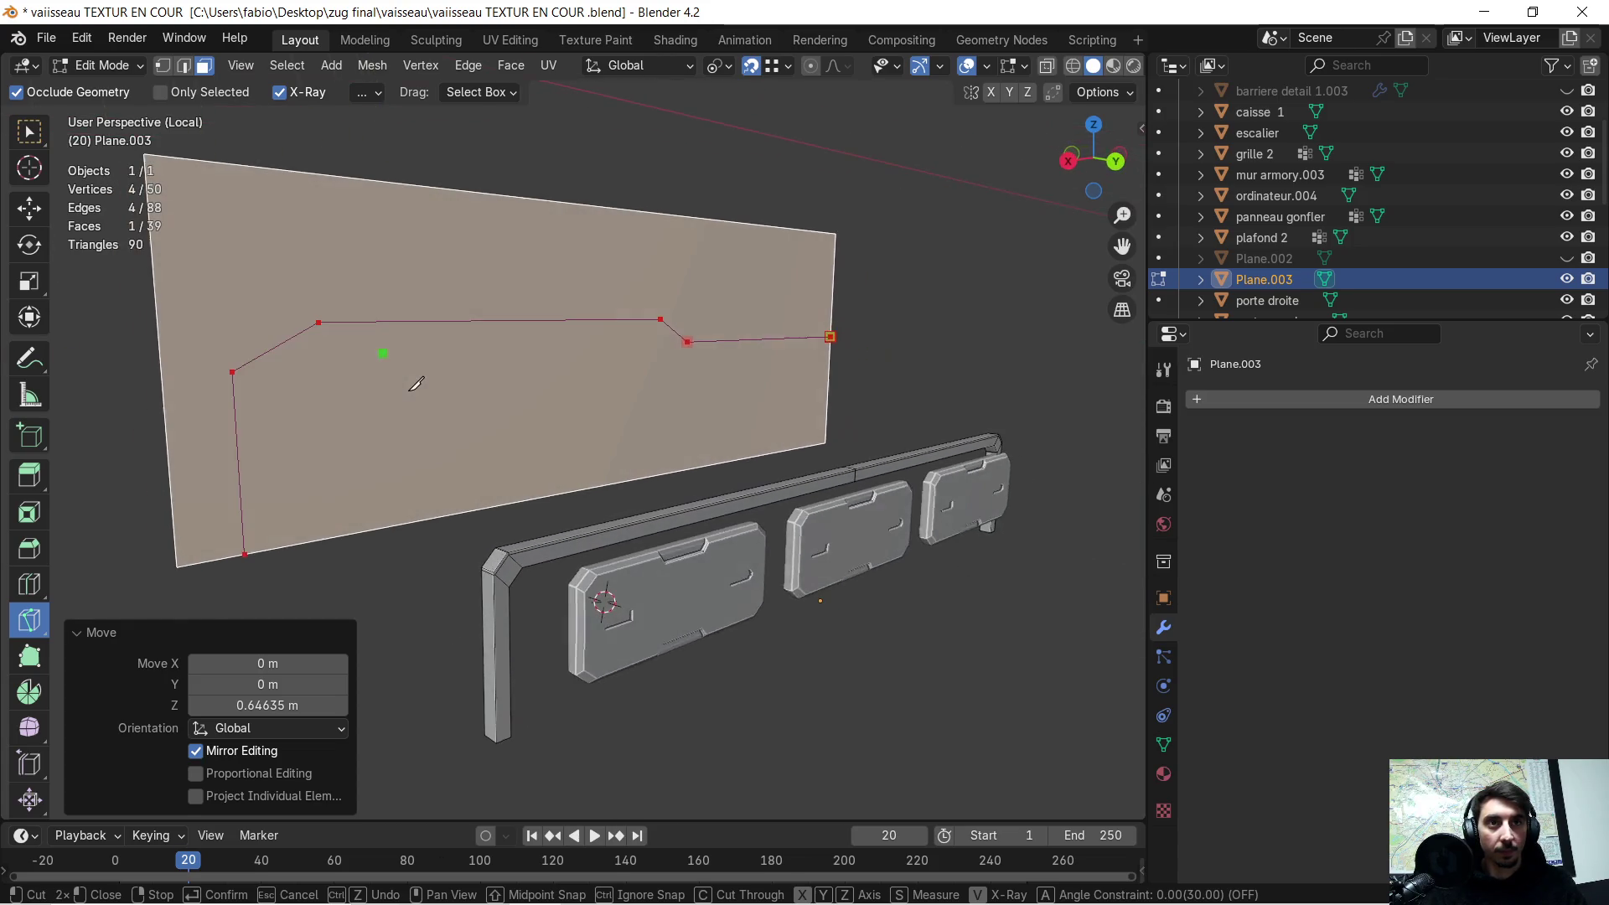
{"action": "key", "text": "Return"}
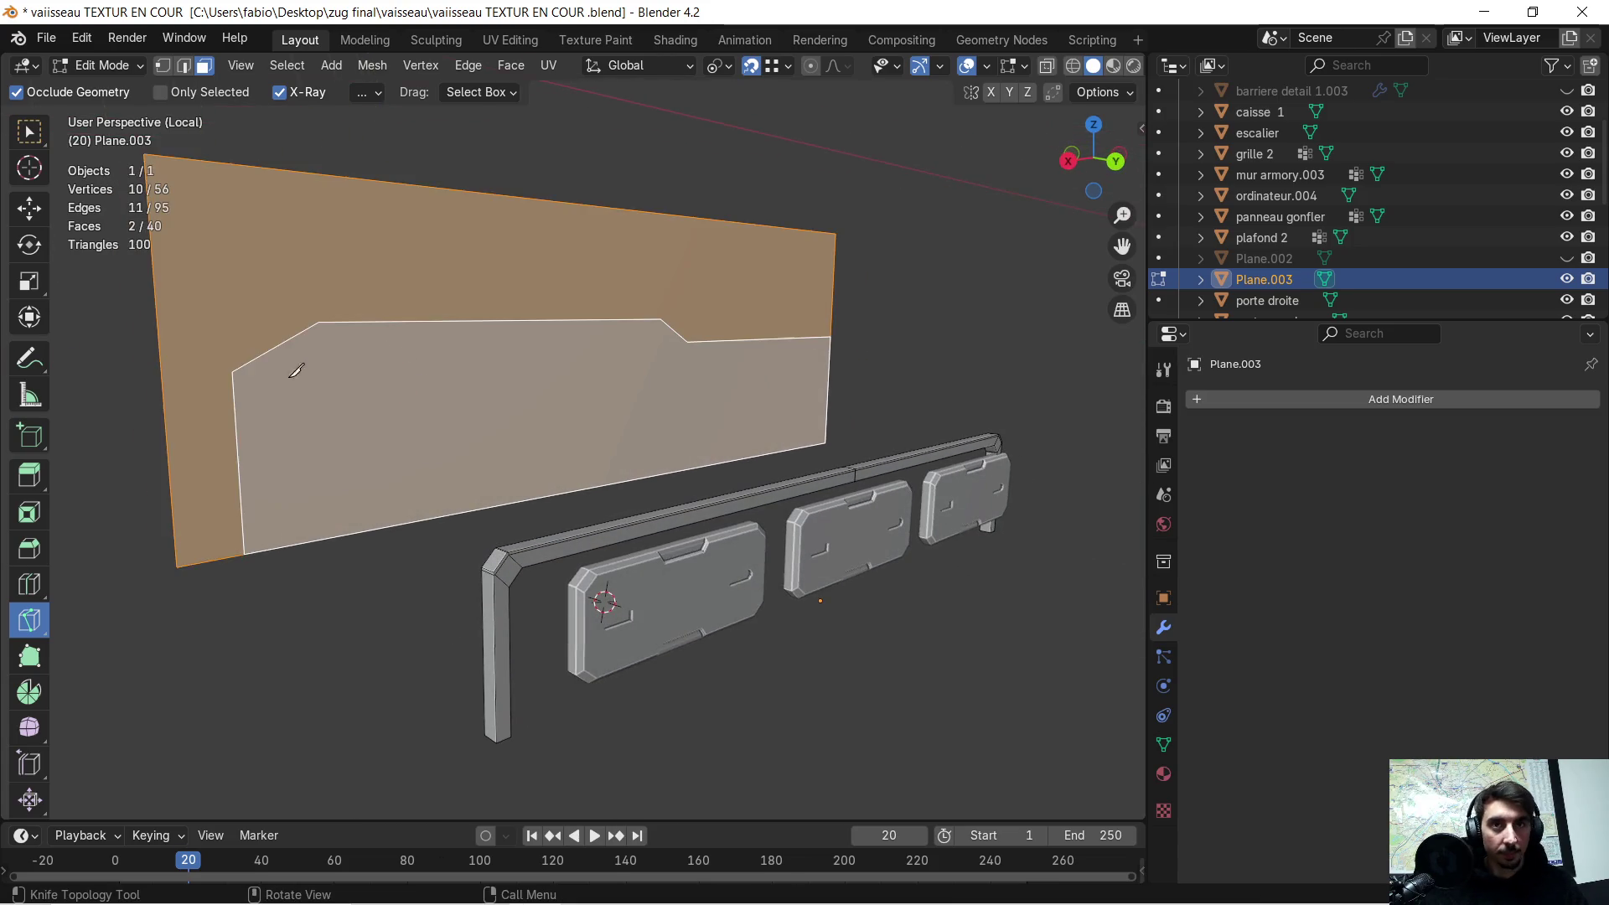
- Exit the Knife tool and select the lower step-shaped face on its own
{"action": "scroll", "coordinate": [307, 345], "scroll_direction": "up", "scroll_amount": 3}
{"action": "mouse_move", "coordinate": [306, 345]}
{"action": "middle_mouse_down"}
{"action": "mouse_move", "coordinate": [212, 324]}
{"action": "mouse_move", "coordinate": [453, 360]}
{"action": "middle_mouse_up"}
{"action": "scroll", "coordinate": [382, 353], "scroll_direction": "down", "scroll_amount": 2}
{"action": "scroll", "coordinate": [453, 360], "scroll_direction": "down", "scroll_amount": 2}
{"action": "key", "text": "Tab"}
{"action": "key", "text": "Tab"}
{"action": "key", "text": "k"}
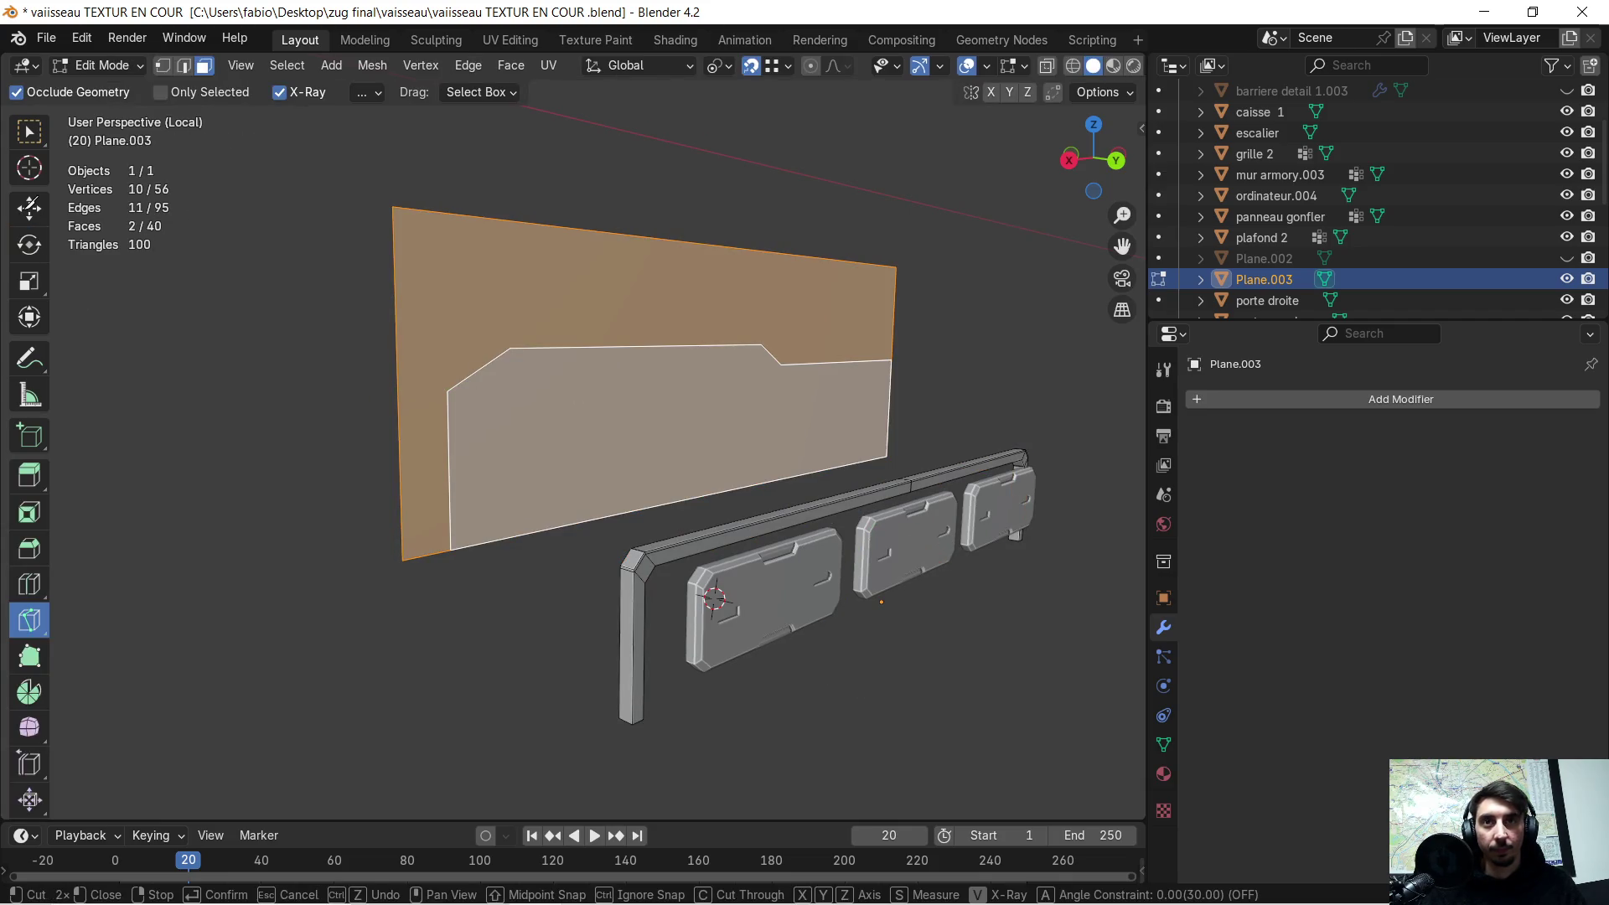
{"action": "key", "text": "Escape"}
{"action": "left_click", "coordinate": [29, 207]}
{"action": "left_click", "coordinate": [601, 397]}
{"action": "middle_click_drag", "start_coordinate": [599, 402], "coordinate": [610, 423]}
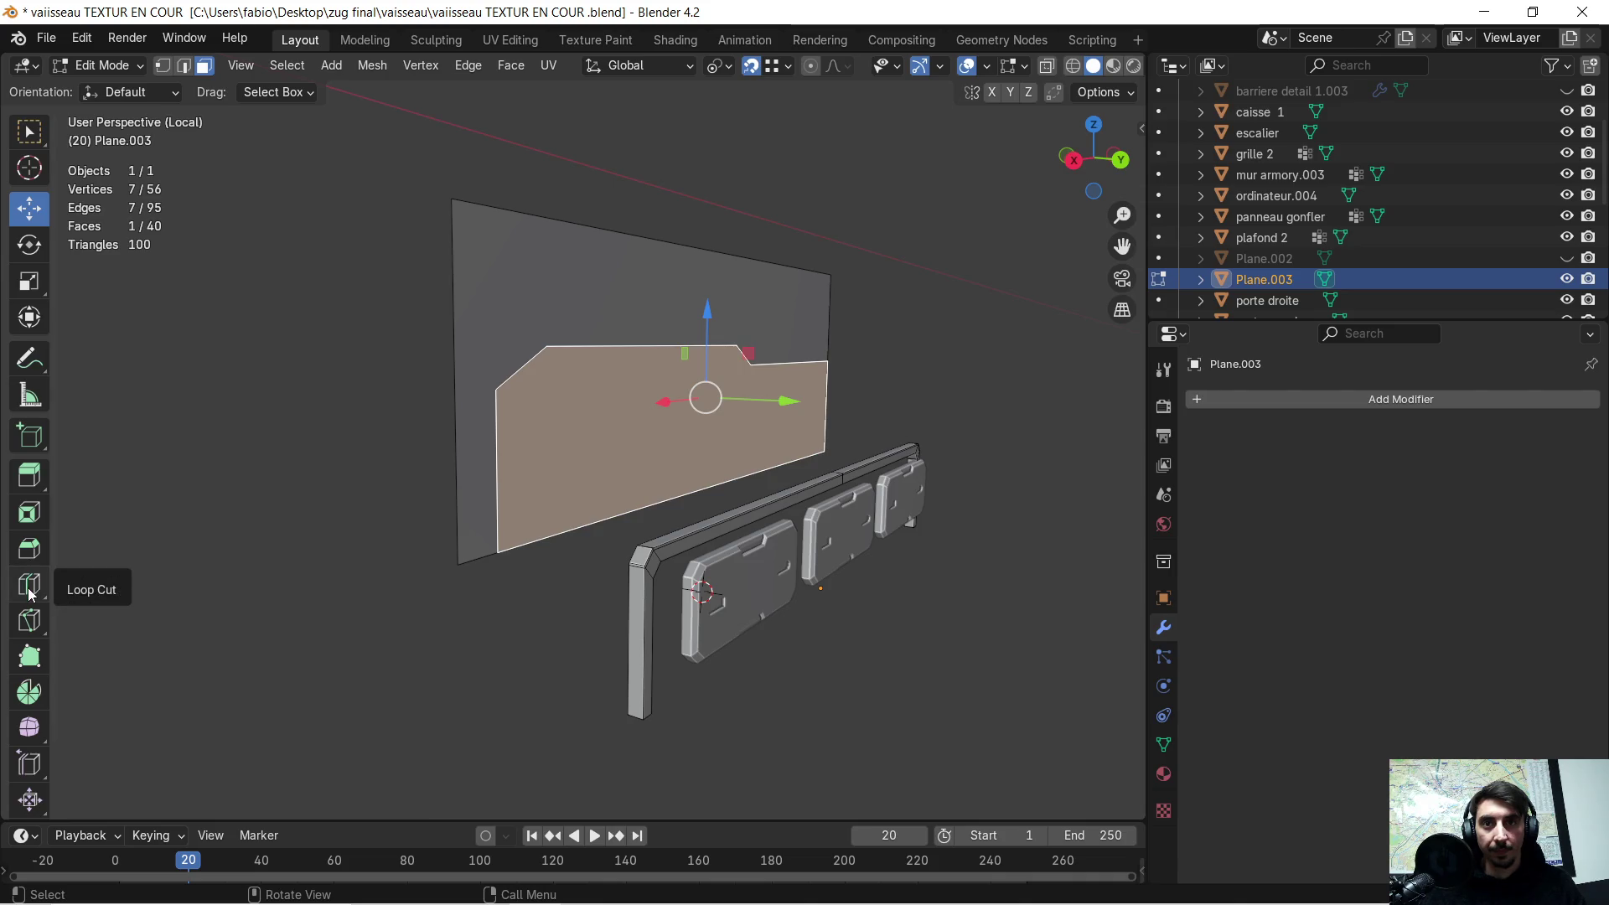
- Inset the step-shaped face by 0.039 m with Select Outer enabled
{"action": "left_click", "coordinate": [35, 533]}
{"action": "left_click_drag", "start_coordinate": [767, 362], "coordinate": [916, 341]}
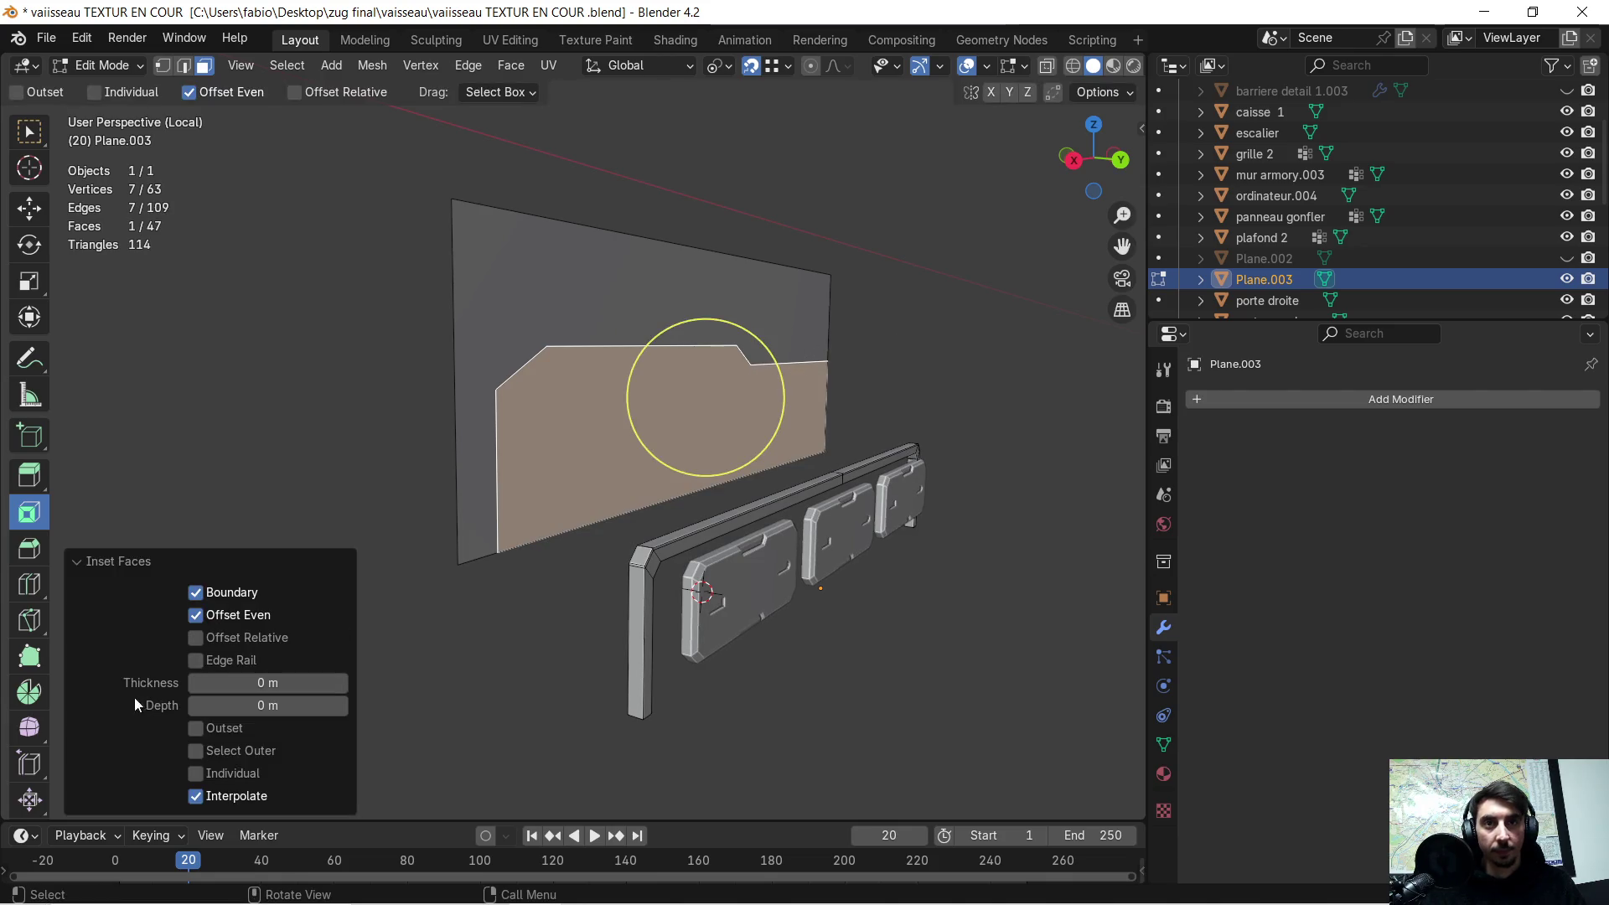
{"action": "left_click_drag", "start_coordinate": [231, 687], "coordinate": [263, 687]}
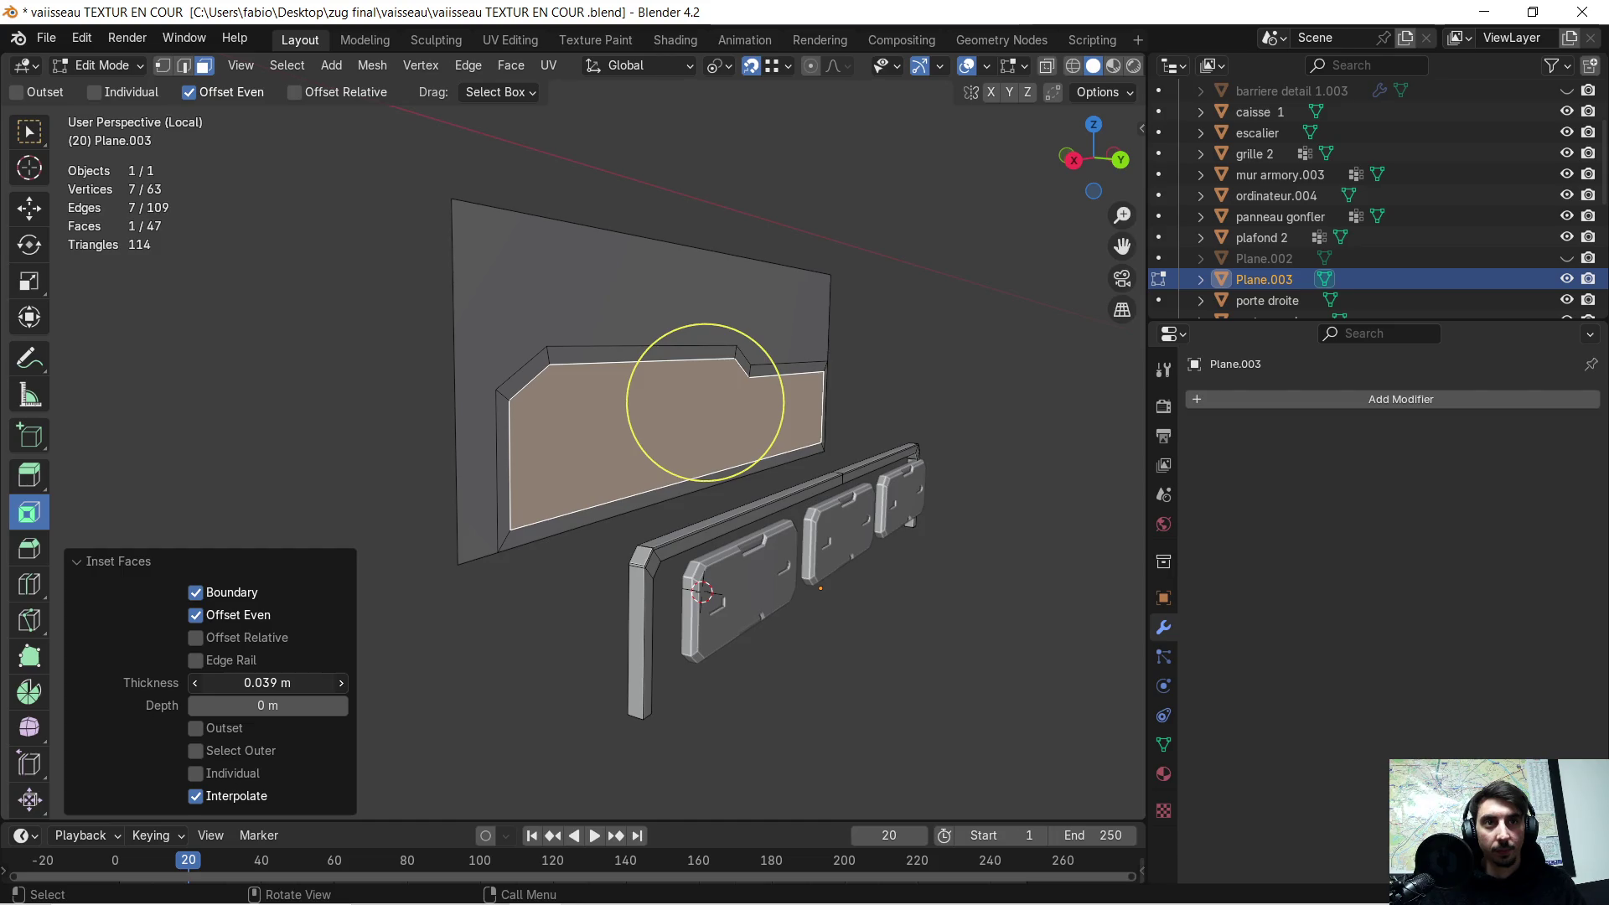
{"action": "scroll", "coordinate": [521, 502], "scroll_direction": "up", "scroll_amount": 3}
{"action": "middle_click_drag", "start_coordinate": [521, 503], "coordinate": [474, 483]}
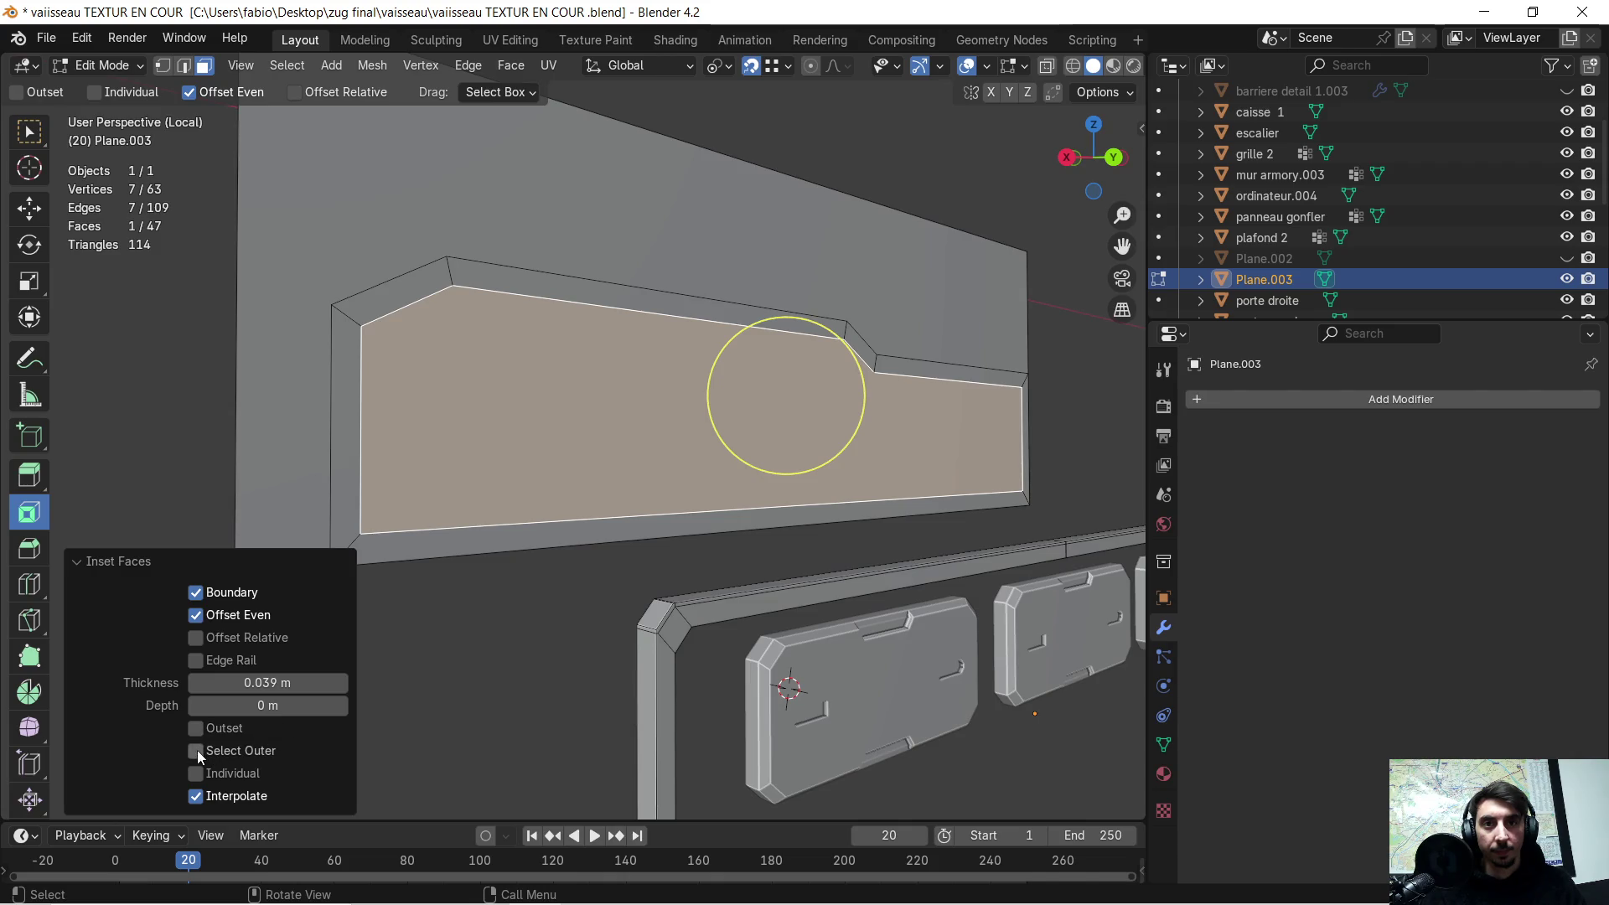
{"action": "left_click", "coordinate": [196, 751]}
- Extrude the outer inset ring 0.045 m along its normal
{"action": "mouse_move", "coordinate": [406, 646]}
{"action": "middle_mouse_down"}
{"action": "mouse_move", "coordinate": [547, 592]}
{"action": "mouse_move", "coordinate": [672, 575]}
{"action": "middle_mouse_up"}
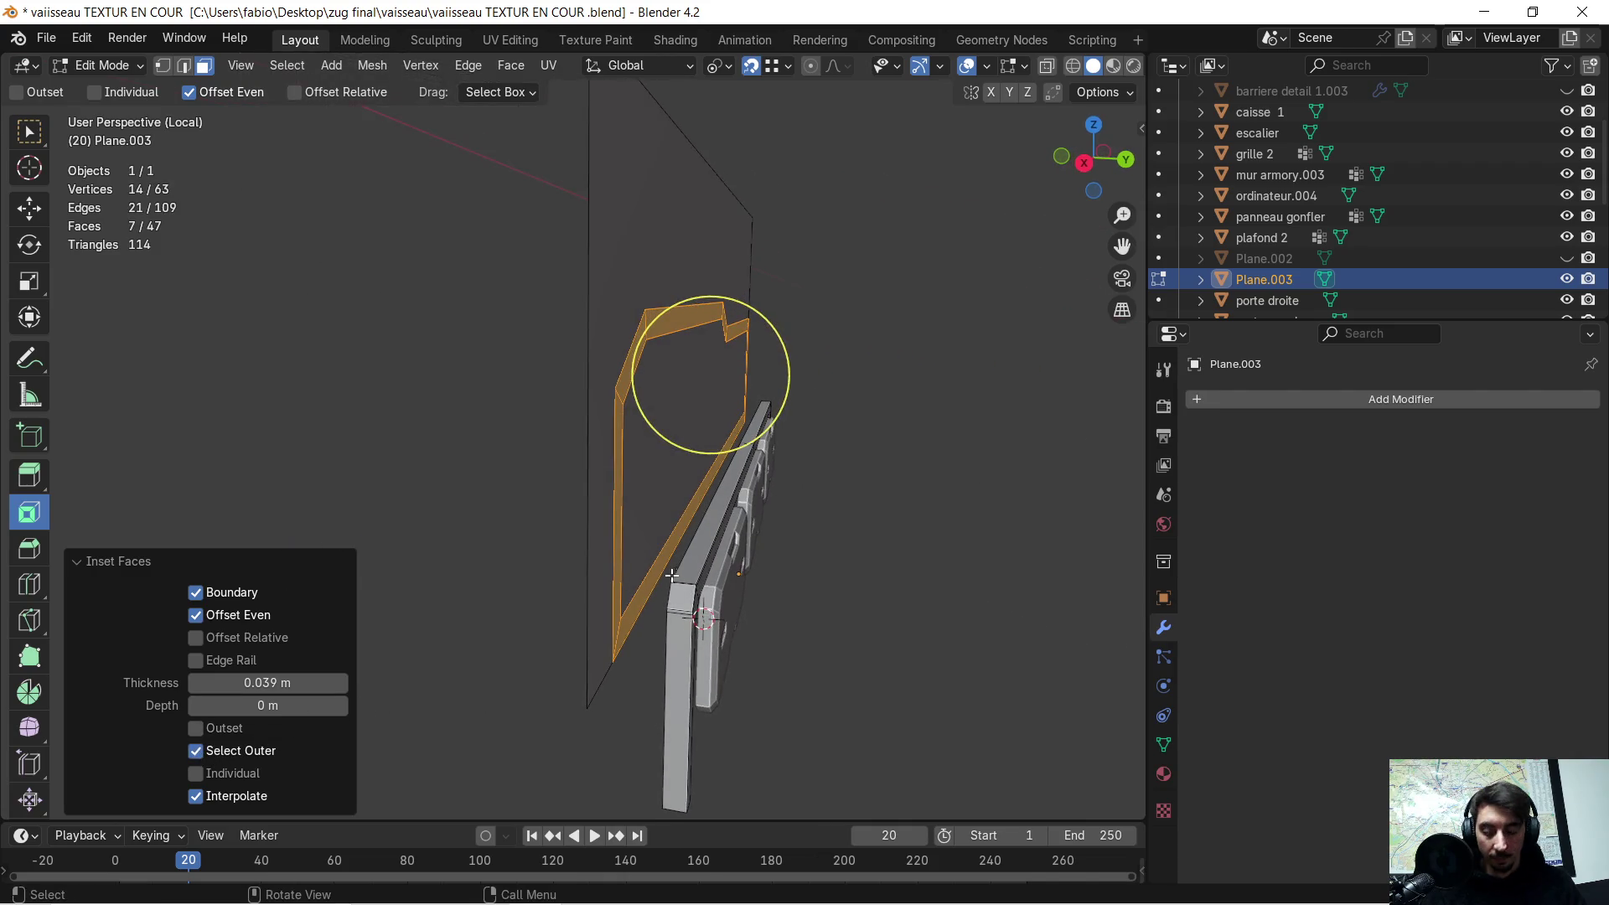
{"action": "key", "text": "e"}
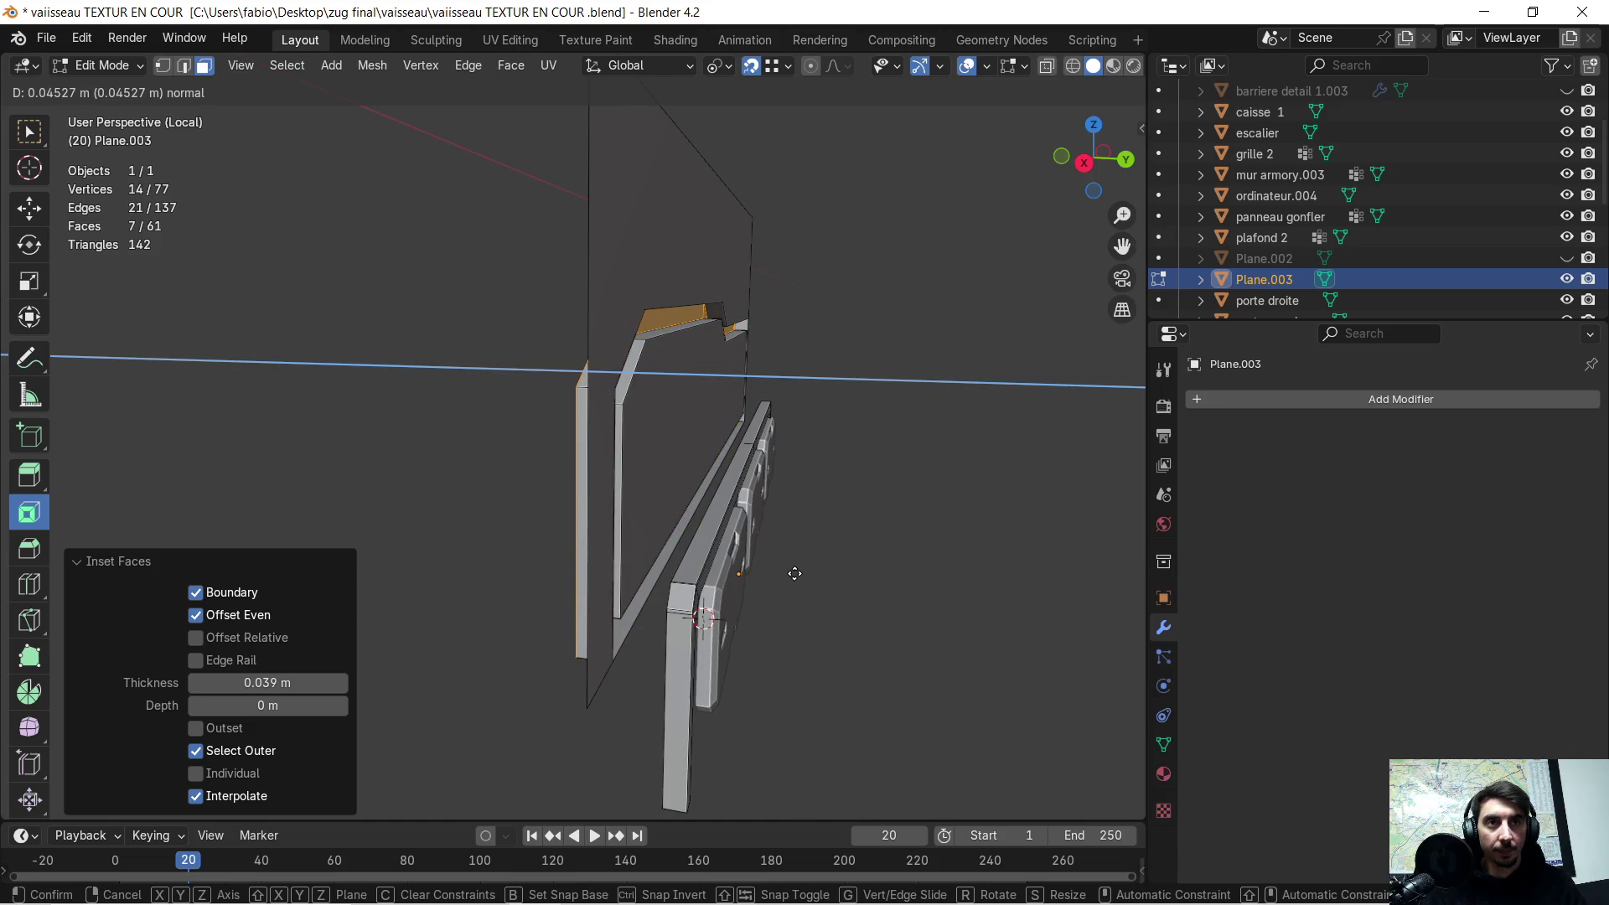
{"action": "left_click", "coordinate": [794, 573]}
- Delete the inner face to leave an open raised frame
{"action": "mouse_move", "coordinate": [795, 573]}
{"action": "middle_mouse_down"}
{"action": "mouse_move", "coordinate": [842, 578]}
{"action": "mouse_move", "coordinate": [794, 600]}
{"action": "mouse_move", "coordinate": [713, 578]}
{"action": "middle_mouse_up"}
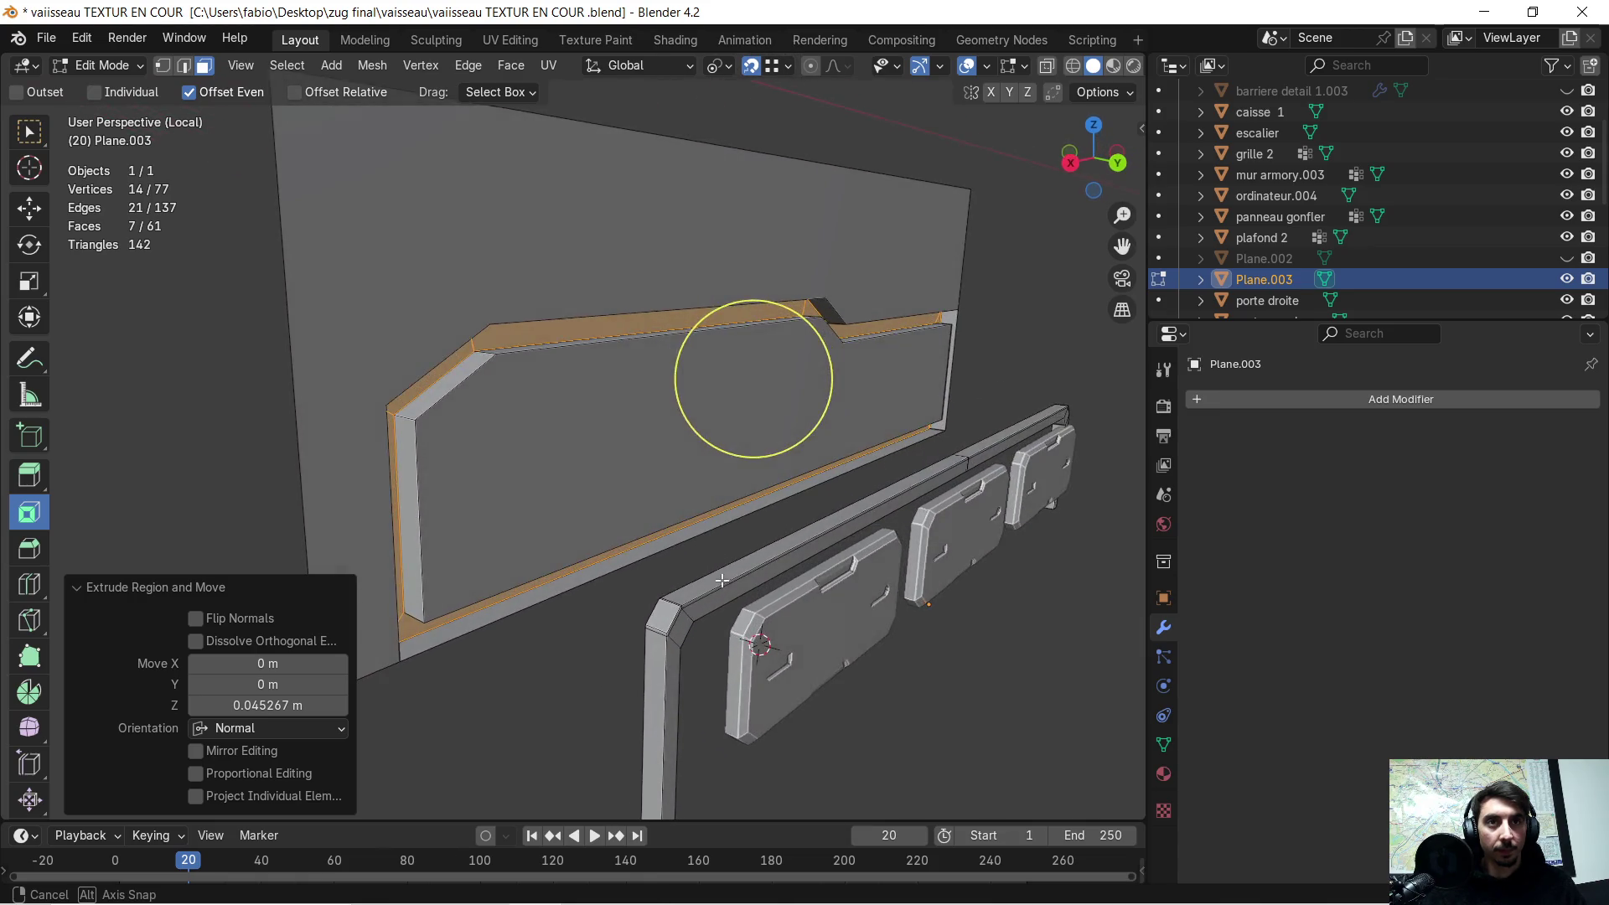
{"action": "scroll", "coordinate": [620, 549], "scroll_direction": "up", "scroll_amount": 3}
{"action": "left_click", "coordinate": [515, 399]}
{"action": "key", "text": "x"}
{"action": "left_click", "coordinate": [514, 399]}
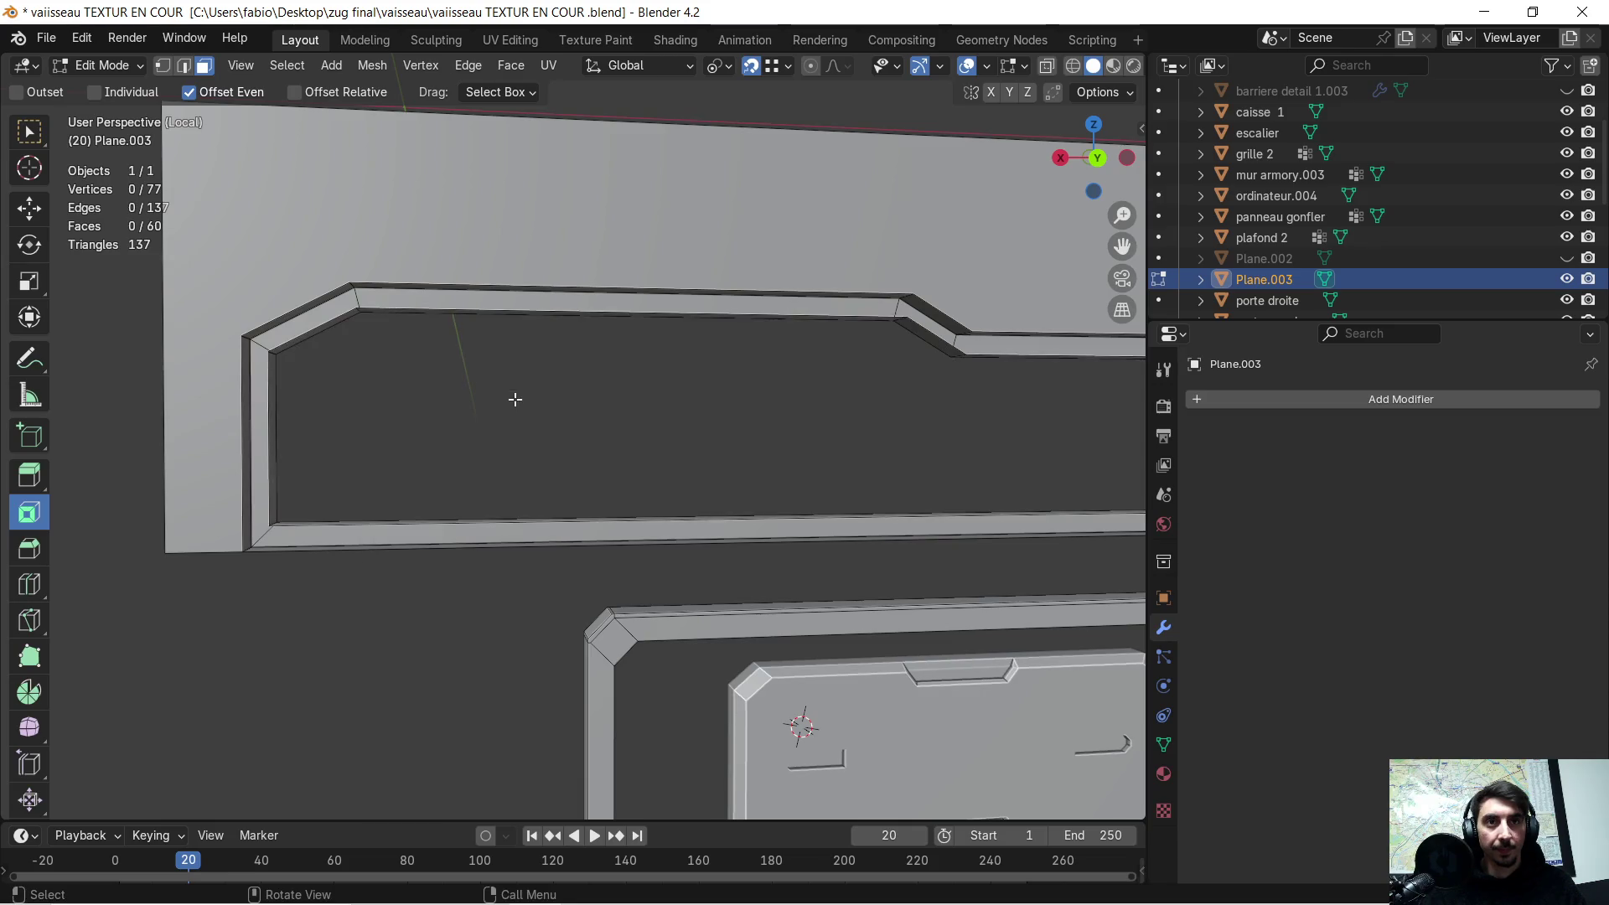
- Delete the leftover face still inside the frame
{"action": "left_click", "coordinate": [507, 228]}
{"action": "key", "text": "x"}
{"action": "left_click", "coordinate": [507, 228]}
{"action": "mouse_move", "coordinate": [488, 248]}
{"action": "middle_mouse_down"}
{"action": "mouse_move", "coordinate": [653, 334]}
{"action": "mouse_move", "coordinate": [499, 305]}
{"action": "middle_mouse_up"}
{"action": "scroll", "coordinate": [833, 491], "scroll_direction": "down", "scroll_amount": 2}
{"action": "scroll", "coordinate": [844, 449], "scroll_direction": "up", "scroll_amount": 2}
{"action": "mouse_move", "coordinate": [844, 449]}
{"action": "middle_mouse_down", "text": "shift"}
{"action": "mouse_move", "coordinate": [935, 423]}
{"action": "mouse_move", "coordinate": [567, 428]}
{"action": "middle_mouse_up", "text": "shift"}
- Select the connected frame mesh and separate it into a new object, Plane.004
{"action": "left_click_drag", "start_coordinate": [576, 428], "coordinate": [642, 437]}
{"action": "left_click", "coordinate": [510, 448]}
{"action": "mouse_move", "coordinate": [371, 453]}
{"action": "middle_mouse_down", "text": "shift"}
{"action": "mouse_move", "coordinate": [589, 460]}
{"action": "mouse_move", "coordinate": [524, 467]}
{"action": "mouse_move", "coordinate": [545, 459]}
{"action": "middle_mouse_up", "text": "shift"}
{"action": "scroll", "coordinate": [535, 461], "scroll_direction": "down", "scroll_amount": 1}
{"action": "key", "text": "Tab"}
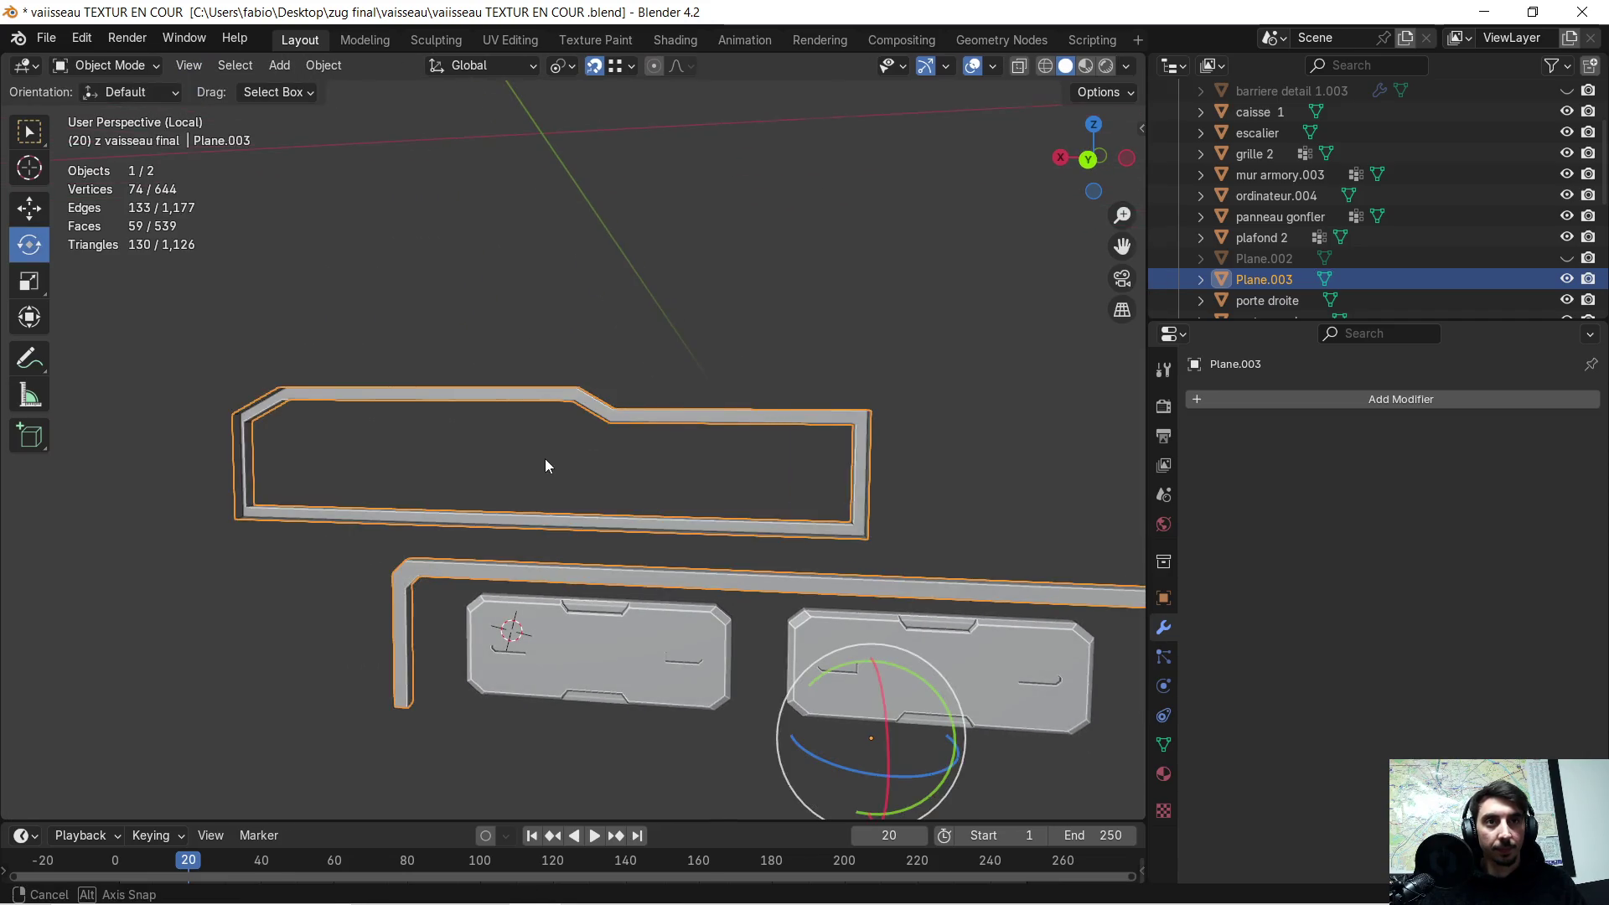
{"action": "key", "text": "Tab"}
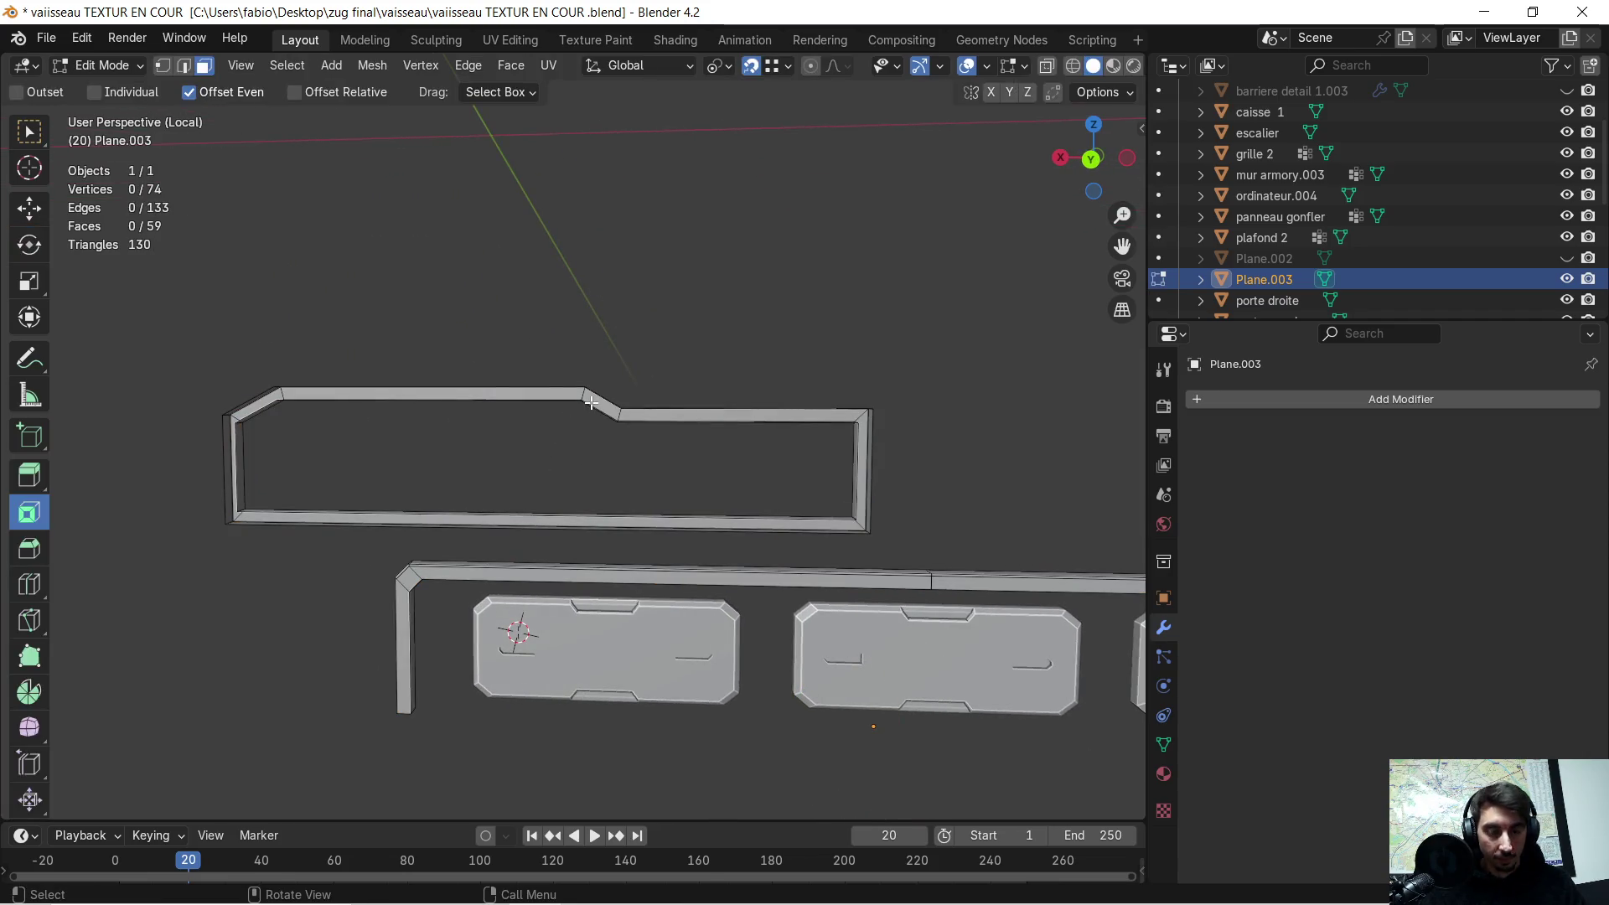
{"action": "key", "text": "l"}
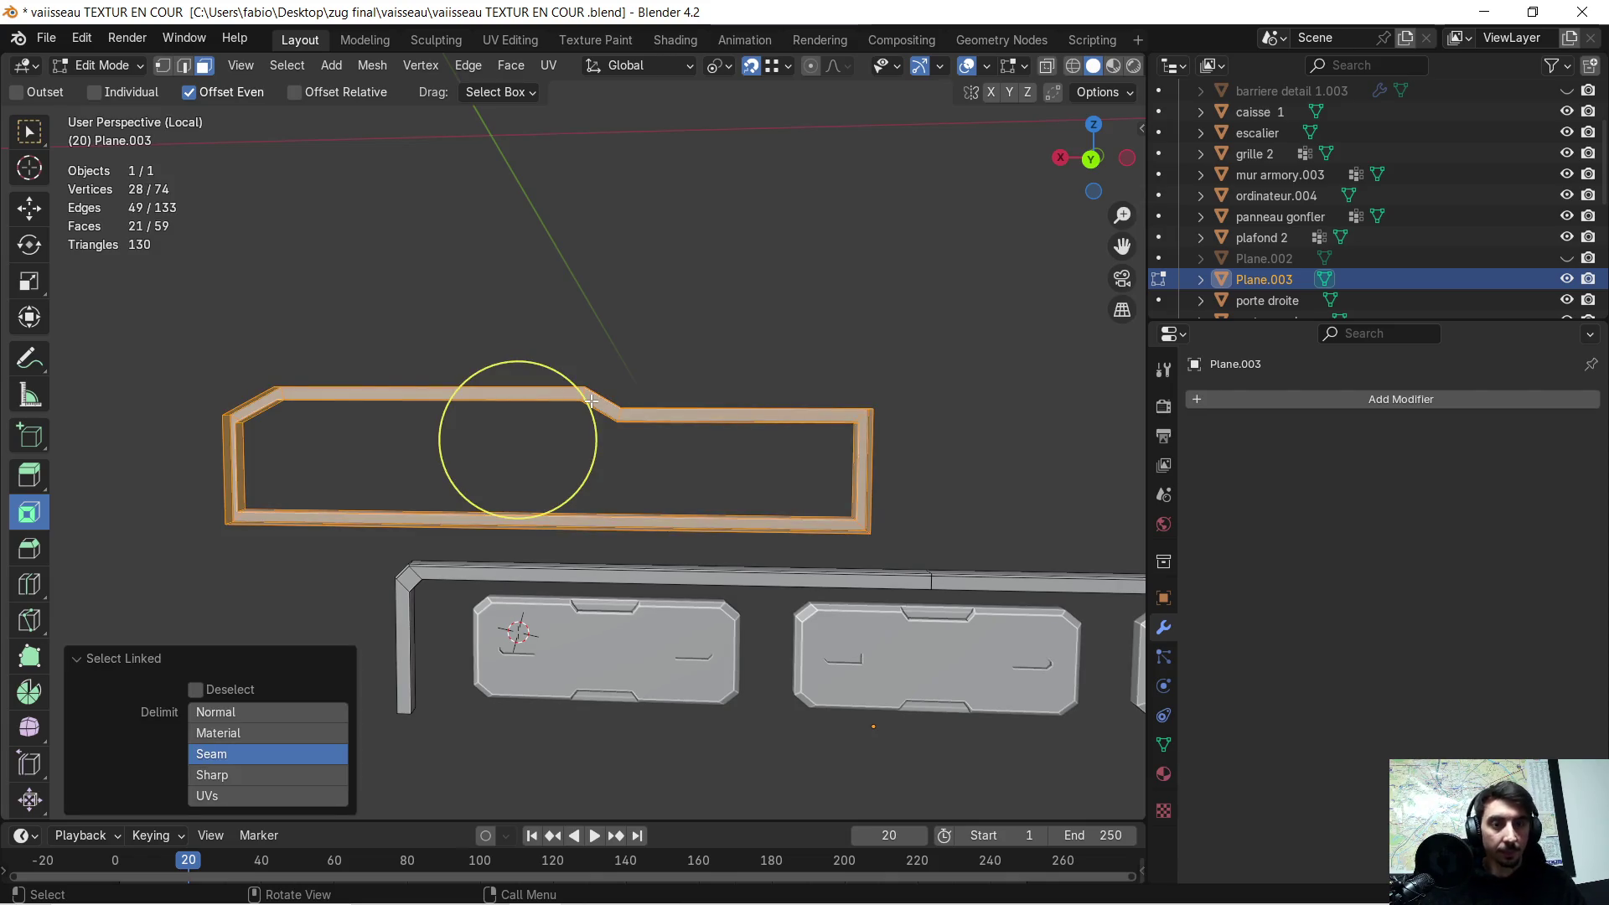
{"action": "key", "text": "p"}
{"action": "left_click", "coordinate": [592, 408]}
- Make Plane.004 the active object and return to Object Mode
{"action": "middle_click_drag", "start_coordinate": [591, 435], "coordinate": [747, 423]}
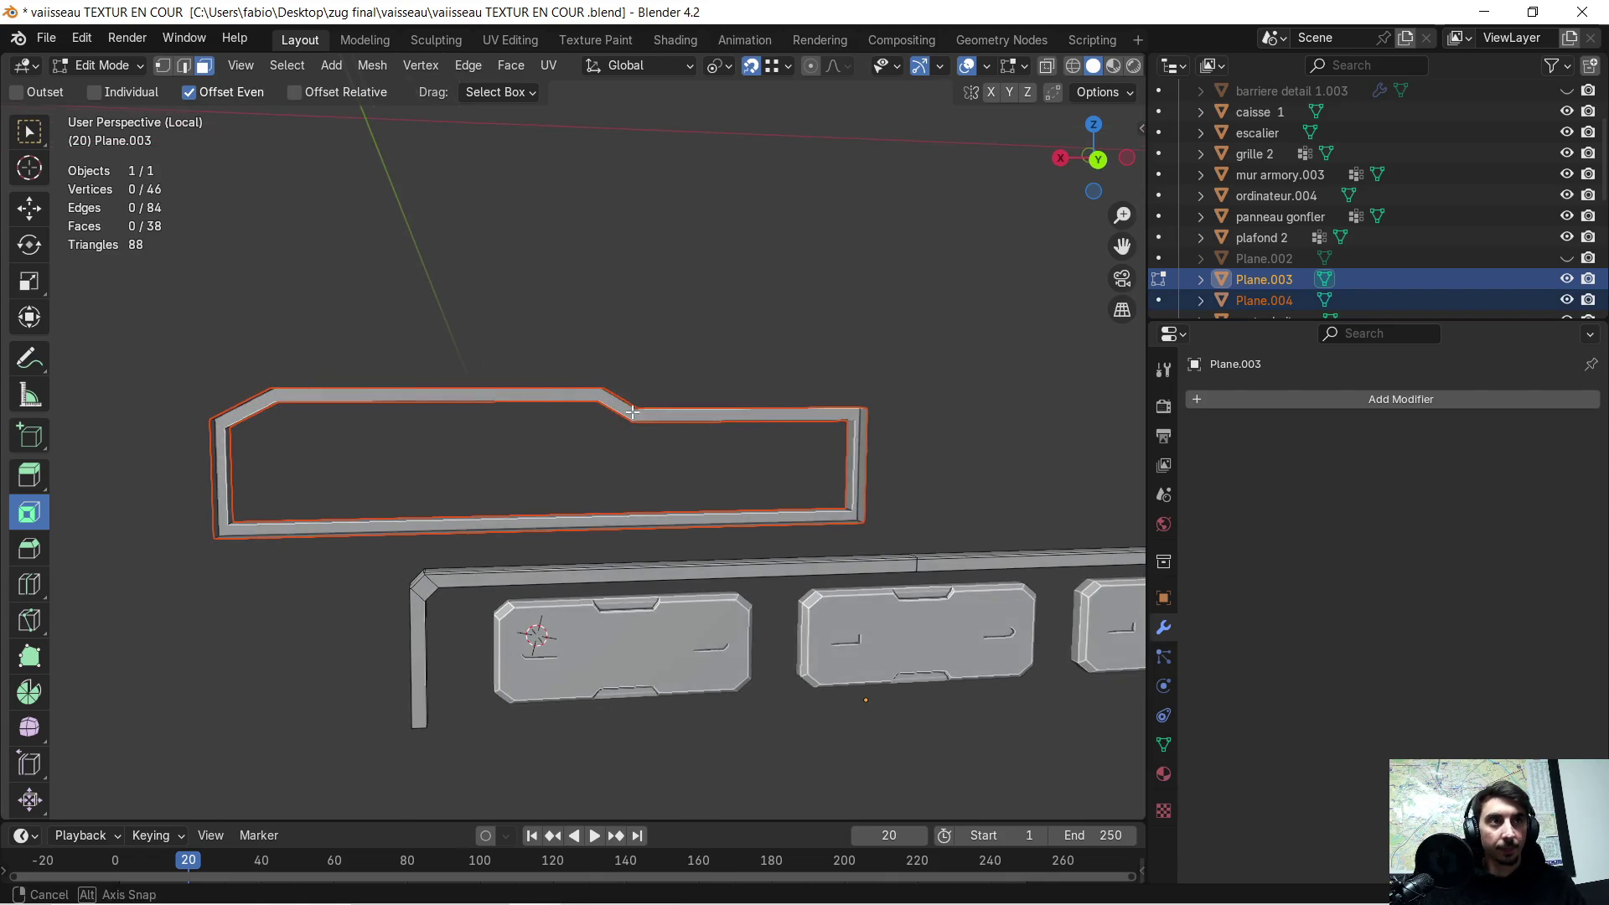
{"action": "left_click", "coordinate": [1249, 280]}
{"action": "left_click", "coordinate": [1245, 301]}
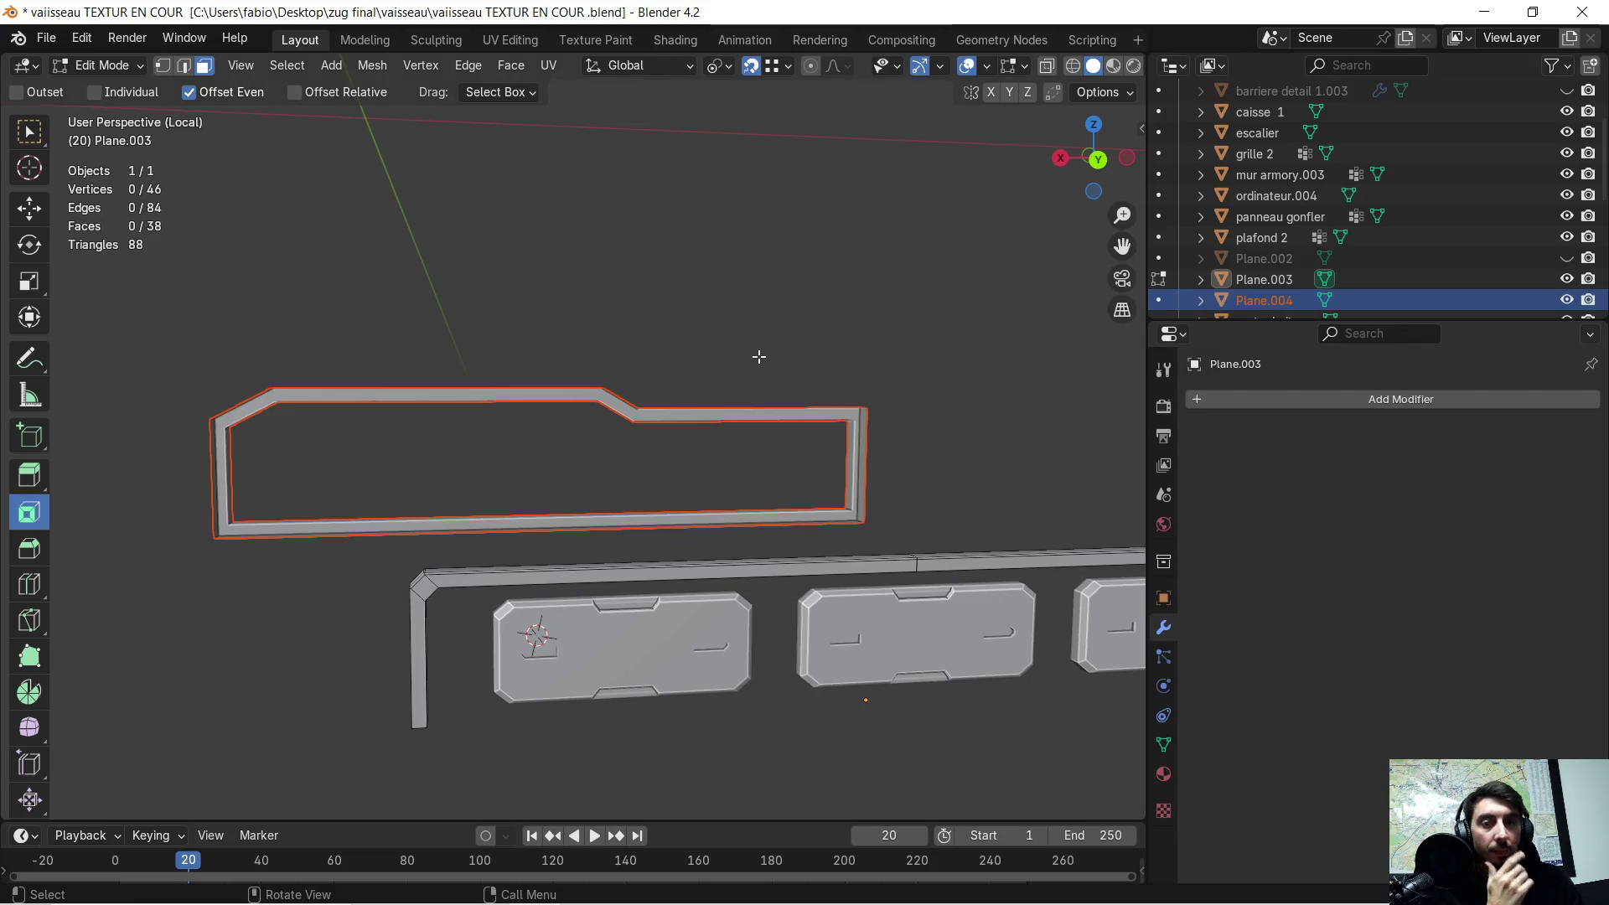
{"action": "key", "text": "Tab"}
{"action": "key", "text": "Tab"}
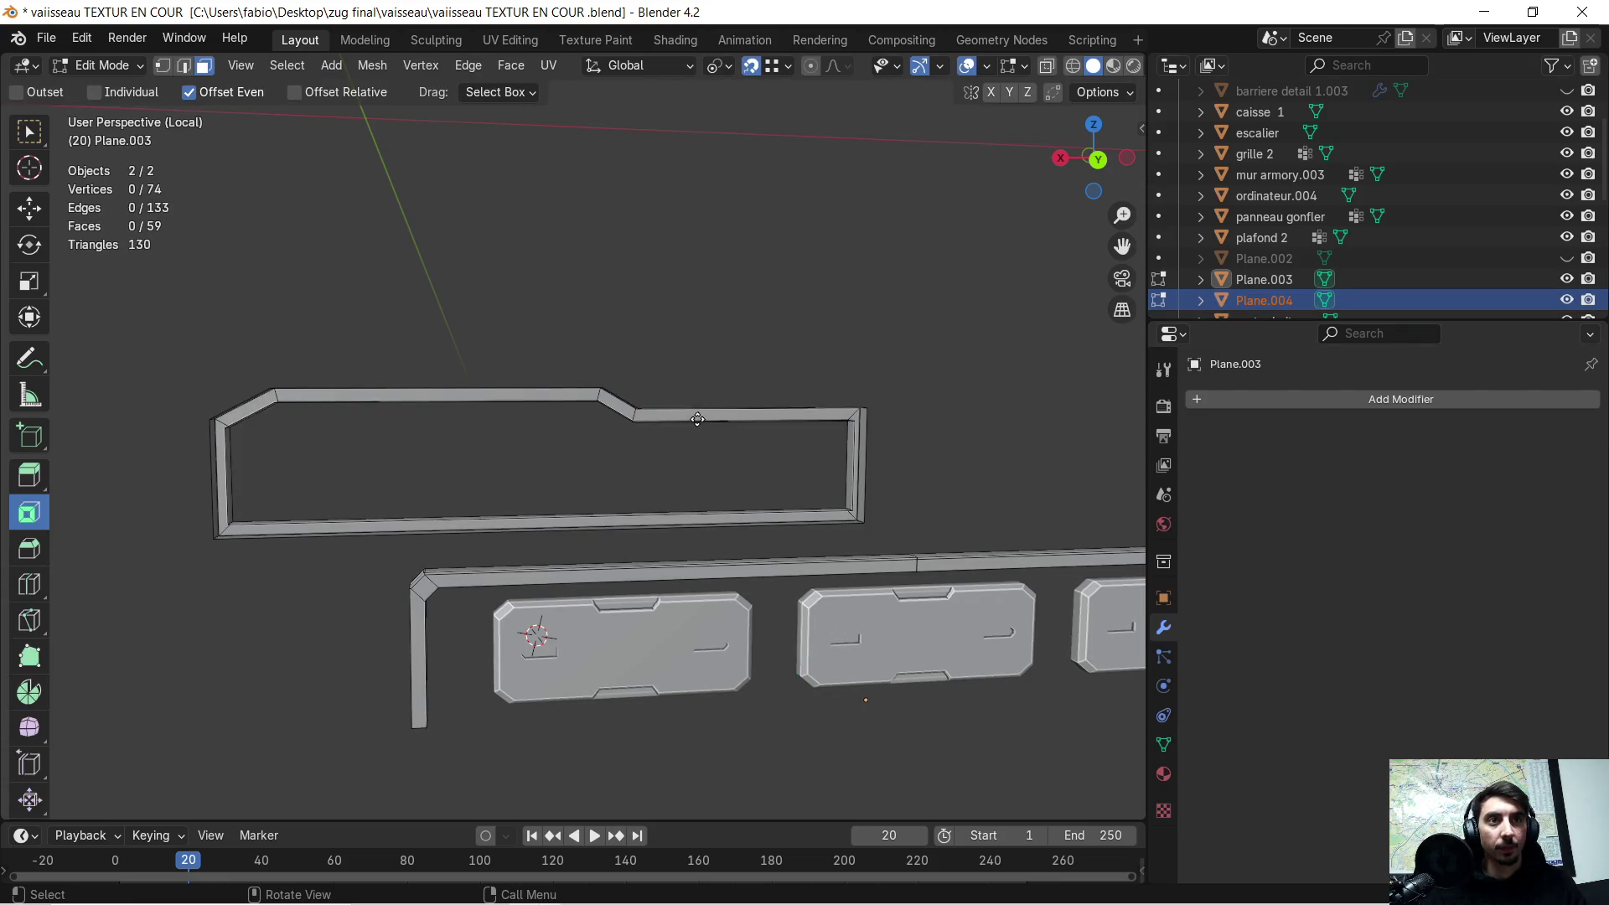
{"action": "key", "text": "Tab"}
{"action": "mouse_move", "coordinate": [751, 358]}
{"action": "middle_mouse_down"}
{"action": "mouse_move", "coordinate": [736, 349]}
{"action": "mouse_move", "coordinate": [768, 352]}
{"action": "middle_mouse_up"}
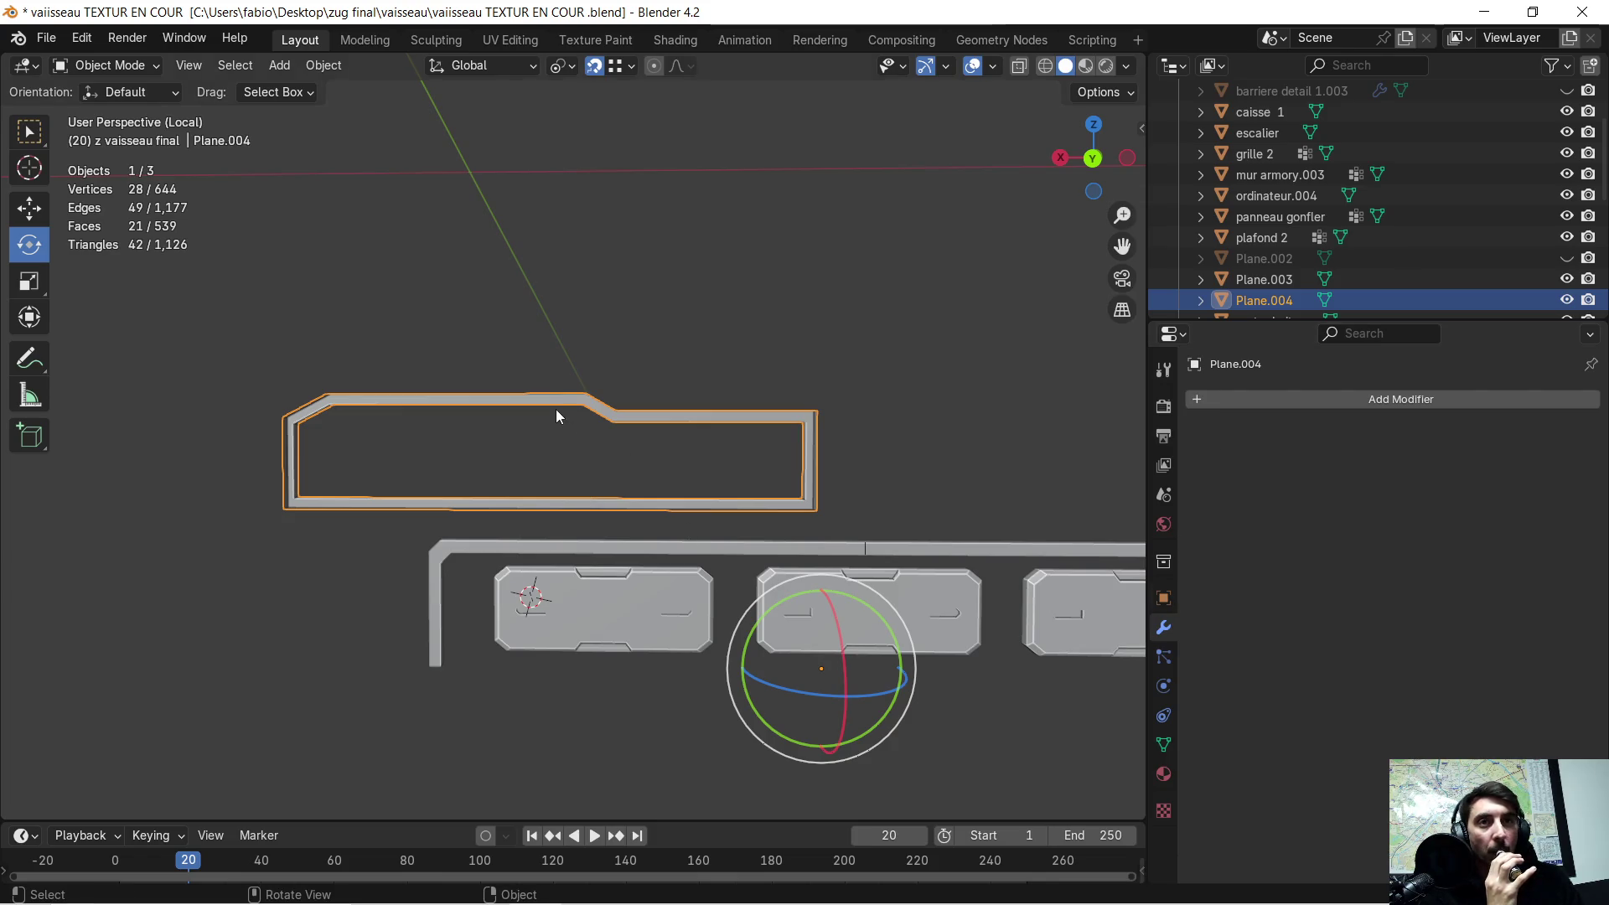
- Add a Mirror modifier to Plane.004, leaving mirroring on the X axis only
{"action": "left_click", "coordinate": [1193, 397]}
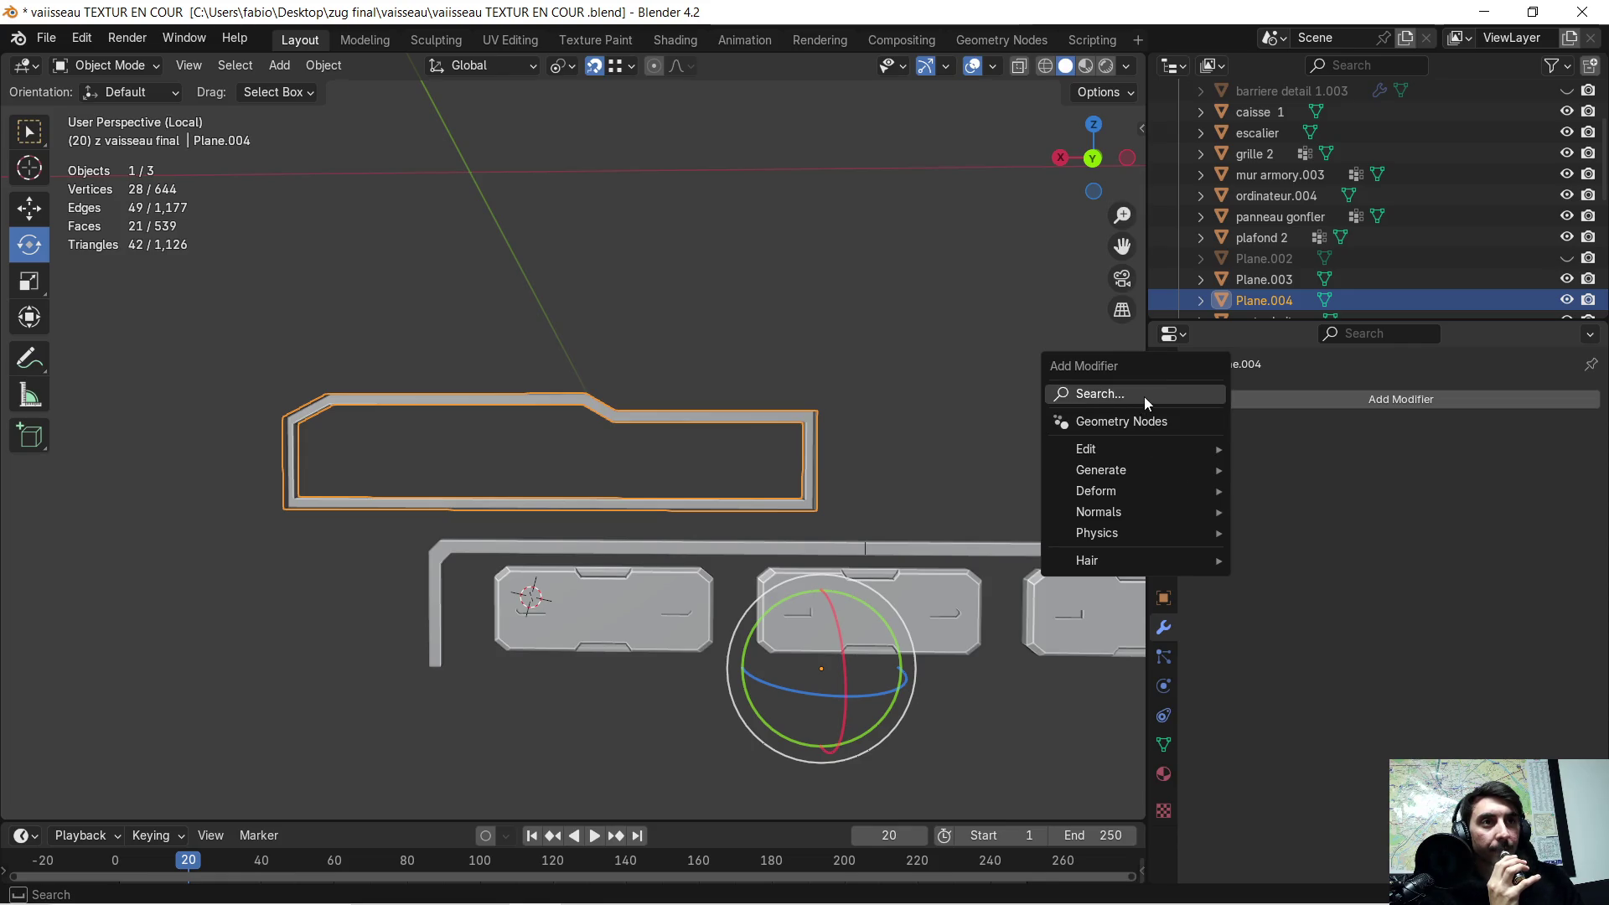
{"action": "left_click", "coordinate": [1144, 395]}
{"action": "left_click", "coordinate": [1224, 436]}
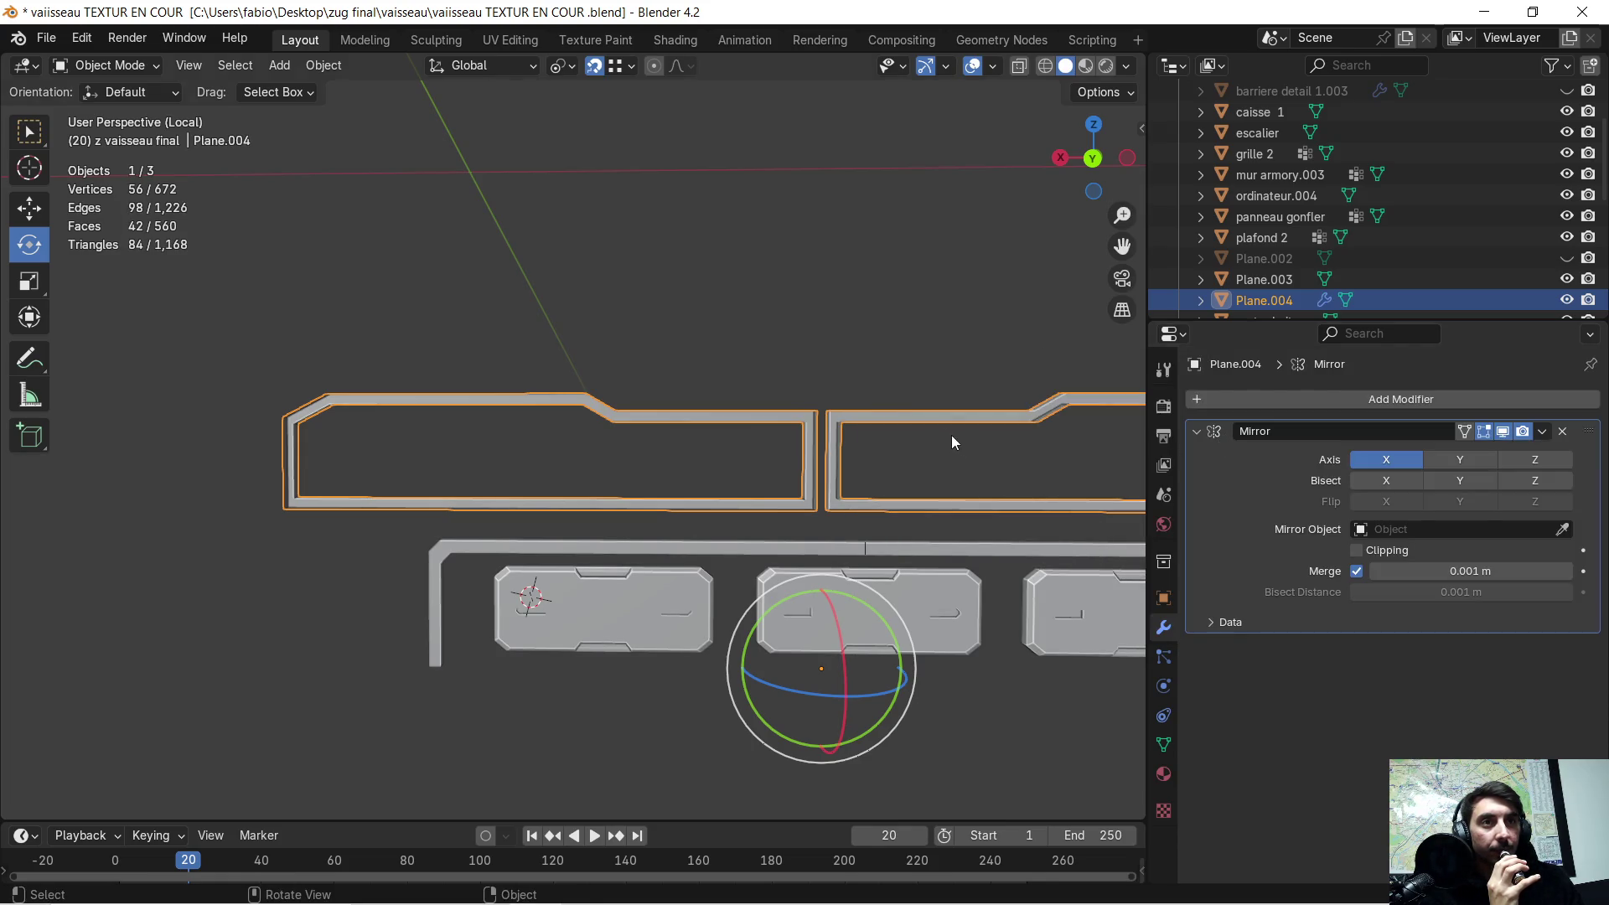
{"action": "scroll", "coordinate": [985, 446], "scroll_direction": "down", "scroll_amount": 2}
{"action": "mouse_move", "coordinate": [930, 468]}
{"action": "middle_mouse_down"}
{"action": "mouse_move", "coordinate": [957, 475]}
{"action": "mouse_move", "coordinate": [898, 481]}
{"action": "mouse_move", "coordinate": [918, 471]}
{"action": "middle_mouse_up"}
{"action": "left_click", "coordinate": [1518, 457]}
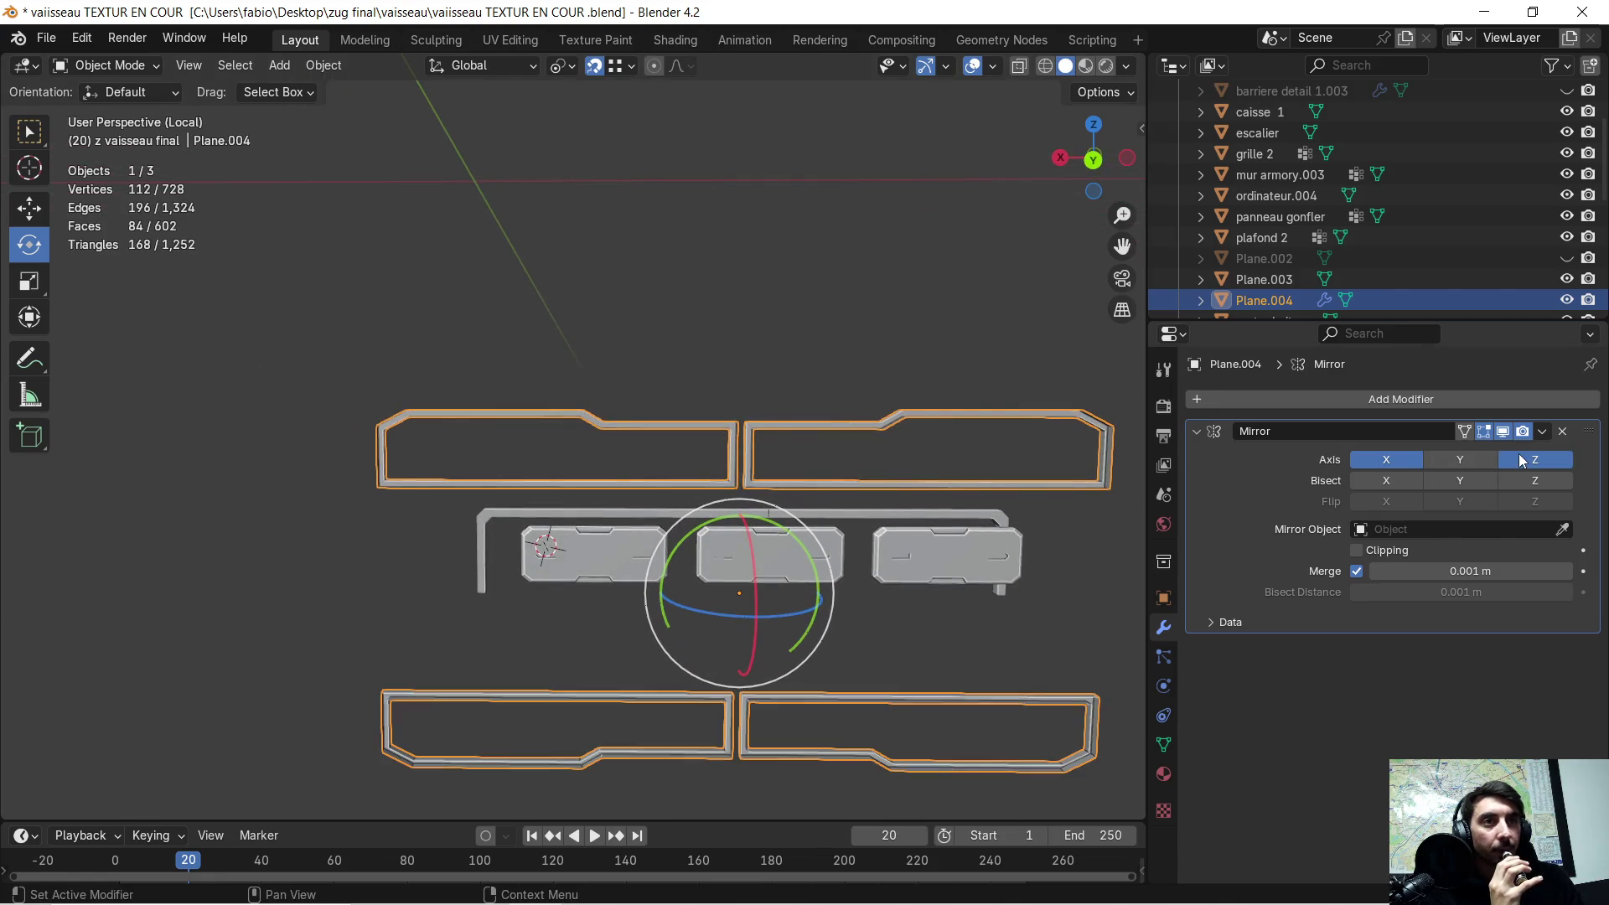
{"action": "left_click", "coordinate": [1518, 454]}
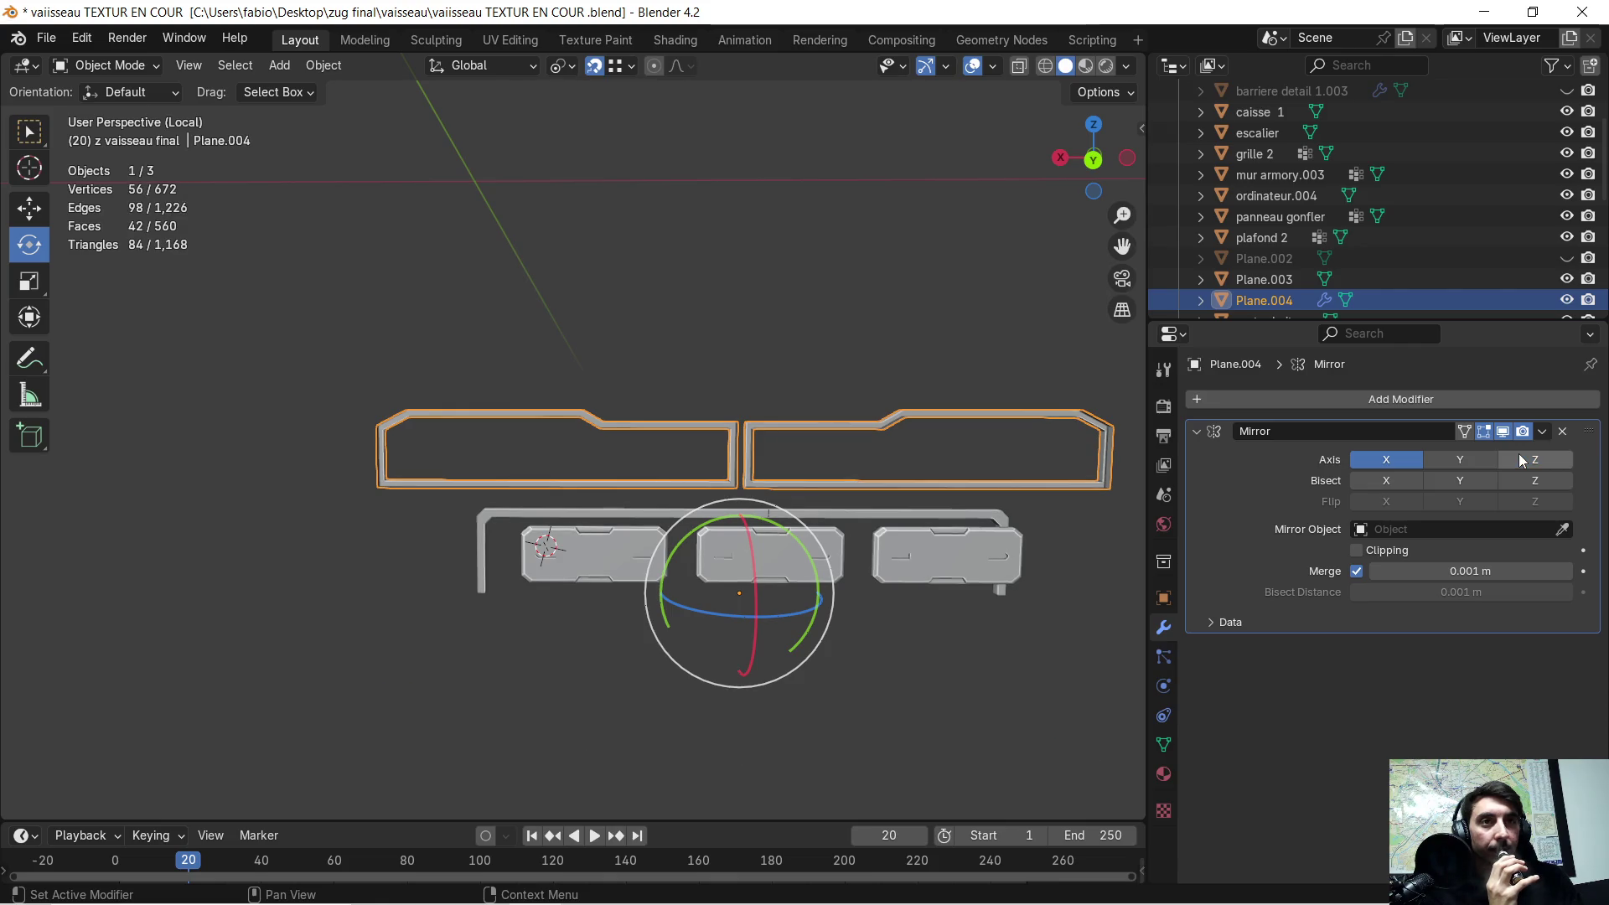
{"action": "scroll", "coordinate": [424, 490], "scroll_direction": "up", "scroll_amount": 2}
{"action": "middle_click_drag", "start_coordinate": [424, 490], "coordinate": [536, 472]}
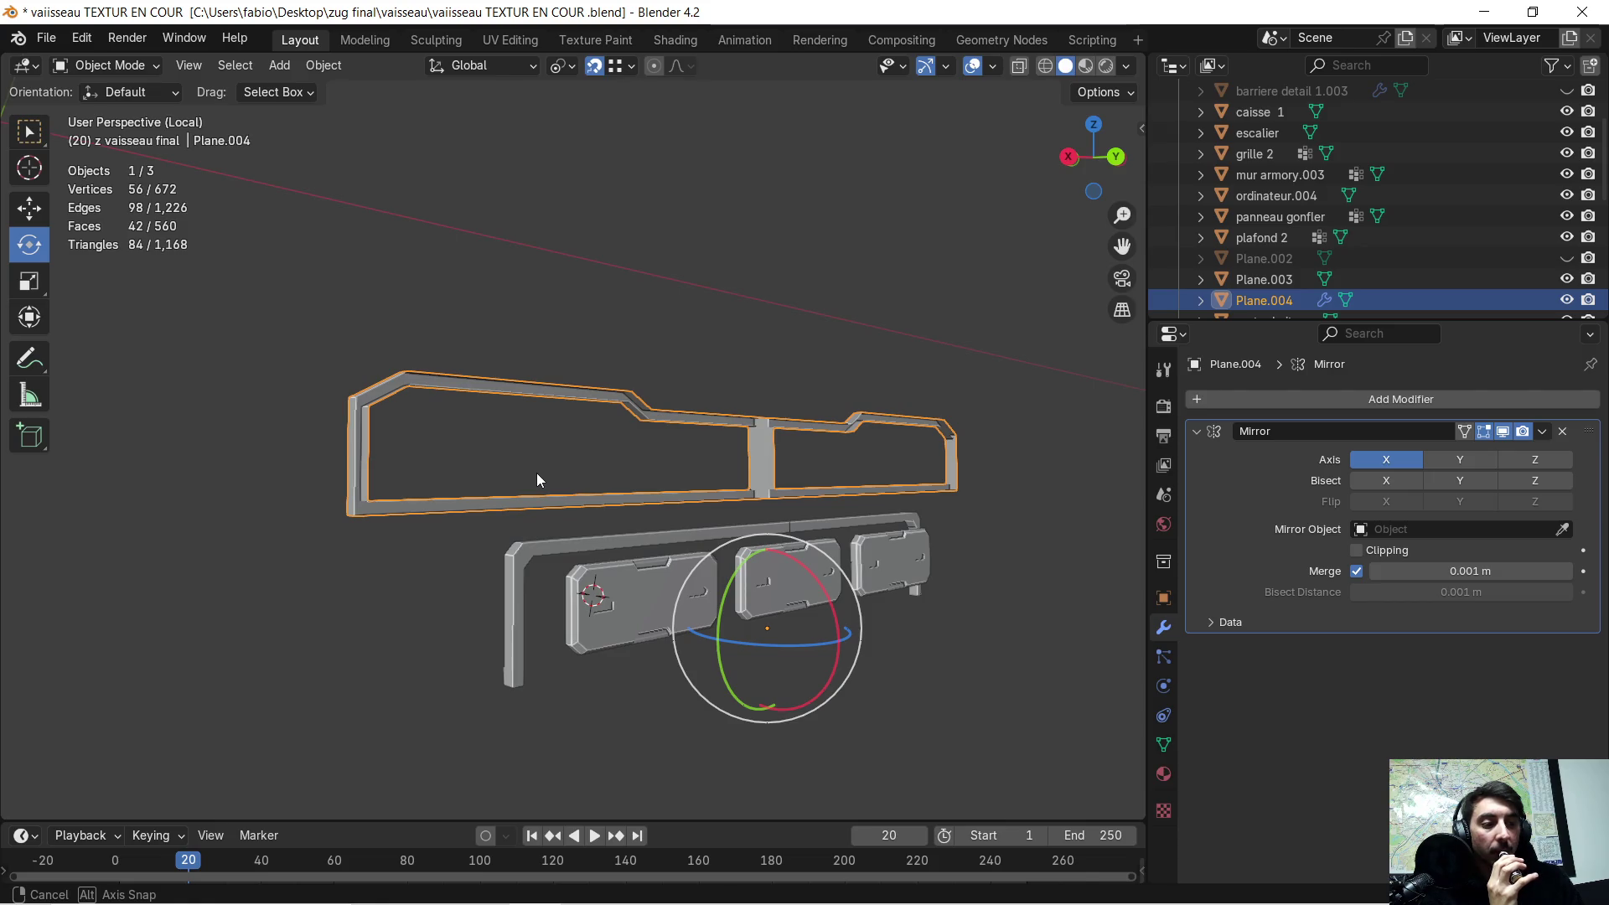
{"action": "middle_click_drag", "start_coordinate": [536, 473], "coordinate": [725, 417]}
{"action": "scroll", "coordinate": [530, 455], "scroll_direction": "up", "scroll_amount": 3}
{"action": "key", "text": "Tab"}
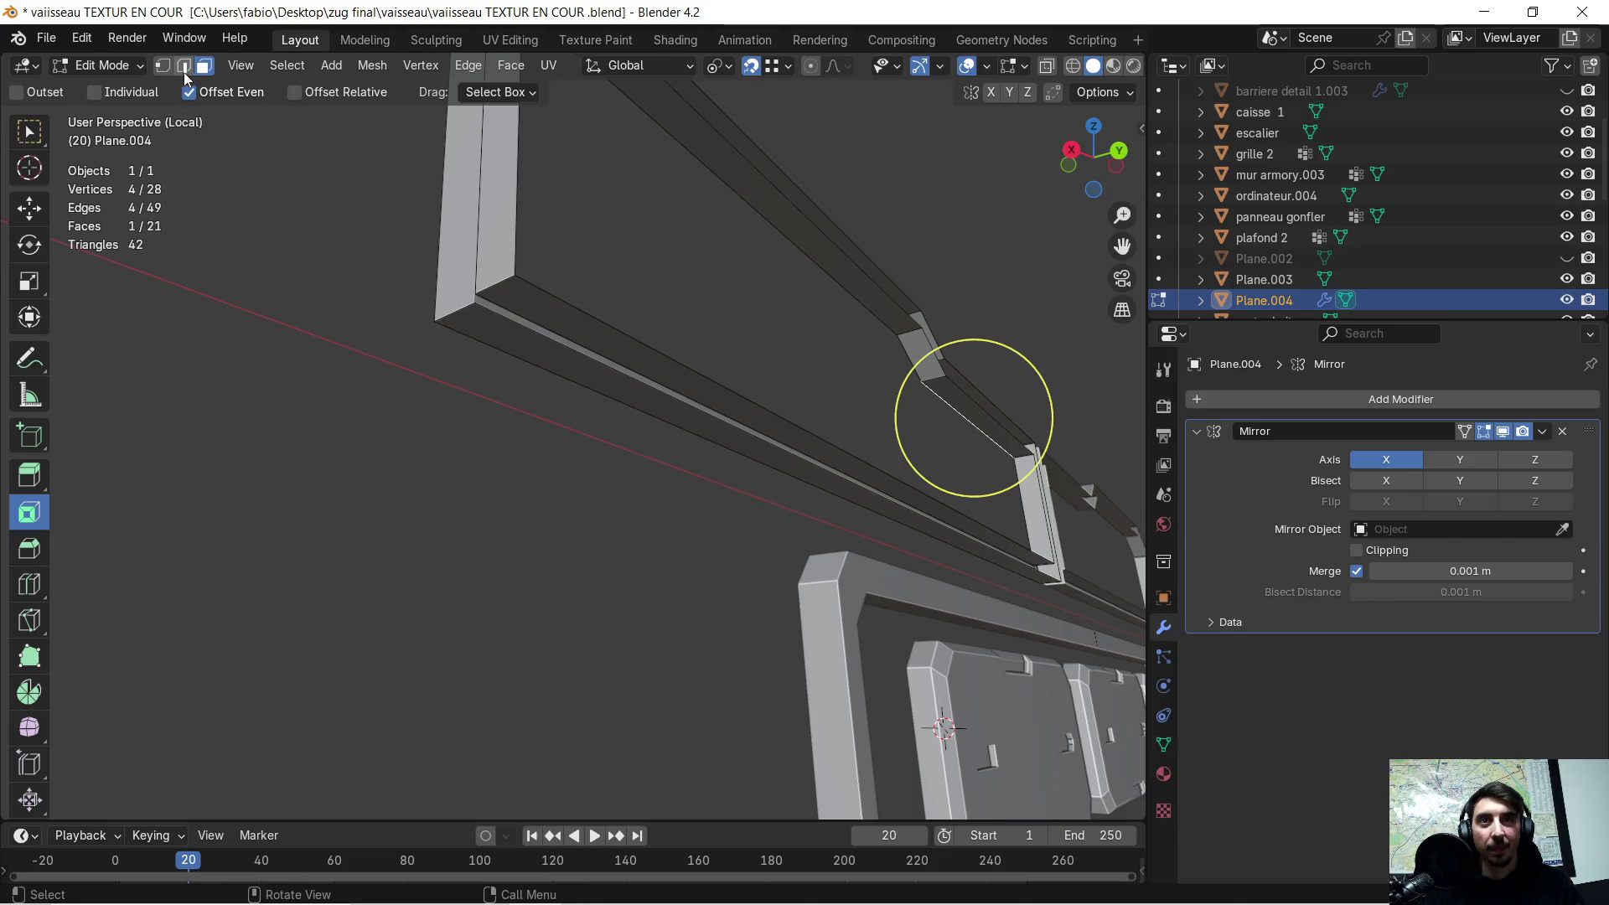
- Extrude the frame's lower inner edge 0.039 m straight down along Z
{"action": "mouse_move", "coordinate": [555, 251]}
{"action": "middle_mouse_down"}
{"action": "mouse_move", "coordinate": [488, 280]}
{"action": "mouse_move", "coordinate": [294, 460]}
{"action": "mouse_move", "coordinate": [334, 456]}
{"action": "middle_mouse_up"}
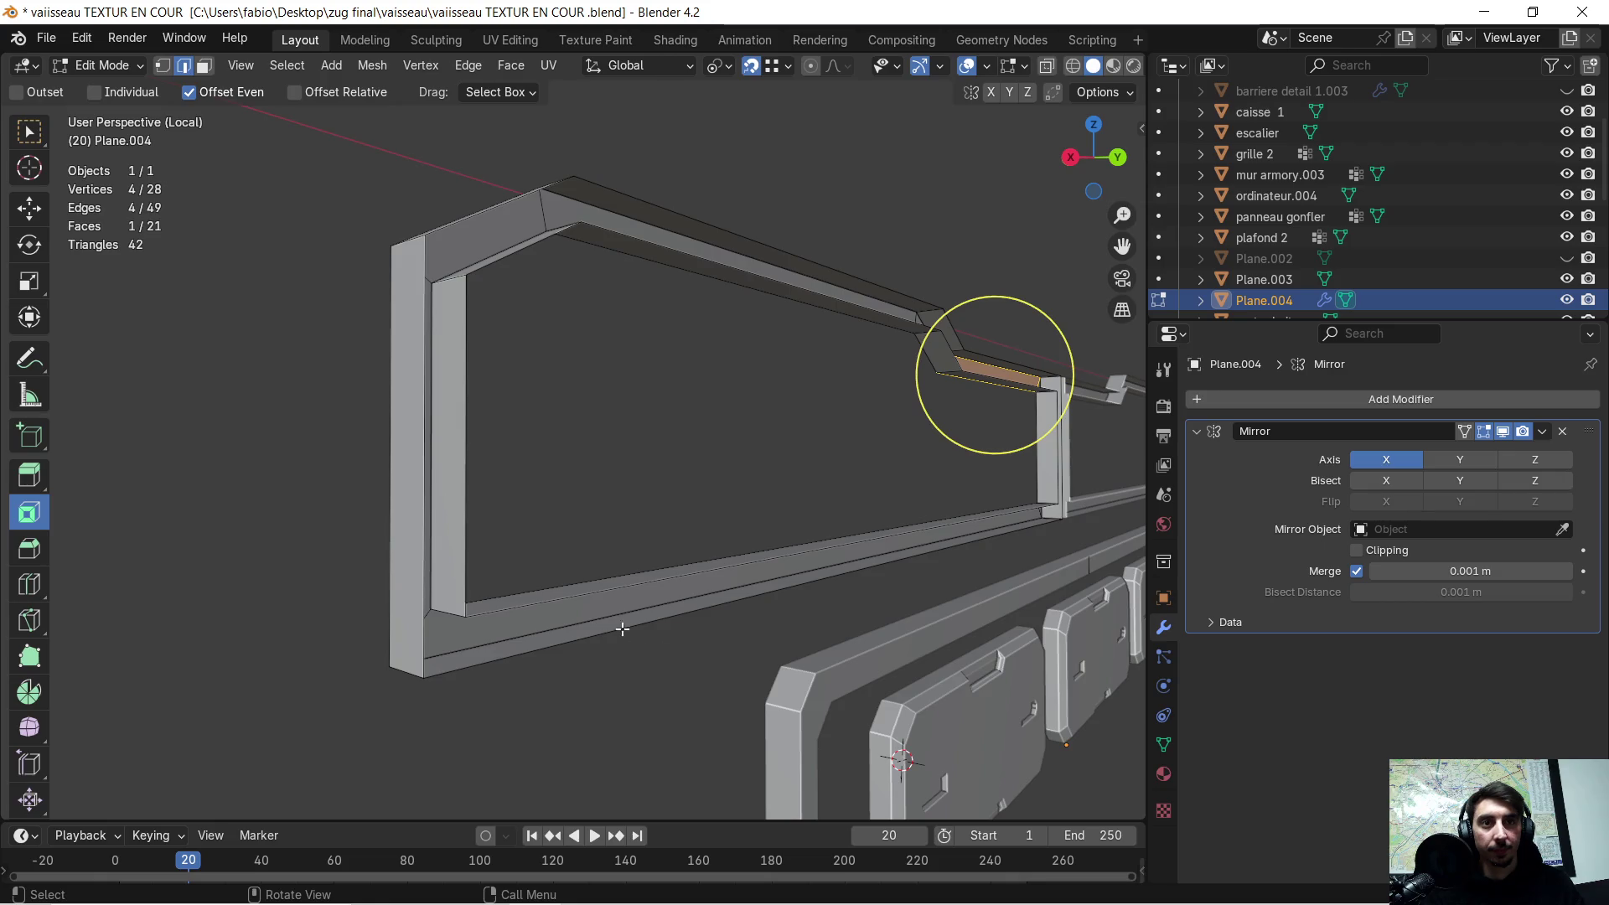
{"action": "left_click", "coordinate": [548, 603]}
{"action": "key", "text": "e"}
{"action": "key", "text": "z"}
{"action": "left_click", "coordinate": [430, 671]}
{"action": "scroll", "coordinate": [444, 666], "scroll_direction": "up", "scroll_amount": 5}
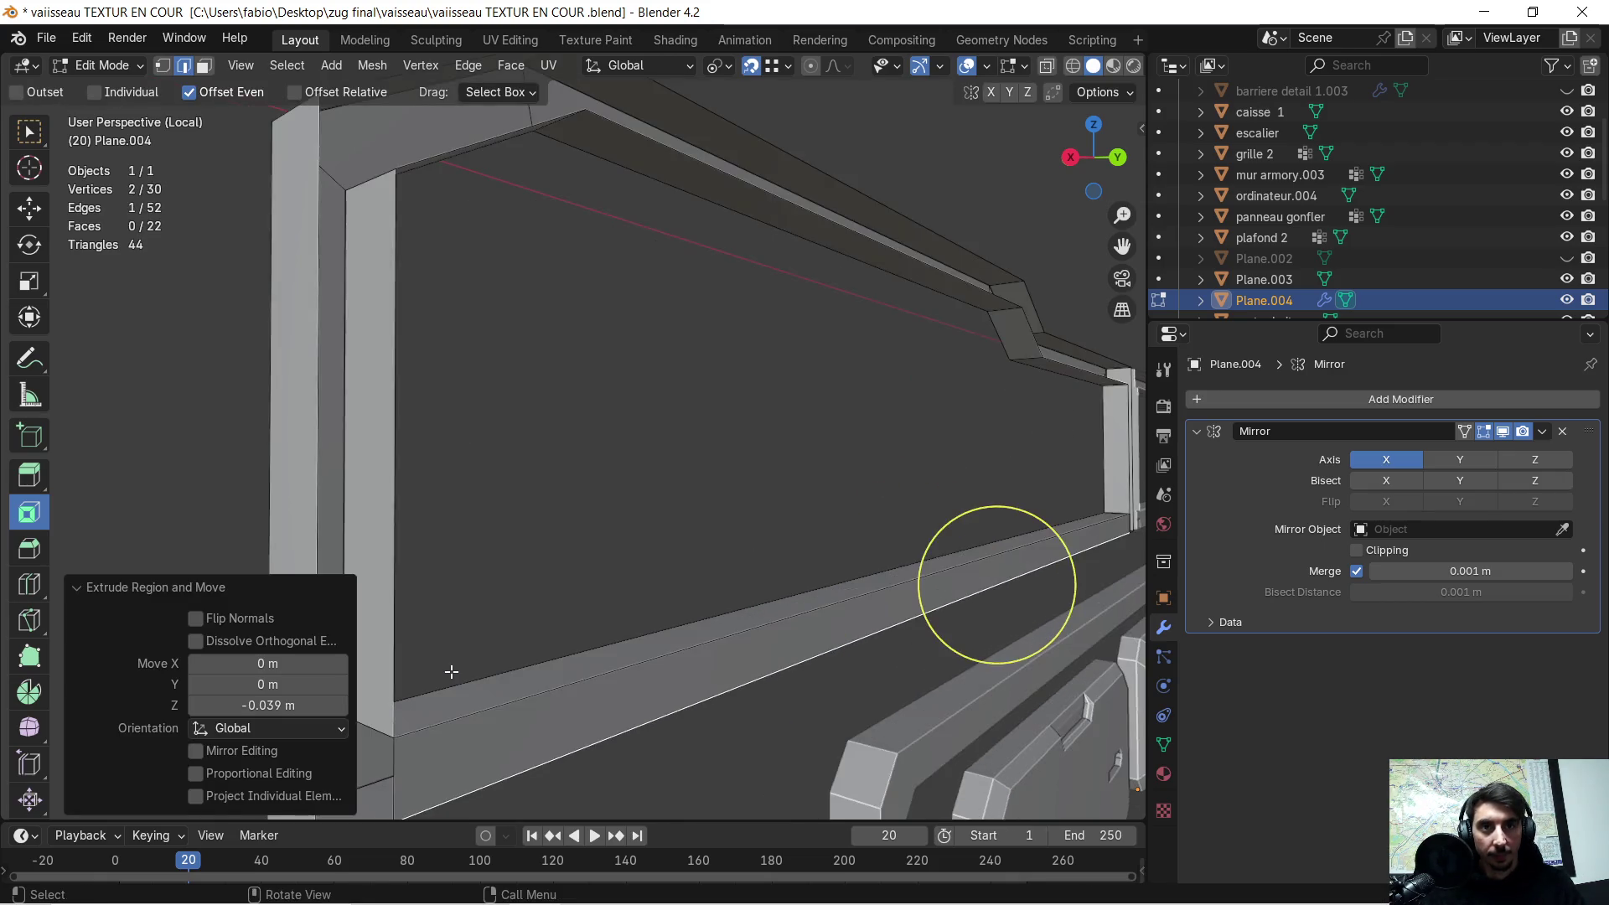
{"action": "scroll", "coordinate": [613, 606], "scroll_direction": "up", "scroll_amount": 3}
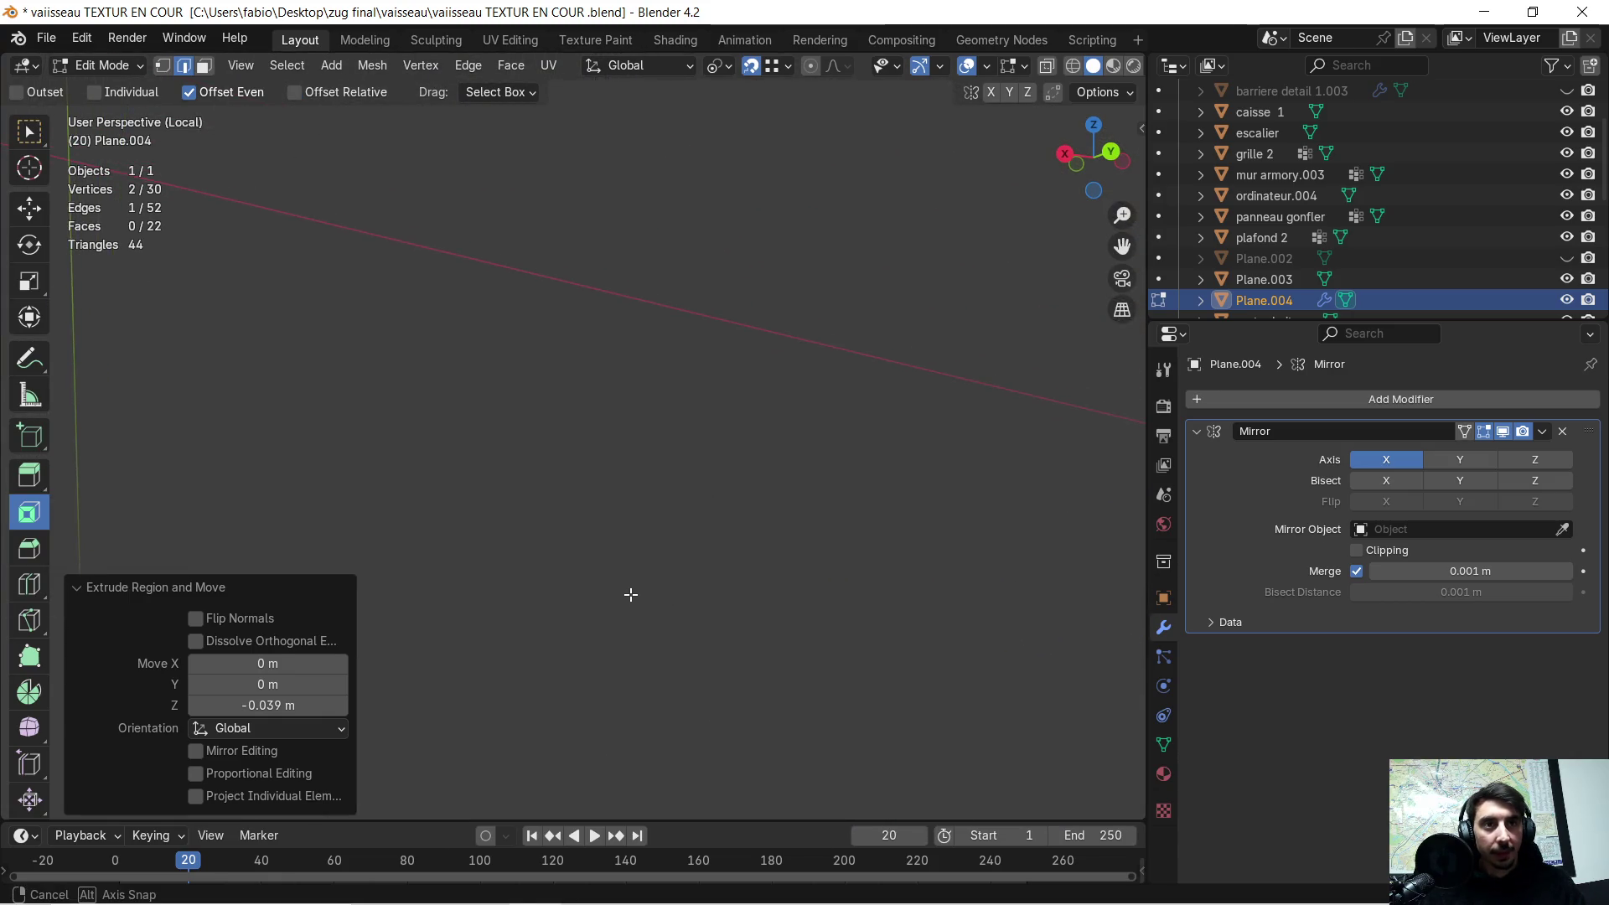
{"action": "scroll", "coordinate": [632, 596], "scroll_direction": "down", "scroll_amount": 3}
{"action": "scroll", "coordinate": [642, 571], "scroll_direction": "down", "scroll_amount": 5}
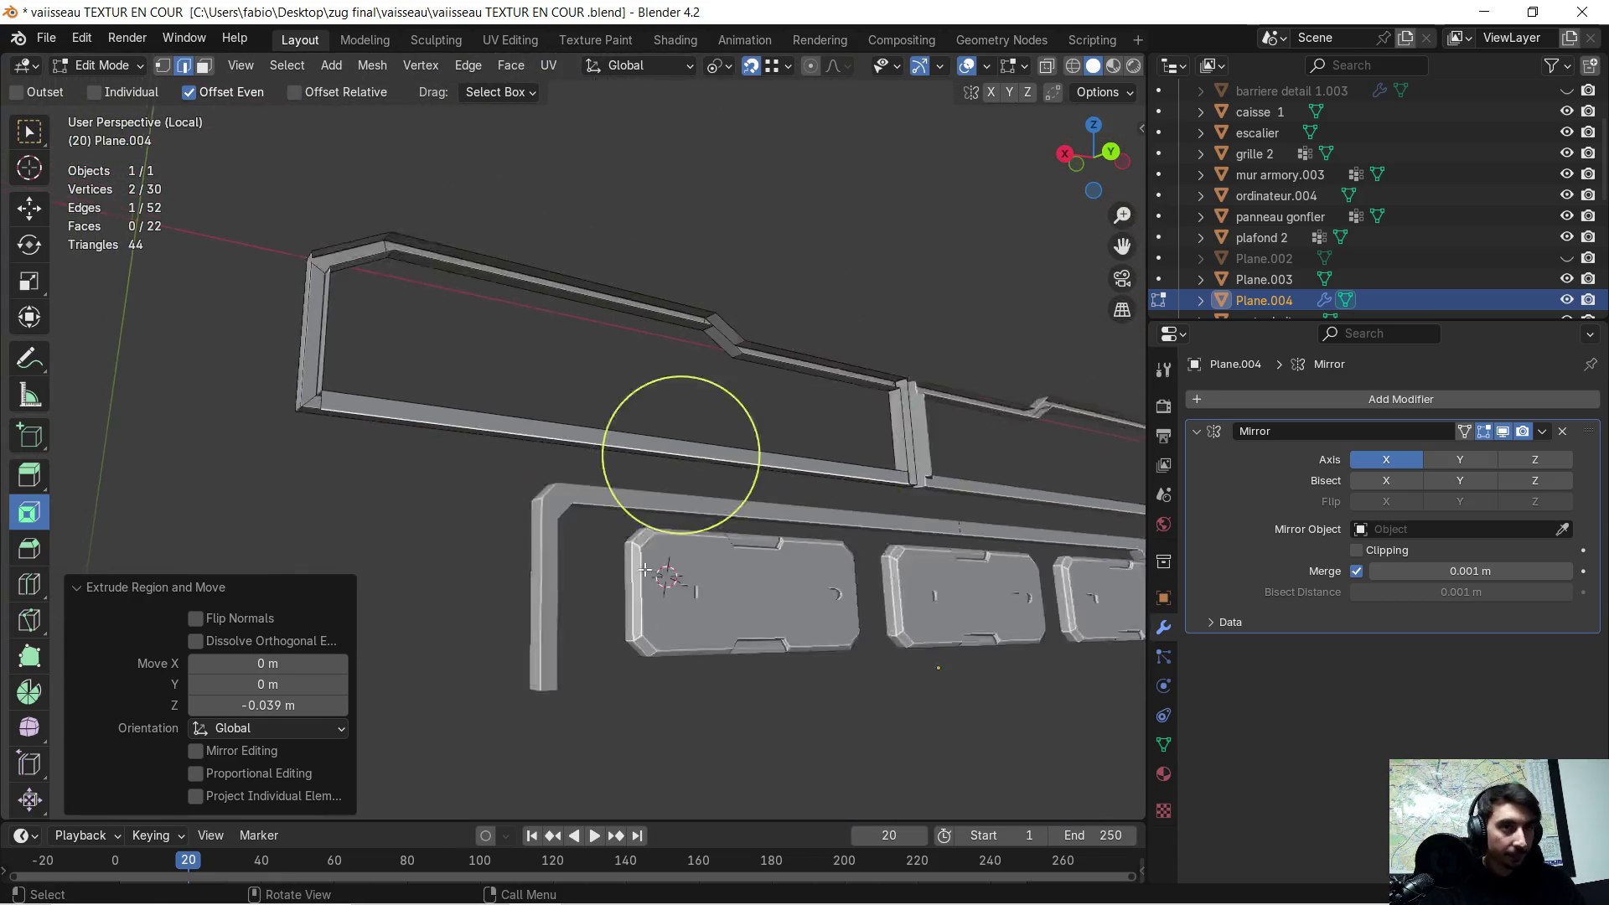
{"action": "scroll", "coordinate": [323, 449], "scroll_direction": "up", "scroll_amount": 5}
{"action": "scroll", "coordinate": [469, 465], "scroll_direction": "up", "scroll_amount": 6}
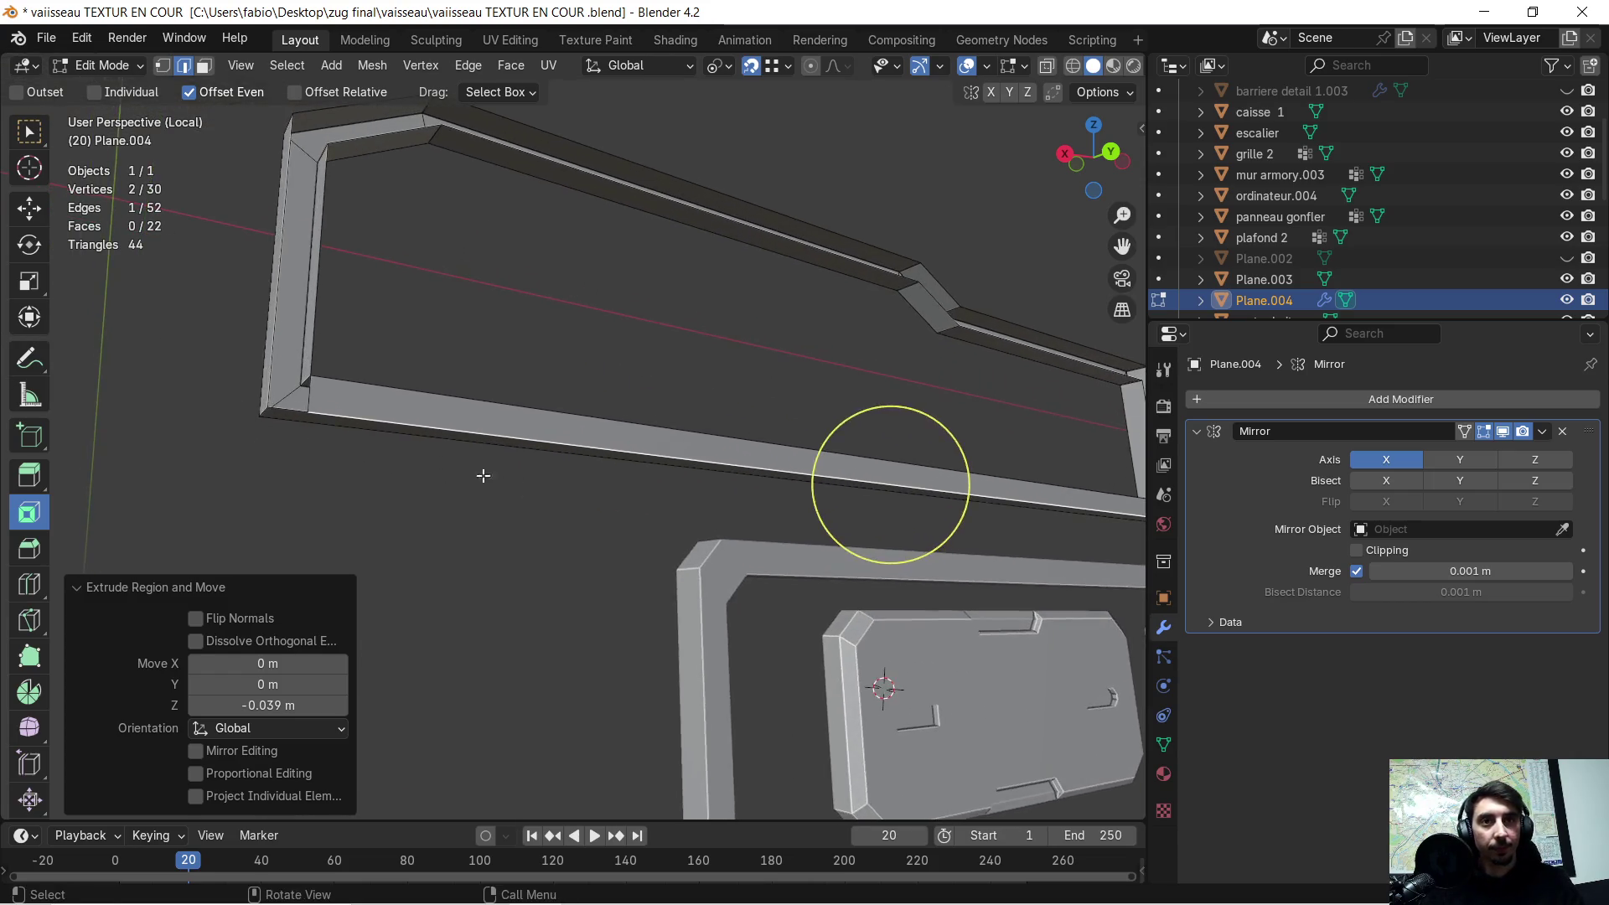
- In vertex mode, move the corner vertex 0.039 m along X
{"action": "left_click", "coordinate": [161, 65]}
{"action": "left_click", "coordinate": [509, 471]}
{"action": "key", "text": "g"}
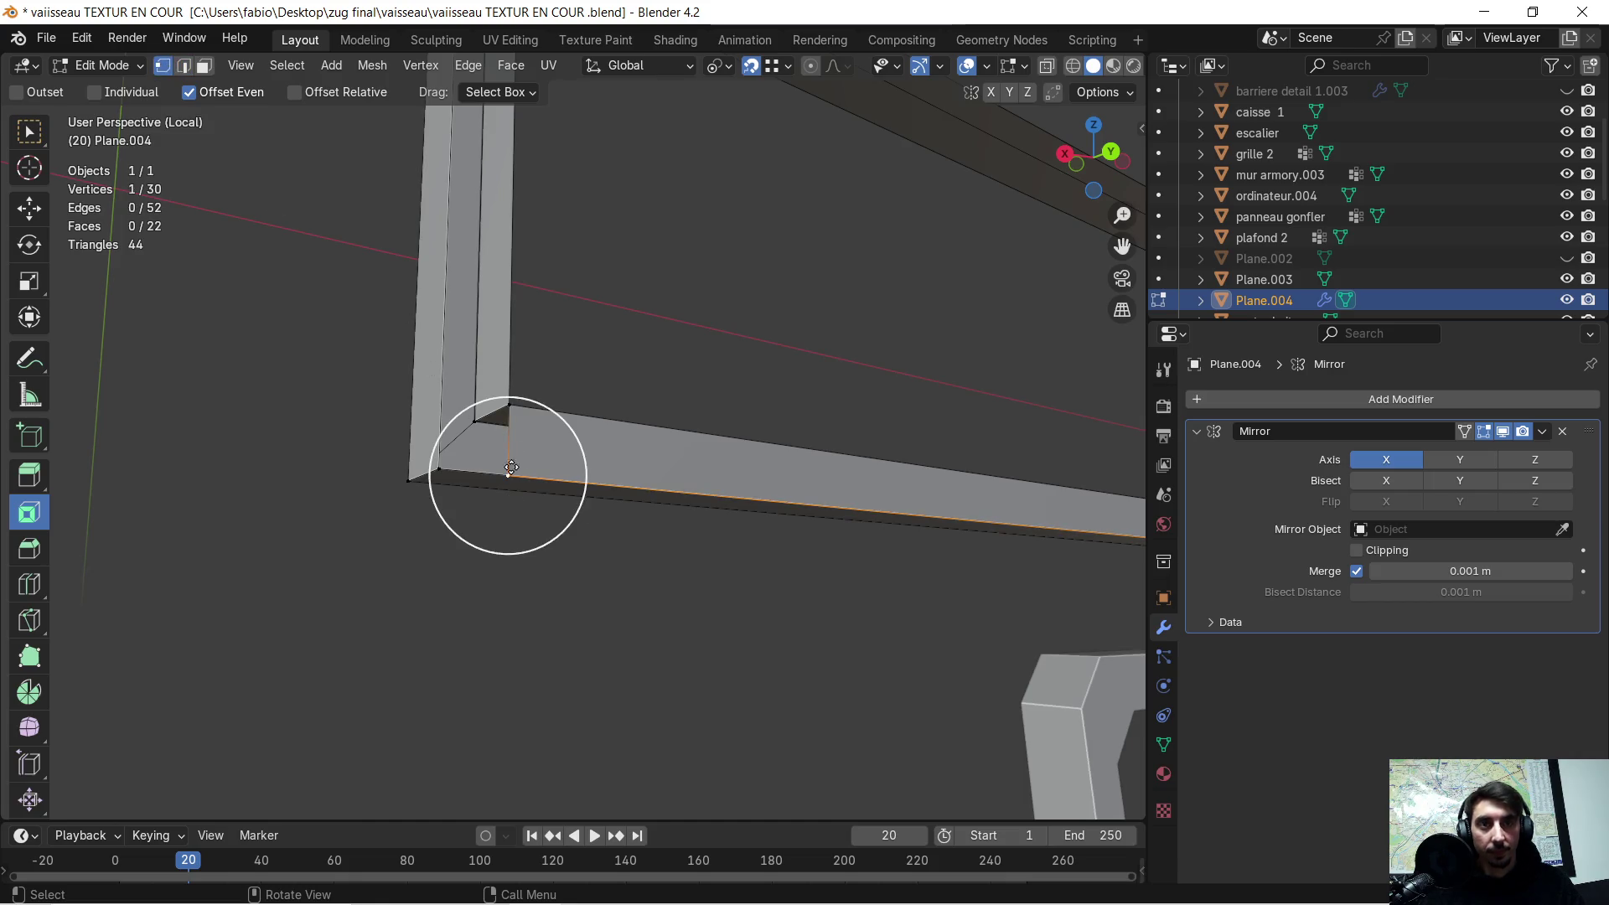
{"action": "left_click", "coordinate": [381, 459]}
{"action": "mouse_move", "coordinate": [381, 459]}
{"action": "middle_mouse_down"}
{"action": "mouse_move", "coordinate": [477, 413]}
{"action": "mouse_move", "coordinate": [246, 460]}
{"action": "middle_mouse_up"}
- Fill the first two corner gaps with new four-vertex faces
{"action": "left_click", "coordinate": [276, 459], "text": "shift"}
{"action": "middle_click_drag", "start_coordinate": [309, 363], "coordinate": [378, 548]}
{"action": "left_click", "coordinate": [378, 548], "text": "shift"}
{"action": "left_click", "coordinate": [316, 505], "text": "shift"}
{"action": "key", "text": "f"}
{"action": "left_click", "coordinate": [318, 505]}
{"action": "left_click", "coordinate": [378, 552], "text": "shift"}
{"action": "left_click", "coordinate": [575, 456], "text": "shift"}
{"action": "left_click", "coordinate": [569, 385], "text": "shift"}
{"action": "key", "text": "f"}
- Undo the faulty corner face and refill that corner gap correctly
{"action": "scroll", "coordinate": [587, 387], "scroll_direction": "down", "scroll_amount": 3}
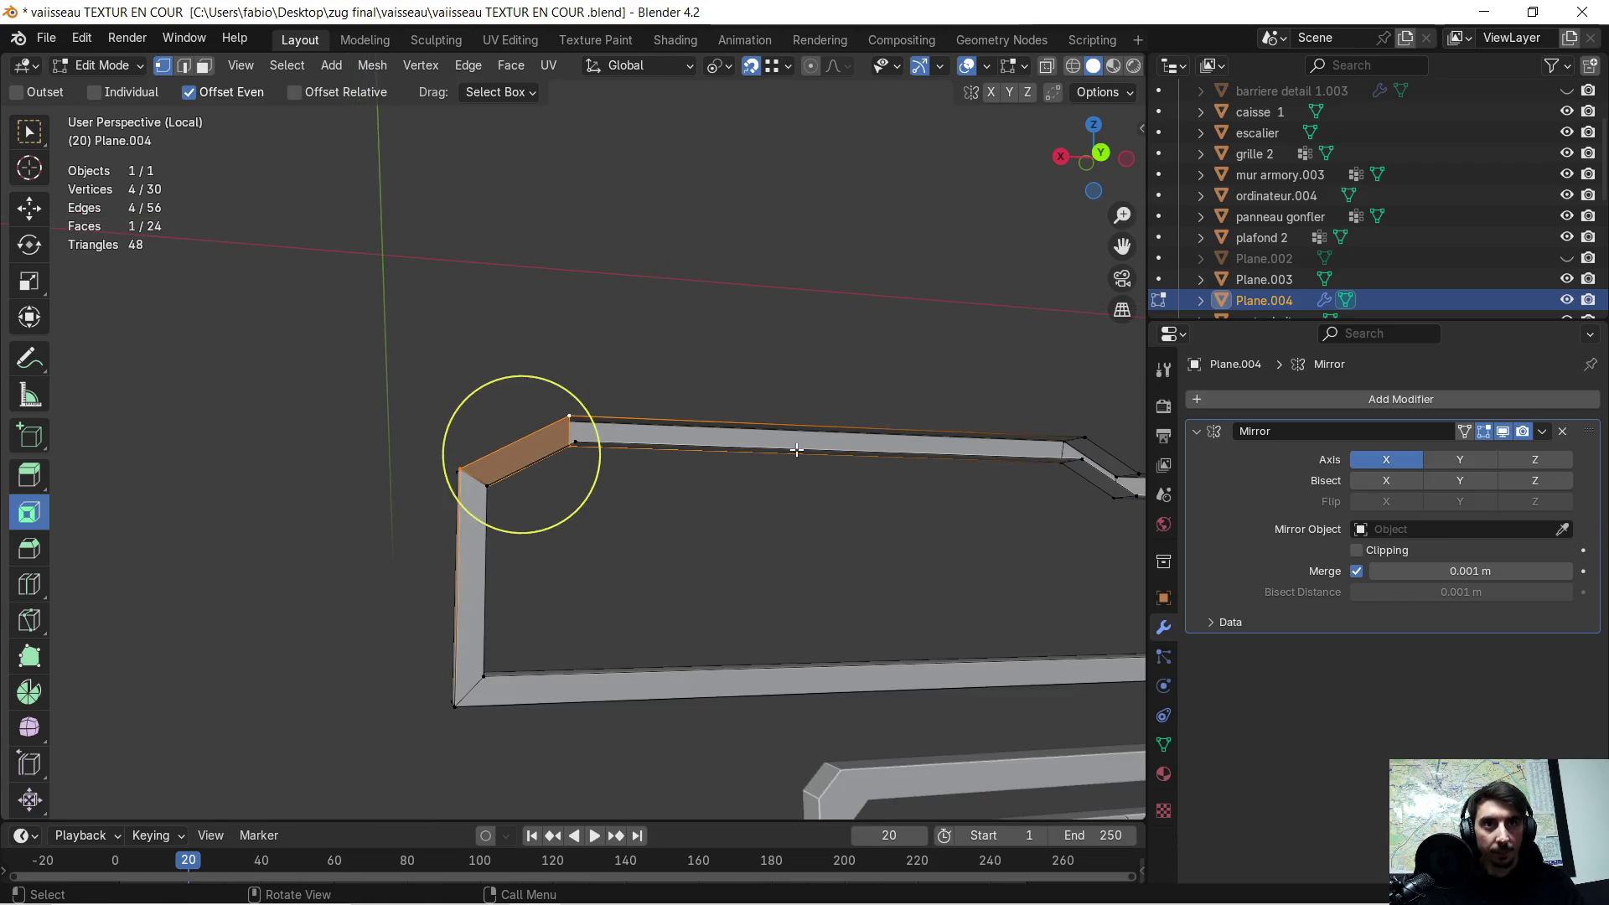
{"action": "scroll", "coordinate": [796, 450], "scroll_direction": "down", "scroll_amount": 2}
{"action": "middle_click_drag", "start_coordinate": [796, 469], "coordinate": [790, 499]}
{"action": "scroll", "coordinate": [790, 499], "scroll_direction": "up", "scroll_amount": 3}
{"action": "mouse_move", "coordinate": [604, 553]}
{"action": "middle_mouse_down"}
{"action": "mouse_move", "coordinate": [654, 523]}
{"action": "mouse_move", "coordinate": [582, 589]}
{"action": "middle_mouse_up"}
{"action": "key", "text": "ctrl+z"}
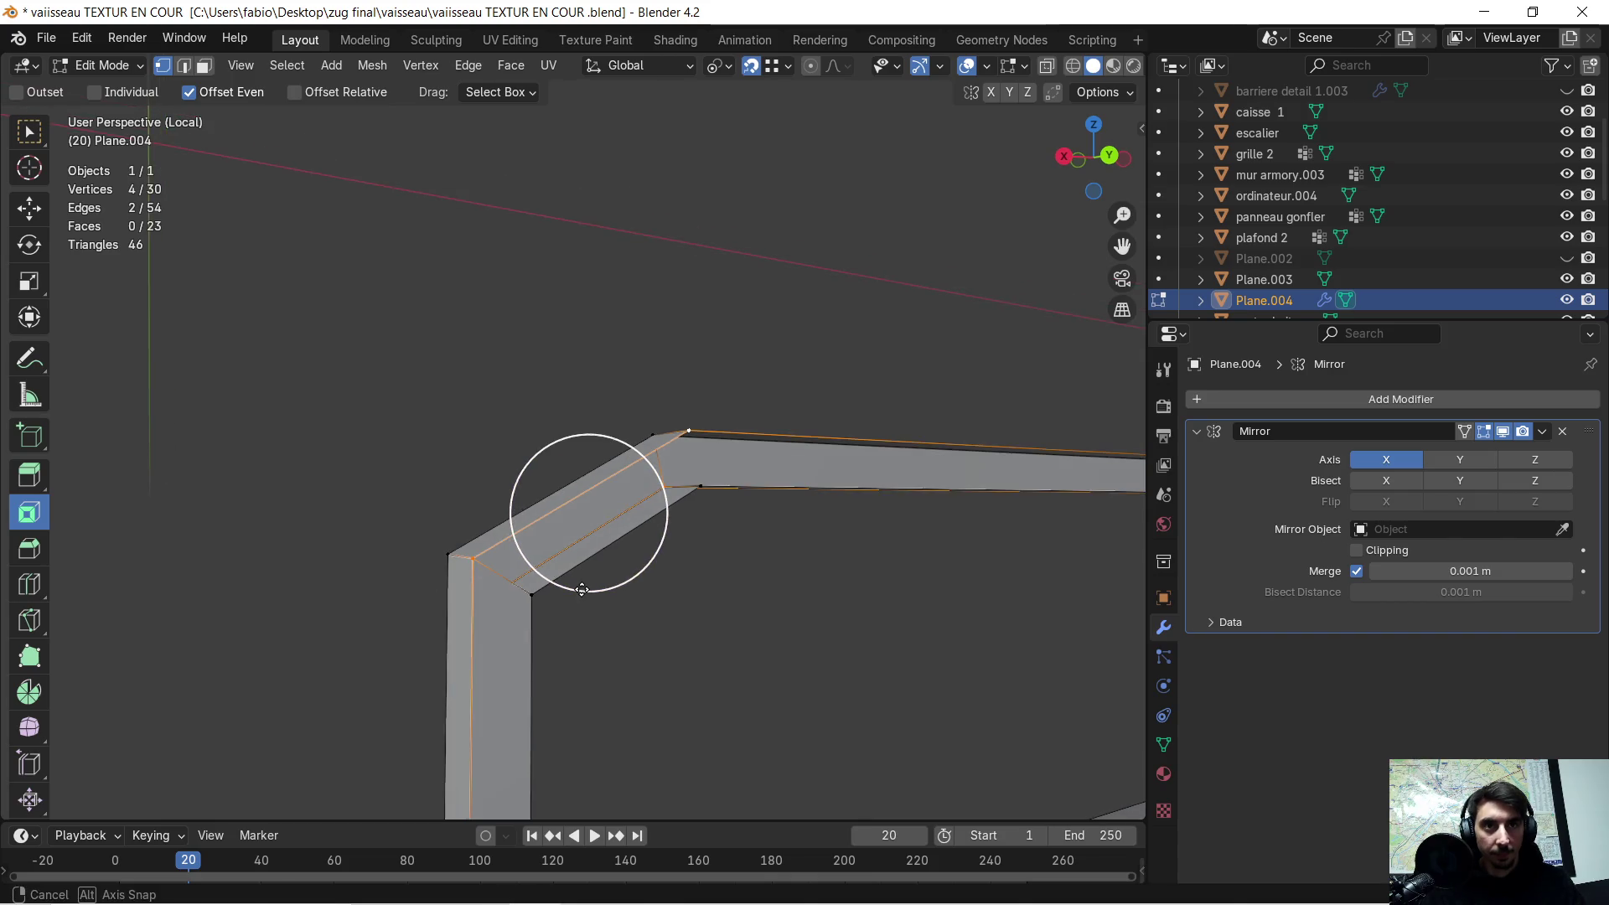
{"action": "left_click", "coordinate": [598, 486], "text": "shift"}
{"action": "left_click", "coordinate": [703, 490], "text": "shift"}
{"action": "key", "text": "f"}
- Fill two more gaps along the bar with faces
{"action": "mouse_move", "coordinate": [707, 502]}
{"action": "middle_mouse_down"}
{"action": "mouse_move", "coordinate": [765, 506]}
{"action": "mouse_move", "coordinate": [603, 528]}
{"action": "middle_mouse_up"}
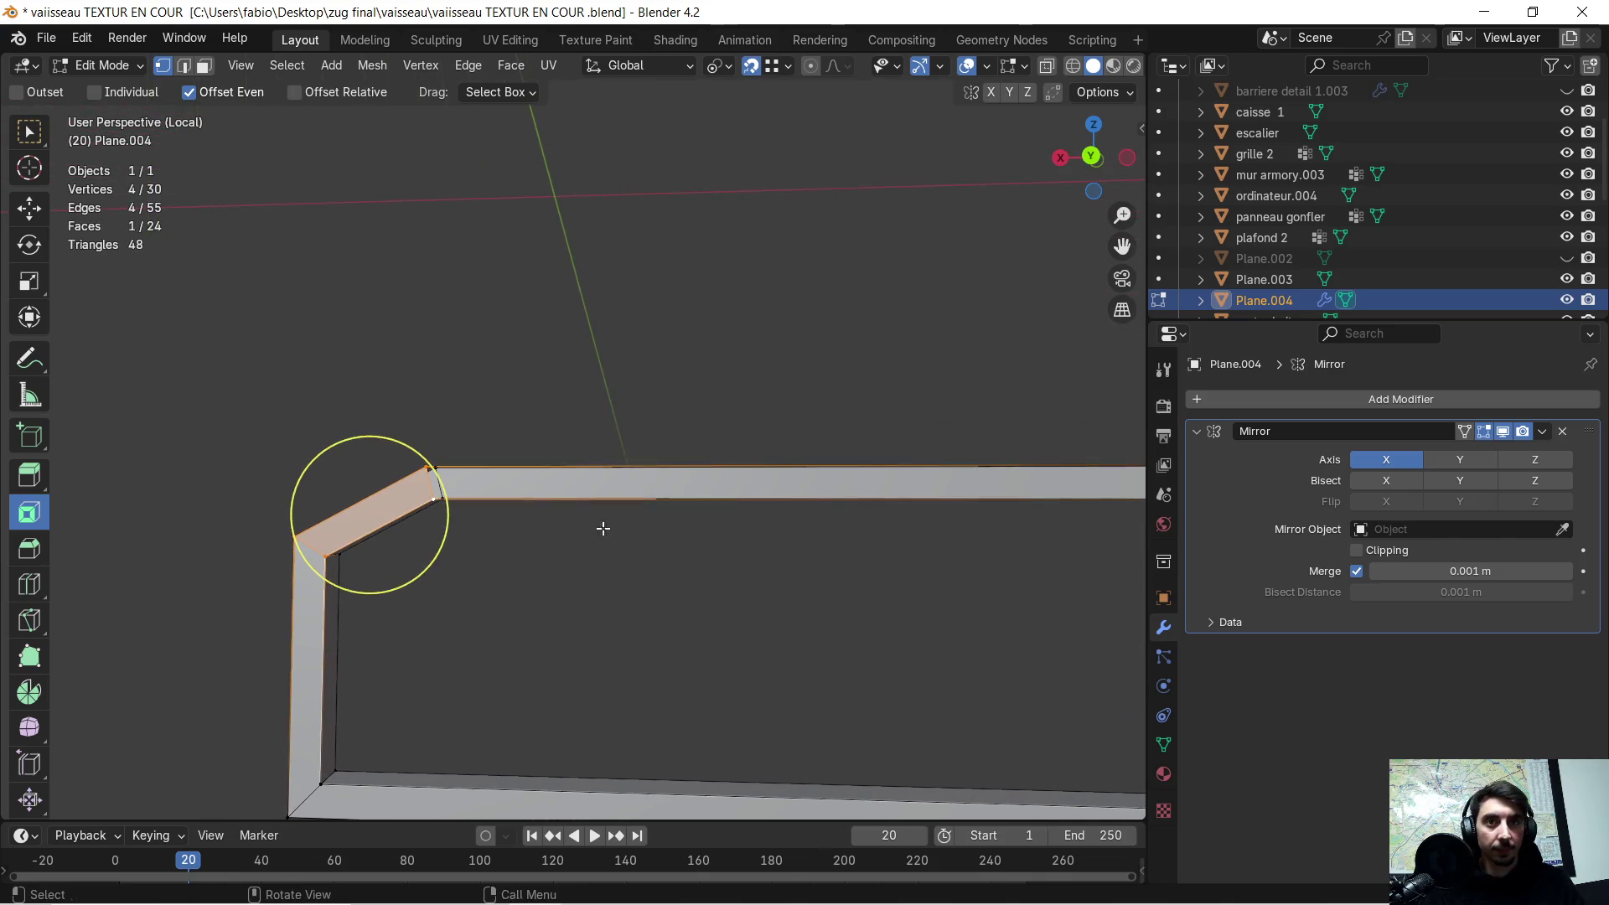
{"action": "scroll", "coordinate": [396, 516], "scroll_direction": "up", "scroll_amount": 3}
{"action": "mouse_move", "coordinate": [287, 480]}
{"action": "middle_mouse_down"}
{"action": "mouse_move", "coordinate": [343, 556]}
{"action": "mouse_move", "coordinate": [670, 545]}
{"action": "mouse_move", "coordinate": [288, 528]}
{"action": "mouse_move", "coordinate": [826, 367]}
{"action": "middle_mouse_up"}
{"action": "left_click", "coordinate": [671, 545], "text": "alt"}
{"action": "left_click", "coordinate": [779, 434], "text": "shift"}
{"action": "key", "text": "f"}
{"action": "left_click", "coordinate": [795, 328]}
{"action": "left_click", "coordinate": [779, 435], "text": "shift"}
{"action": "left_click", "coordinate": [975, 501], "text": "shift"}
{"action": "left_click", "coordinate": [979, 578], "text": "shift"}
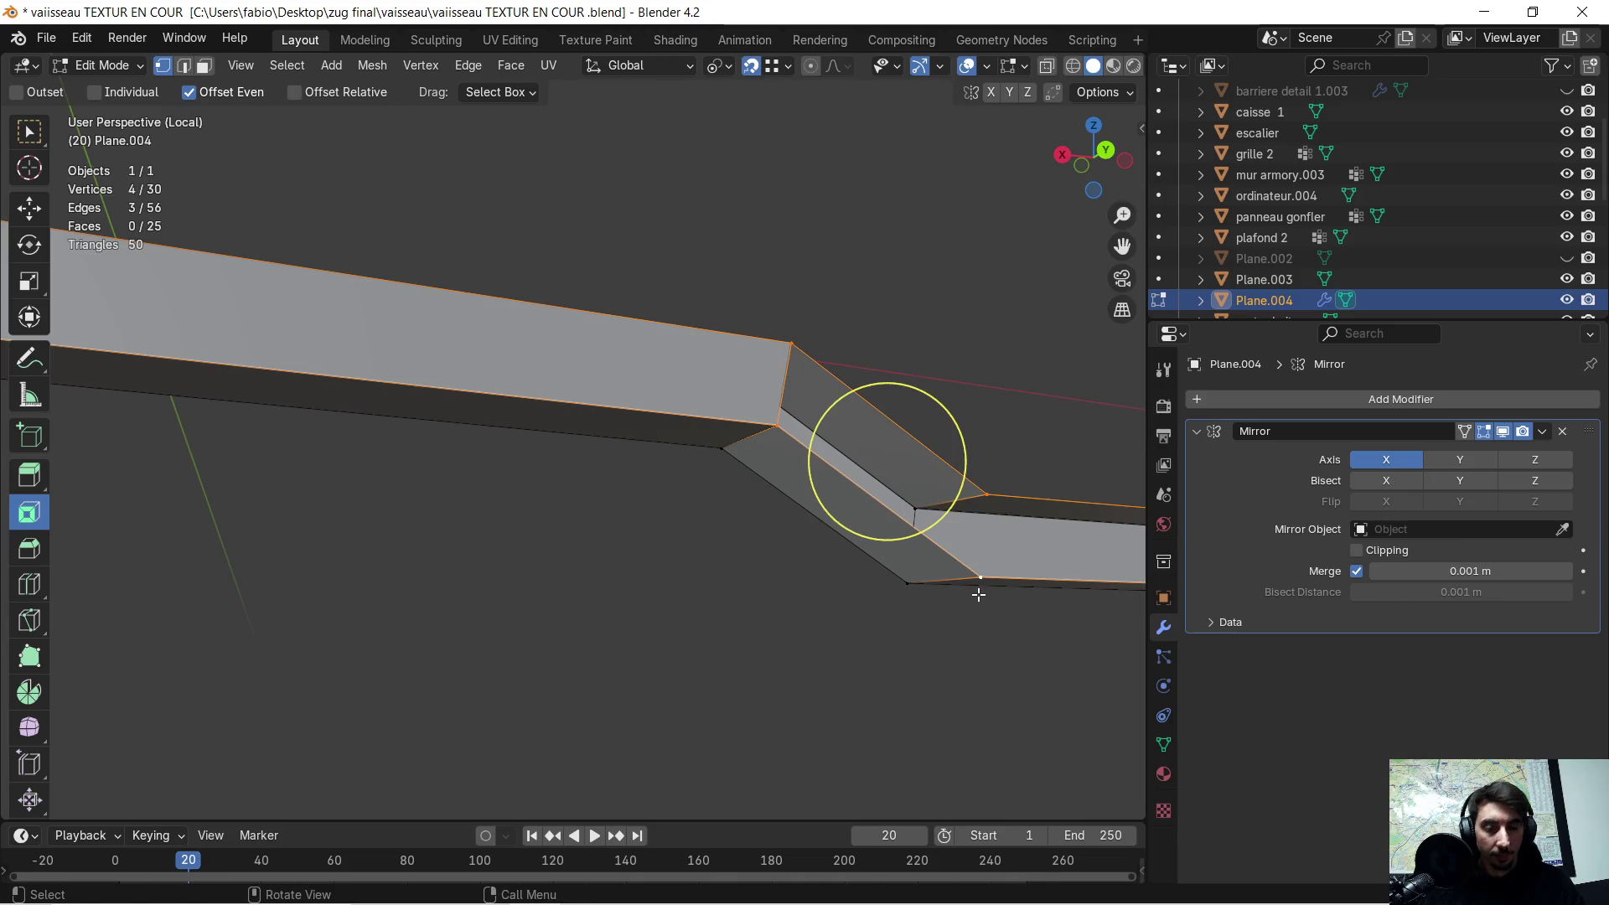
{"action": "key", "text": "f"}
- Fill the remaining gaps, including the one between the vertical bars
{"action": "mouse_move", "coordinate": [980, 592]}
{"action": "middle_mouse_down"}
{"action": "mouse_move", "coordinate": [988, 567]}
{"action": "mouse_move", "coordinate": [869, 539]}
{"action": "middle_mouse_up"}
{"action": "middle_click", "coordinate": [682, 467]}
{"action": "mouse_move", "coordinate": [682, 485]}
{"action": "middle_mouse_down"}
{"action": "mouse_move", "coordinate": [305, 504]}
{"action": "mouse_move", "coordinate": [945, 510]}
{"action": "middle_mouse_up"}
{"action": "left_click", "coordinate": [945, 540], "text": "shift"}
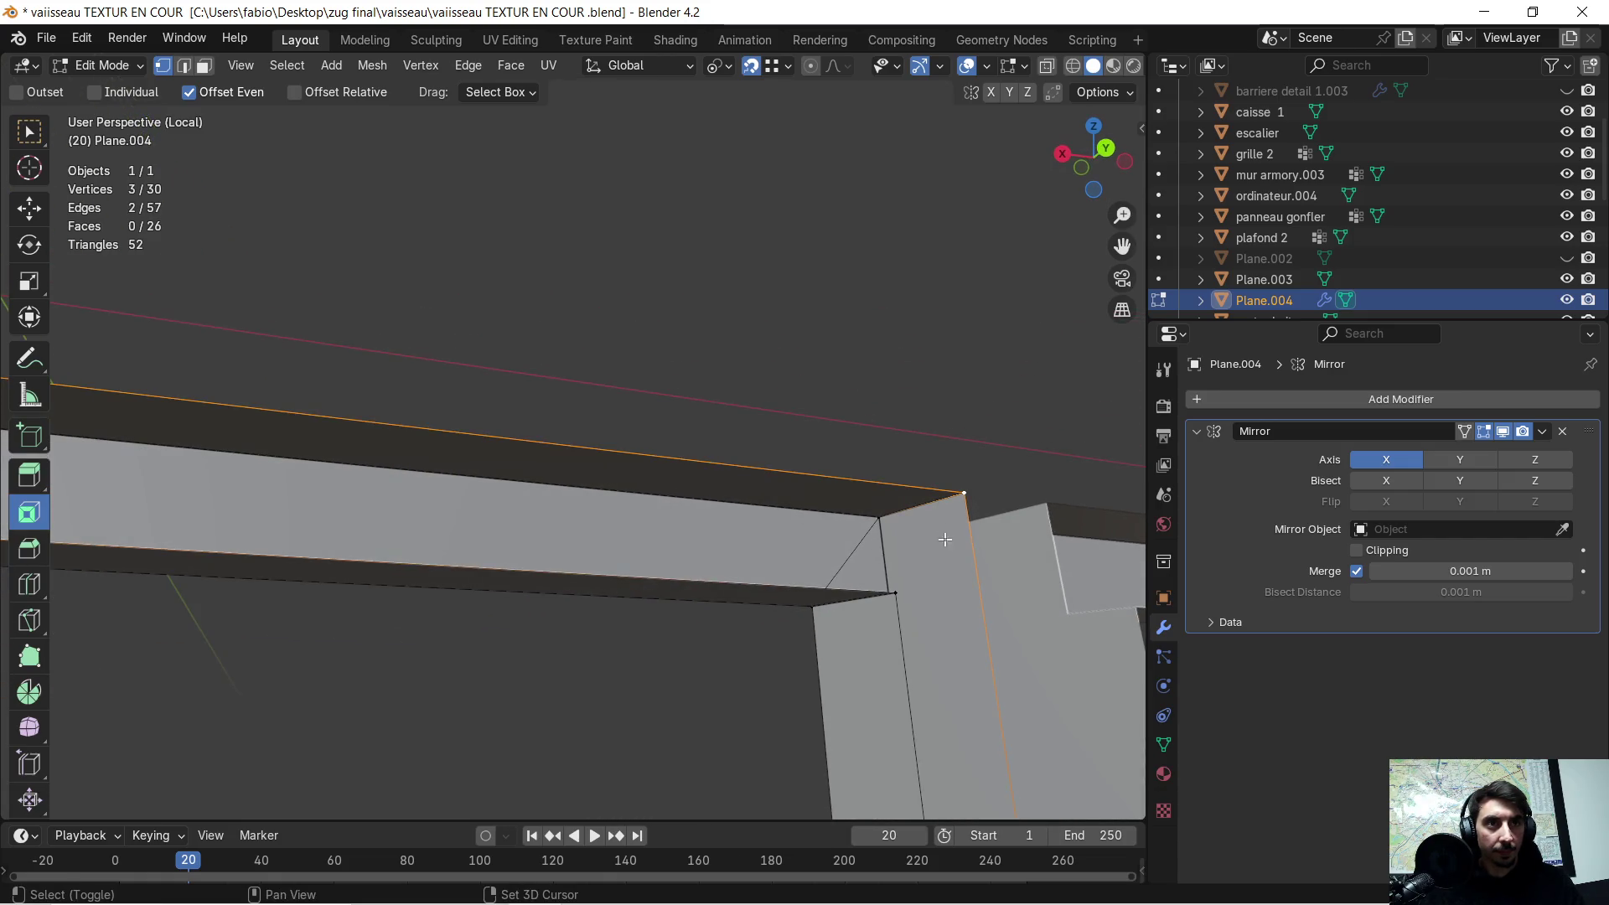
{"action": "left_click", "coordinate": [895, 591], "text": "shift"}
{"action": "key", "text": "f"}
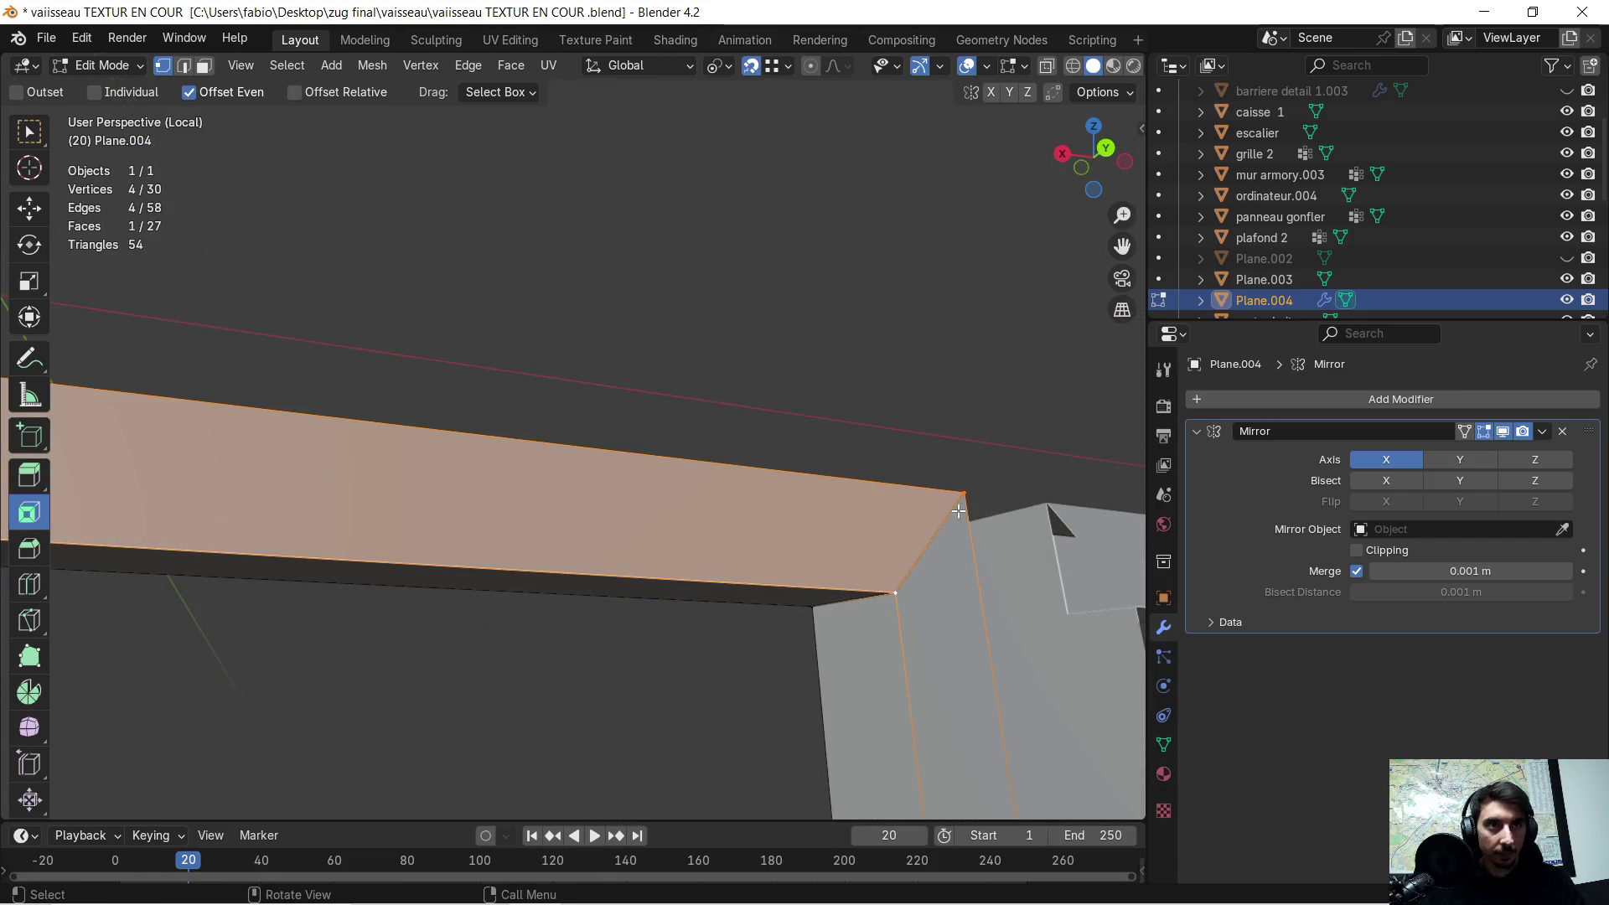
{"action": "left_click", "coordinate": [966, 493]}
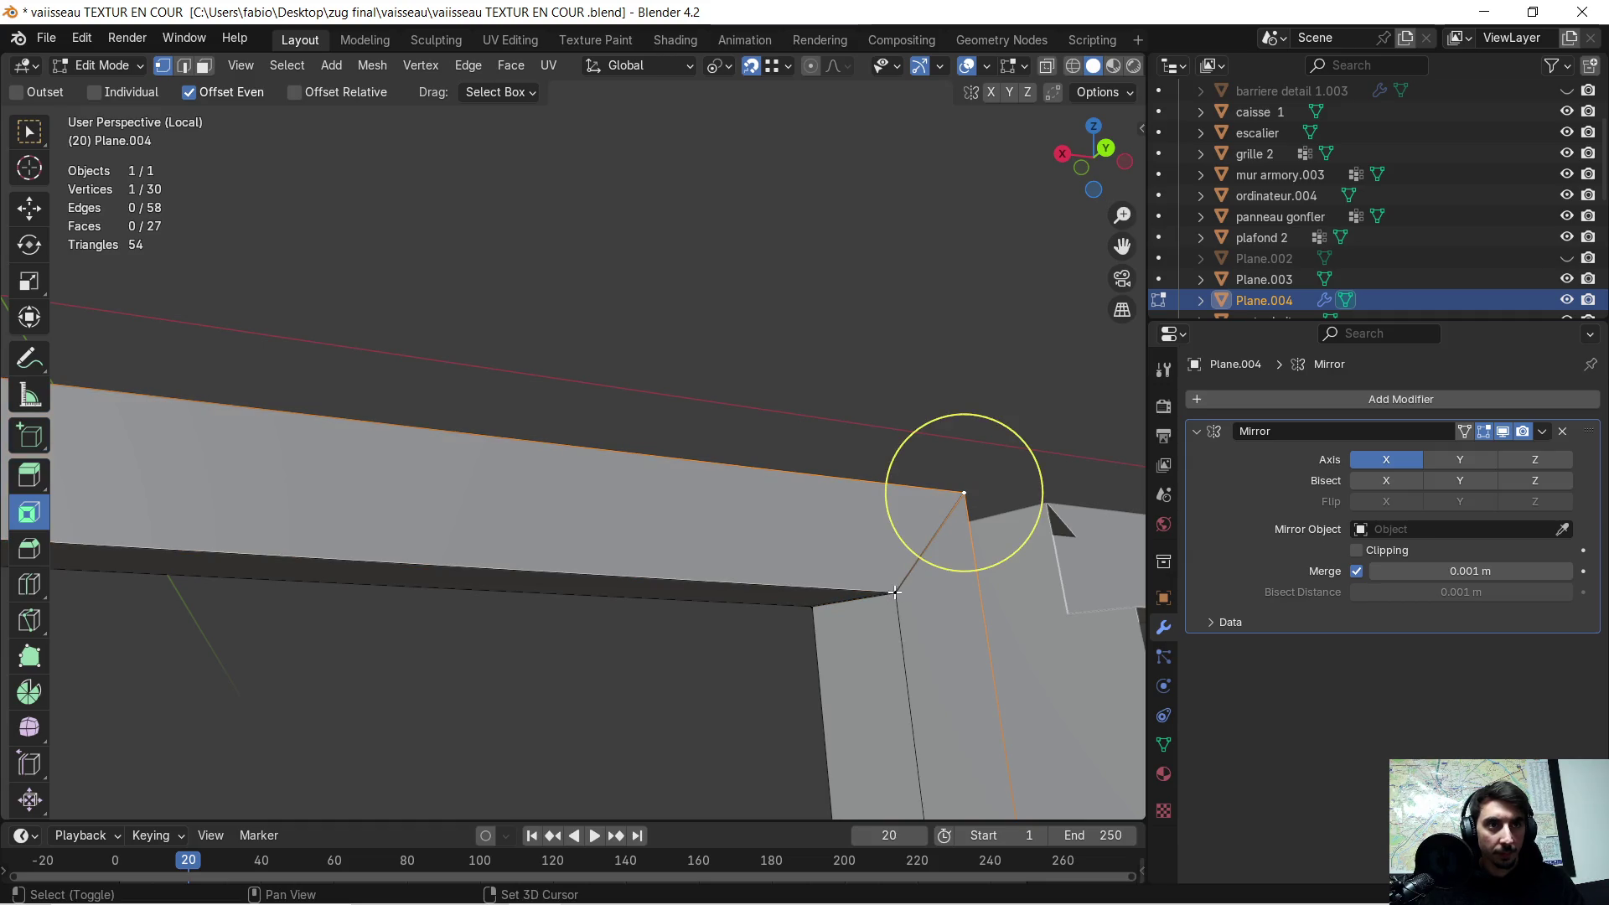
{"action": "left_click", "coordinate": [895, 592], "text": "shift"}
{"action": "scroll", "coordinate": [900, 609], "scroll_direction": "down", "scroll_amount": 4}
{"action": "scroll", "coordinate": [819, 701], "scroll_direction": "down", "scroll_amount": 3}
{"action": "mouse_move", "coordinate": [819, 701]}
{"action": "middle_mouse_down"}
{"action": "mouse_move", "coordinate": [700, 537]}
{"action": "mouse_move", "coordinate": [566, 578]}
{"action": "middle_mouse_up"}
{"action": "left_click", "coordinate": [496, 589], "text": "shift"}
{"action": "left_click", "coordinate": [629, 687], "text": "shift"}
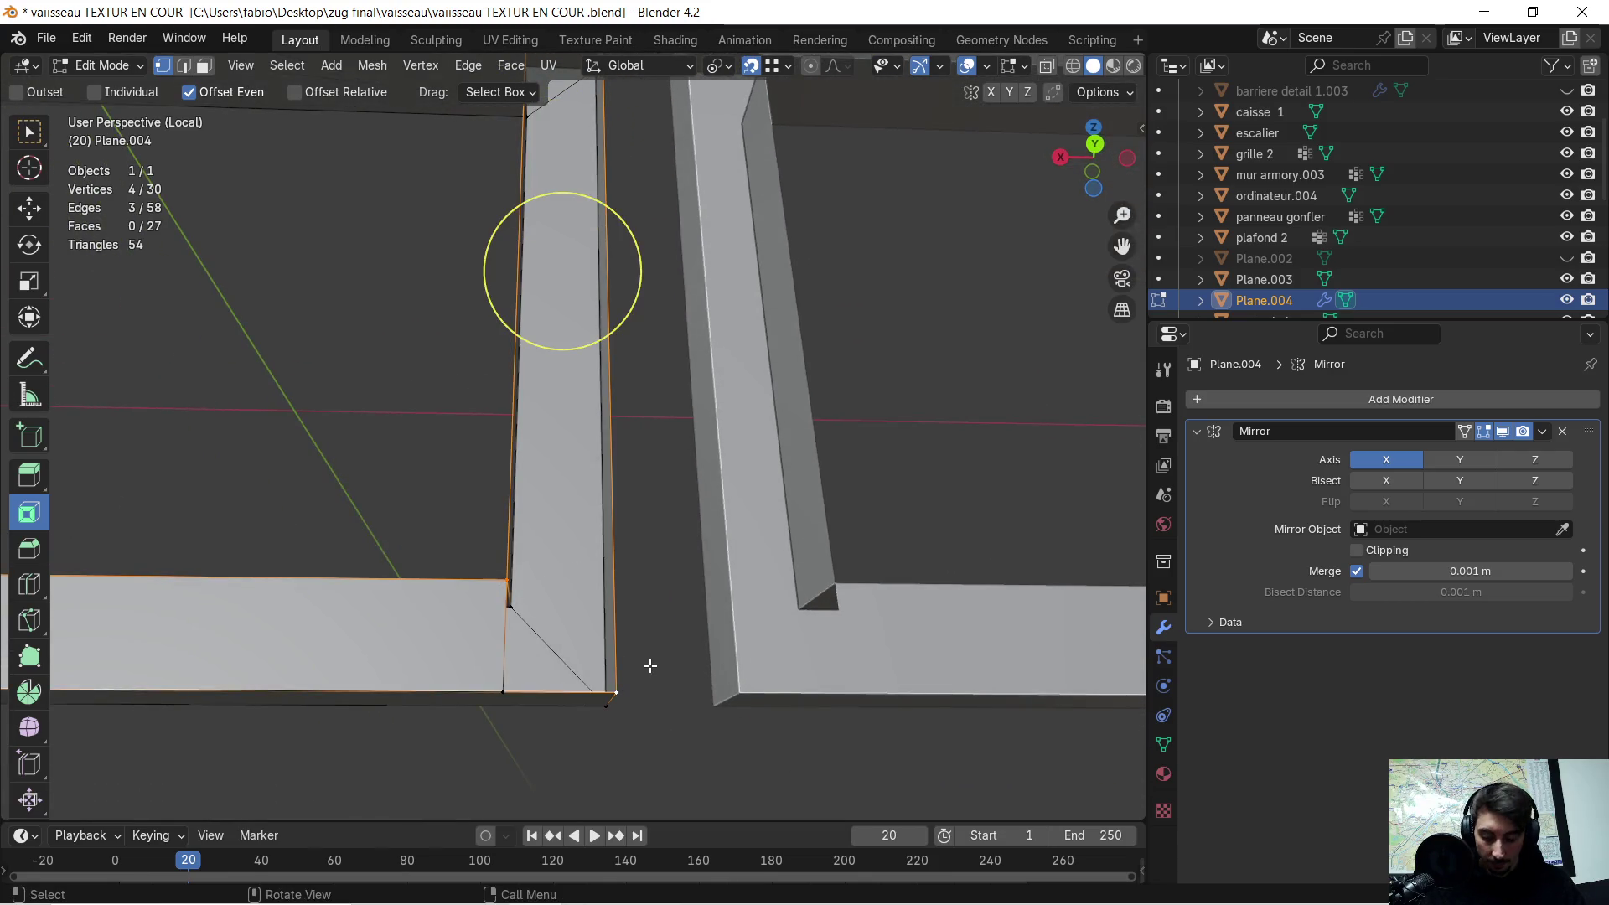
{"action": "key", "text": "f"}
- Snap a stray vertex onto the frame corner and merge all vertices by distance
{"action": "mouse_move", "coordinate": [650, 666]}
{"action": "middle_mouse_down"}
{"action": "mouse_move", "coordinate": [554, 578]}
{"action": "mouse_move", "coordinate": [508, 570]}
{"action": "middle_mouse_up"}
{"action": "left_click", "coordinate": [533, 636]}
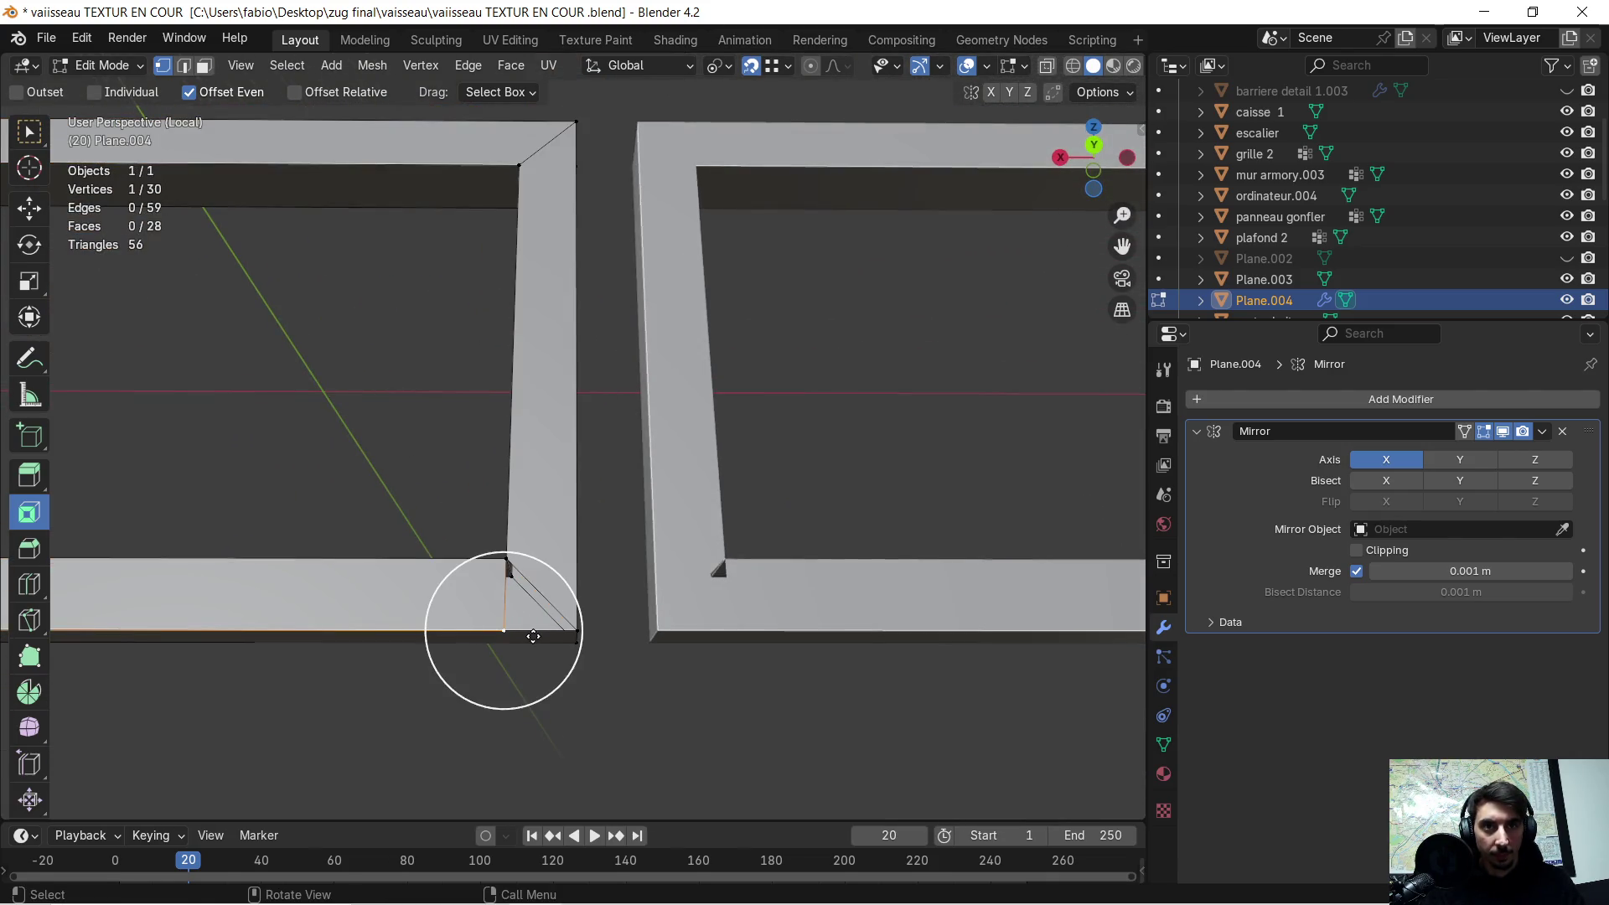
{"action": "left_click_drag", "start_coordinate": [553, 630], "coordinate": [595, 614]}
{"action": "mouse_move", "coordinate": [595, 613]}
{"action": "middle_mouse_down"}
{"action": "mouse_move", "coordinate": [438, 498]}
{"action": "mouse_move", "coordinate": [622, 581]}
{"action": "mouse_move", "coordinate": [528, 542]}
{"action": "mouse_move", "coordinate": [617, 564]}
{"action": "mouse_move", "coordinate": [592, 561]}
{"action": "middle_mouse_up"}
{"action": "key", "text": "a"}
{"action": "key", "text": "m"}
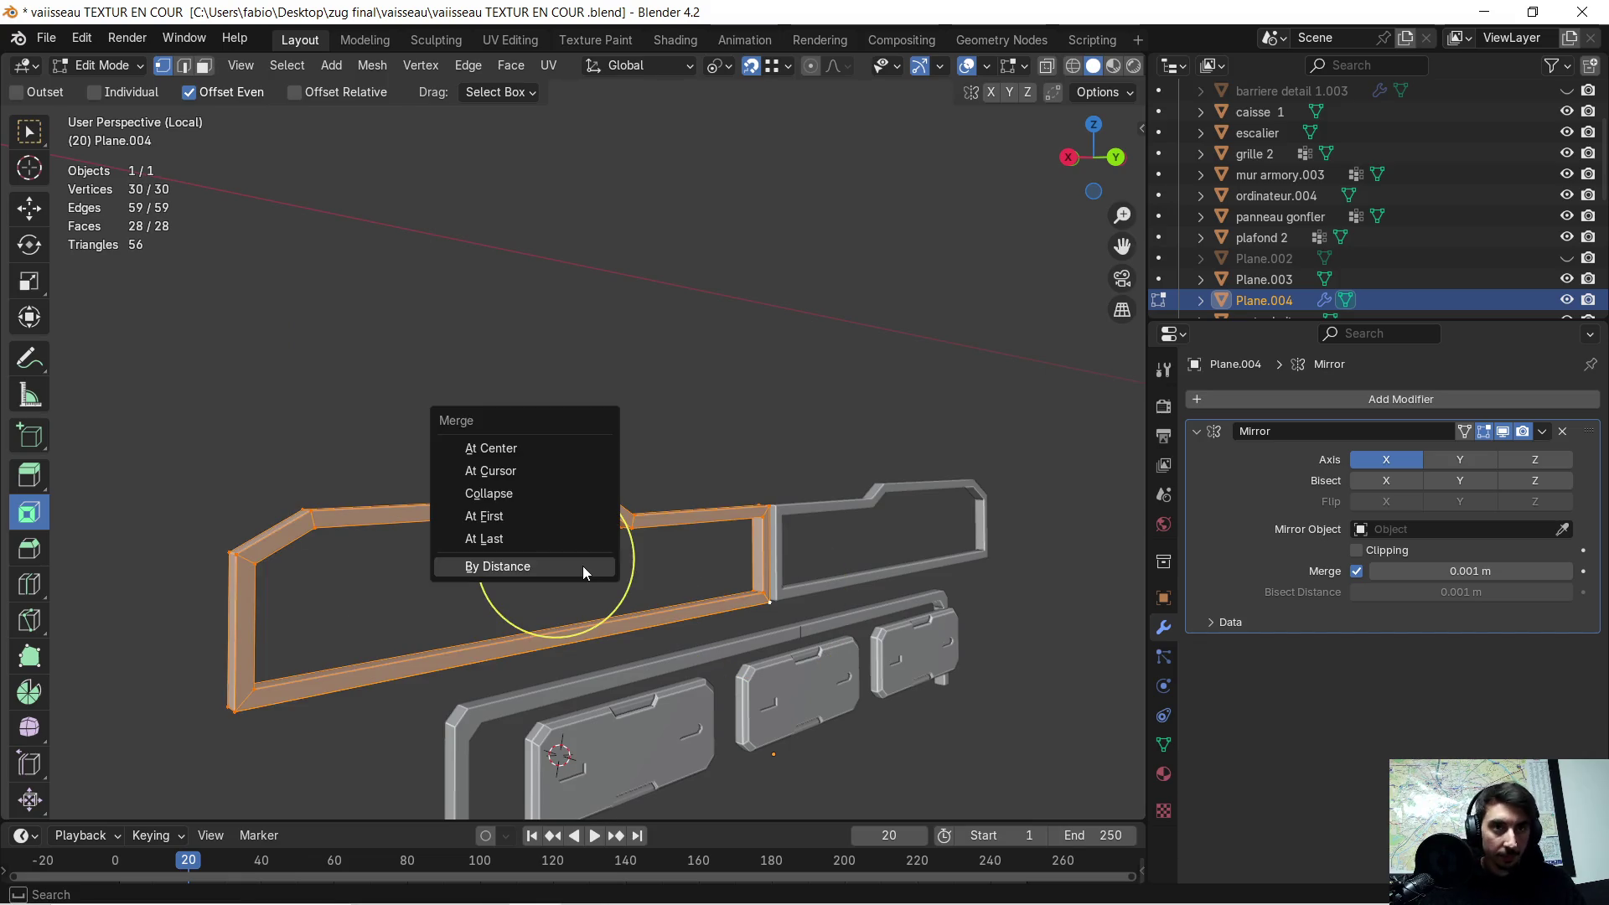
{"action": "left_click", "coordinate": [580, 566]}
- Switch to edge selection and select the frame's corner edges
{"action": "mouse_move", "coordinate": [455, 590]}
{"action": "middle_mouse_down"}
{"action": "mouse_move", "coordinate": [430, 596]}
{"action": "mouse_move", "coordinate": [502, 550]}
{"action": "middle_mouse_up"}
{"action": "left_click", "coordinate": [183, 66]}
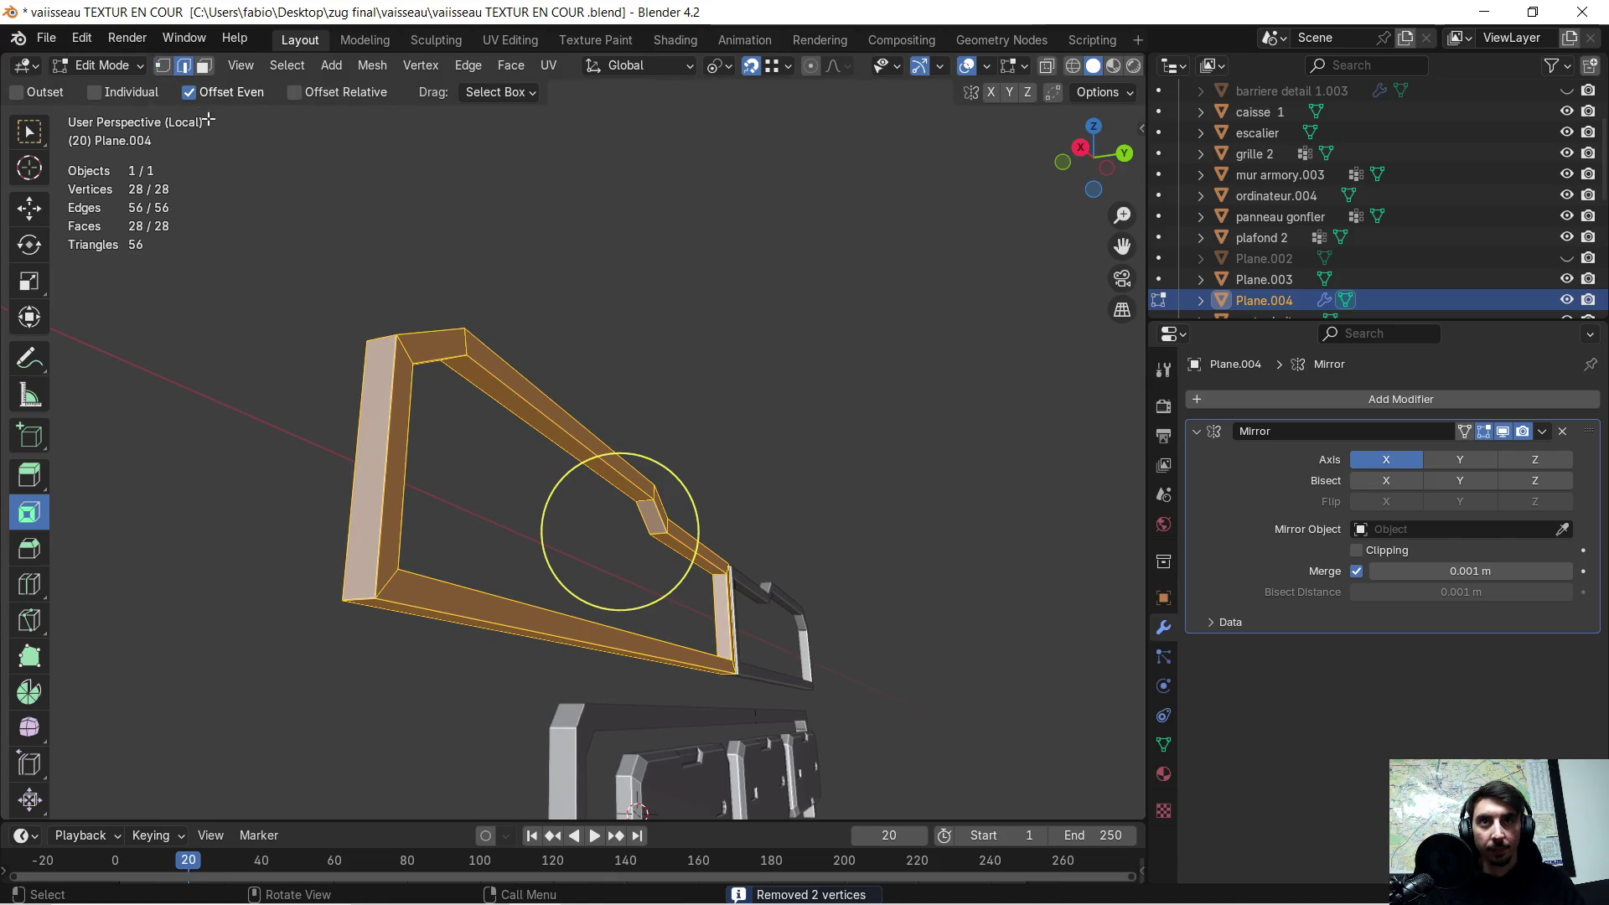
{"action": "mouse_move", "coordinate": [350, 595]}
{"action": "middle_mouse_down"}
{"action": "mouse_move", "coordinate": [387, 566]}
{"action": "mouse_move", "coordinate": [319, 542]}
{"action": "mouse_move", "coordinate": [230, 564]}
{"action": "mouse_move", "coordinate": [489, 441]}
{"action": "mouse_move", "coordinate": [272, 575]}
{"action": "middle_mouse_up"}
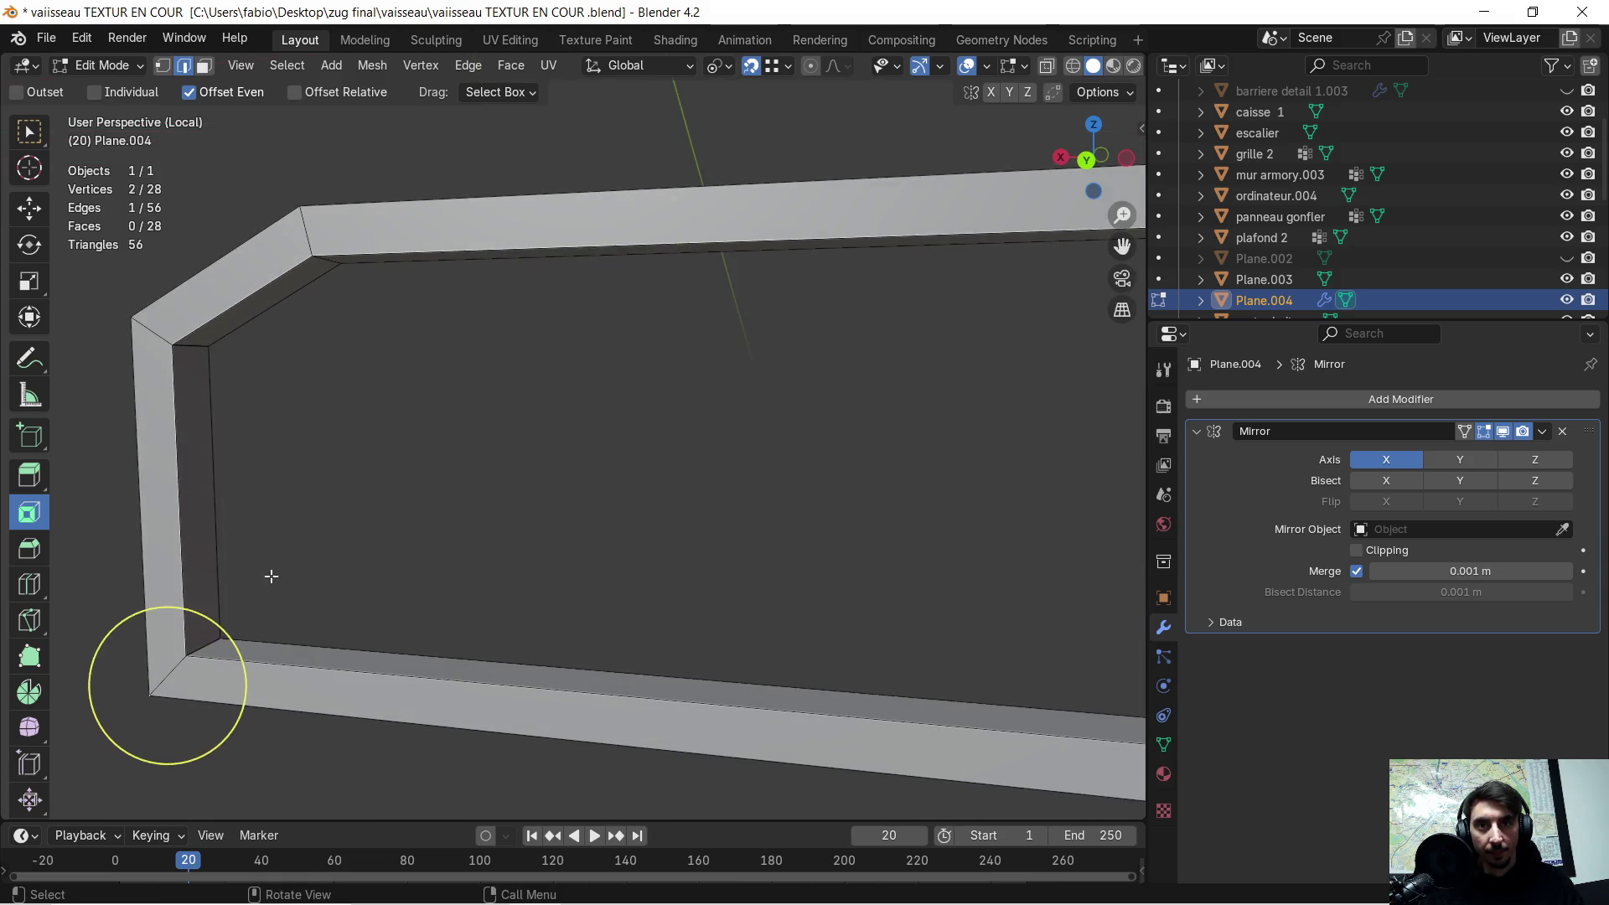
{"action": "left_click", "coordinate": [222, 635], "text": "shift"}
{"action": "mouse_move", "coordinate": [222, 635]}
{"action": "middle_mouse_down"}
{"action": "mouse_move", "coordinate": [388, 514]}
{"action": "mouse_move", "coordinate": [726, 461]}
{"action": "mouse_move", "coordinate": [564, 492]}
{"action": "mouse_move", "coordinate": [578, 489]}
{"action": "middle_mouse_up"}
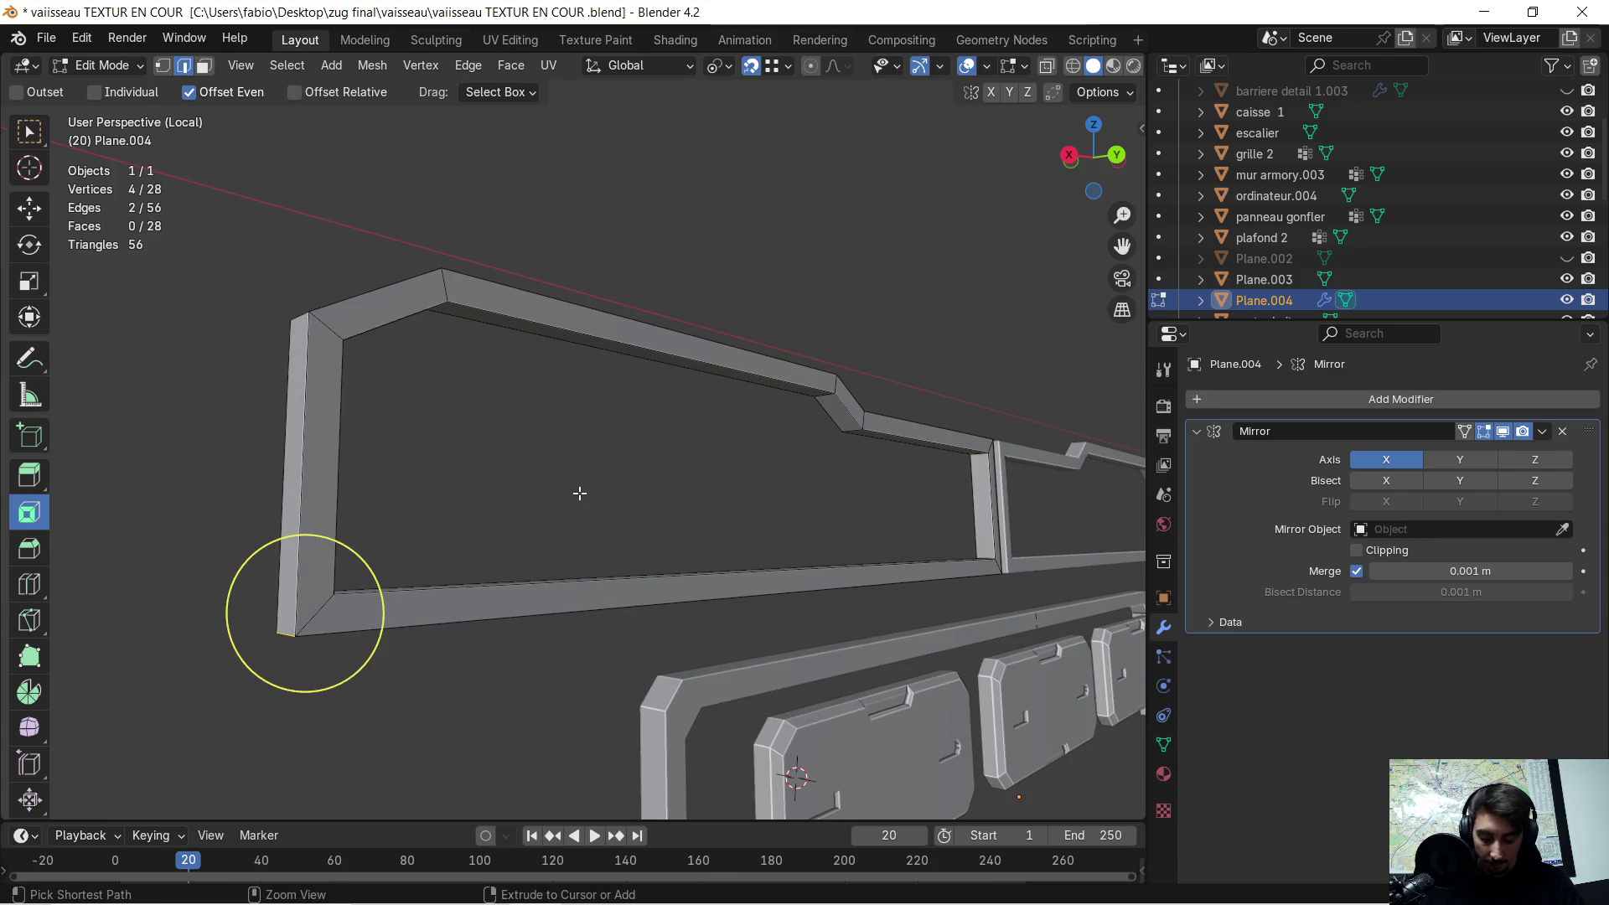
- Bevel the selected corner of the frame
{"action": "key", "text": "ctrl+b"}
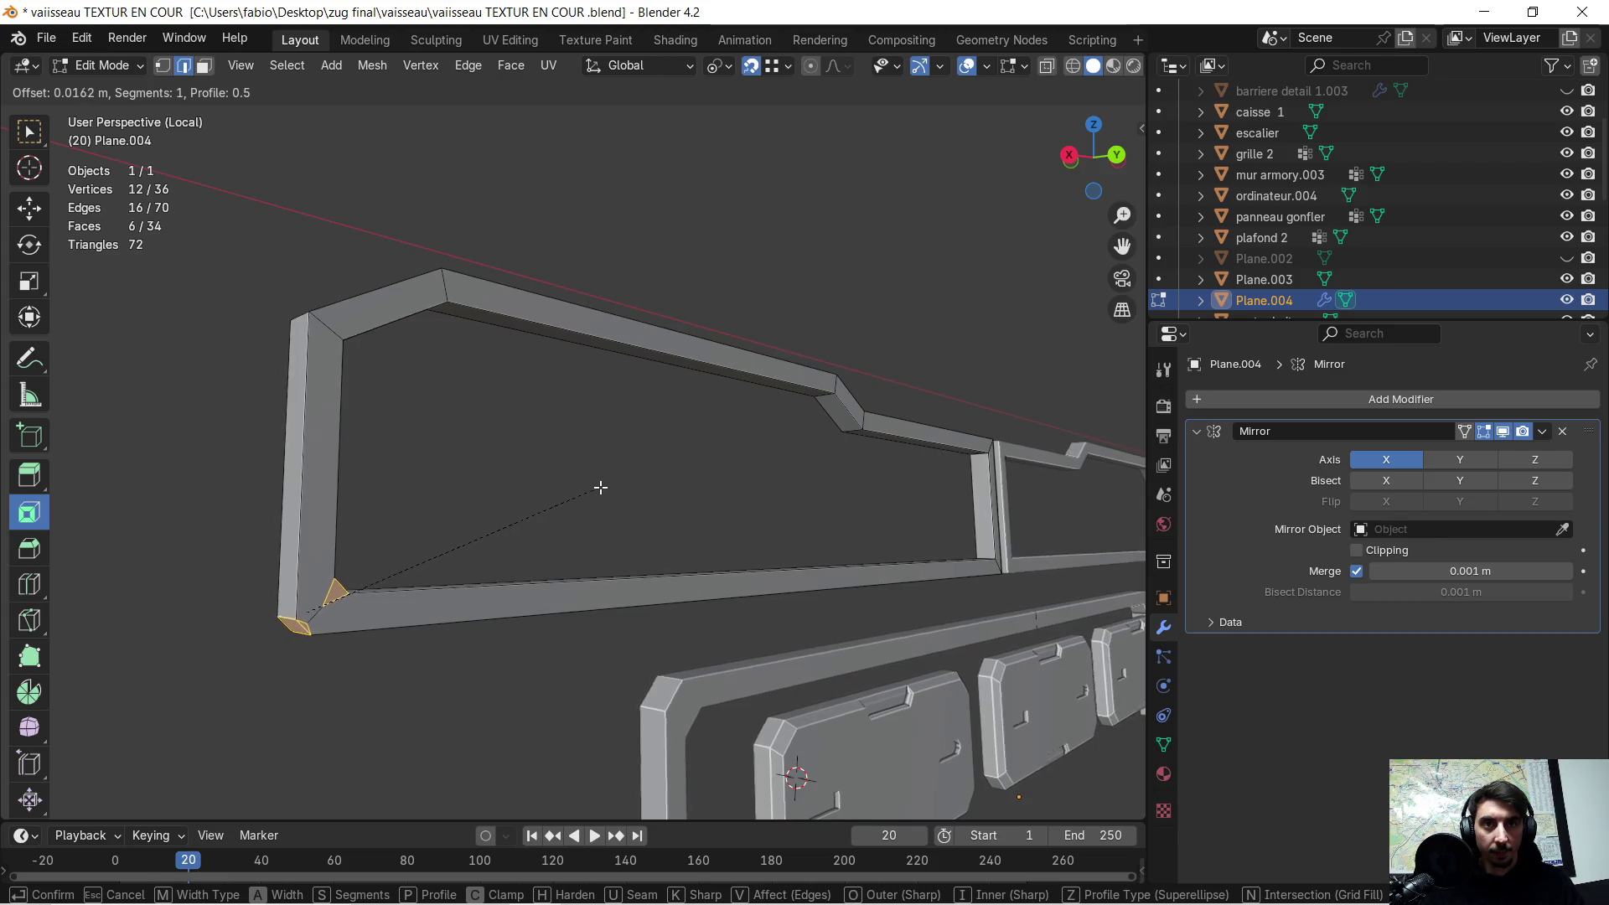
{"action": "left_click", "coordinate": [602, 487]}
{"action": "mouse_move", "coordinate": [601, 488]}
{"action": "middle_mouse_down"}
{"action": "mouse_move", "coordinate": [639, 463]}
{"action": "mouse_move", "coordinate": [592, 456]}
{"action": "mouse_move", "coordinate": [710, 444]}
{"action": "mouse_move", "coordinate": [643, 466]}
{"action": "mouse_move", "coordinate": [894, 486]}
{"action": "middle_mouse_up"}
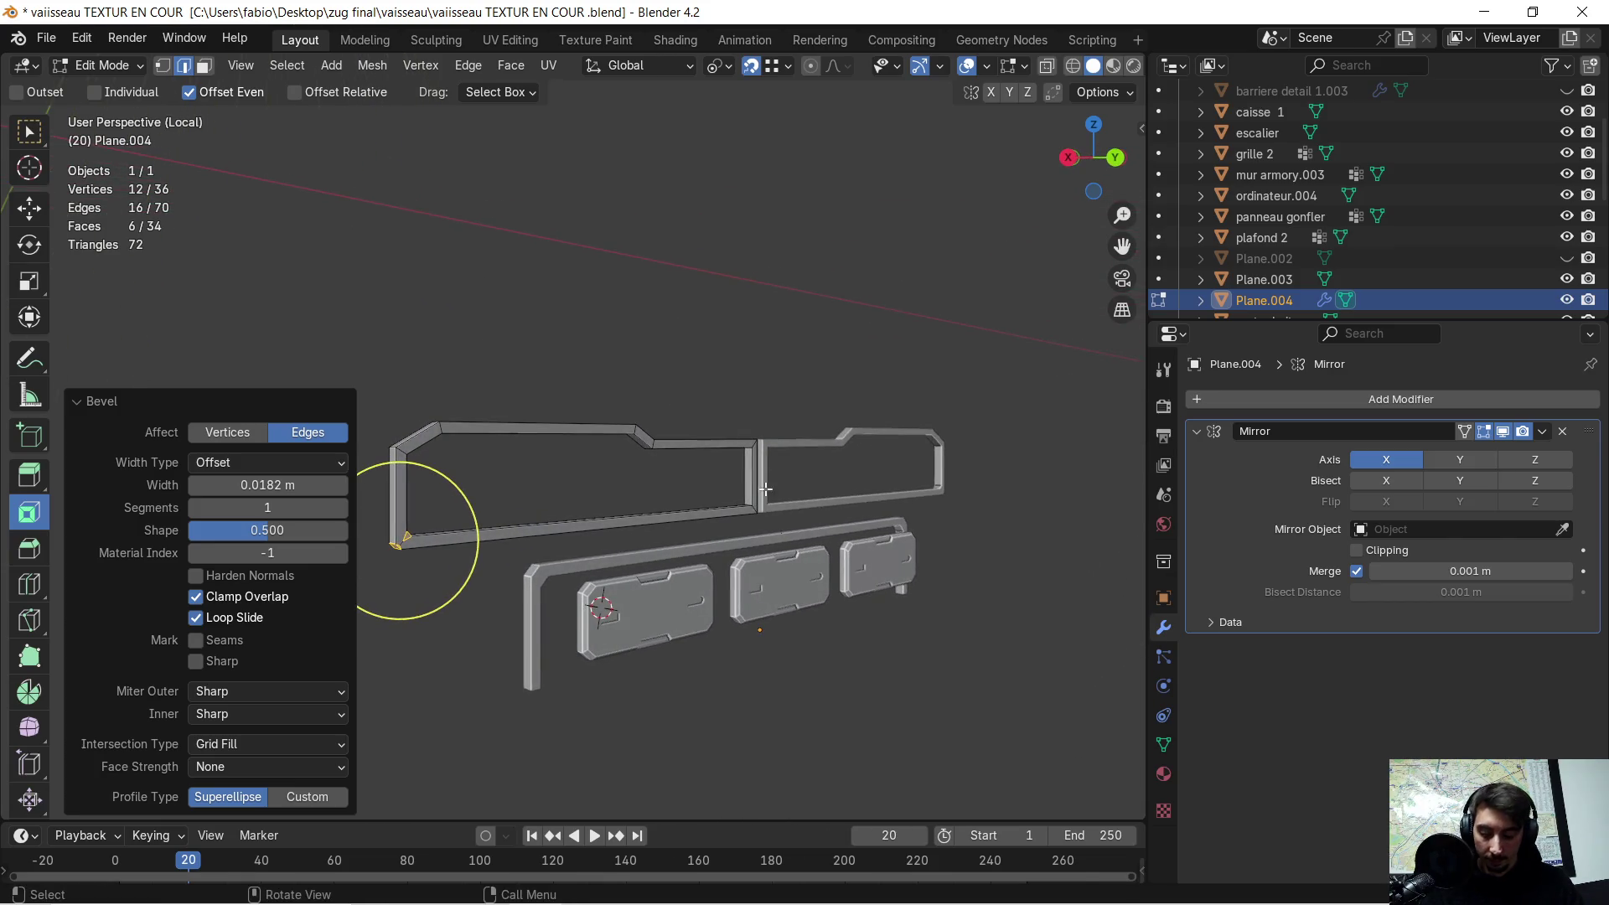
- Lower the whole frame 0.4631 m along Z
{"action": "key", "text": "a"}
{"action": "key", "text": "g"}
{"action": "key", "text": "z"}
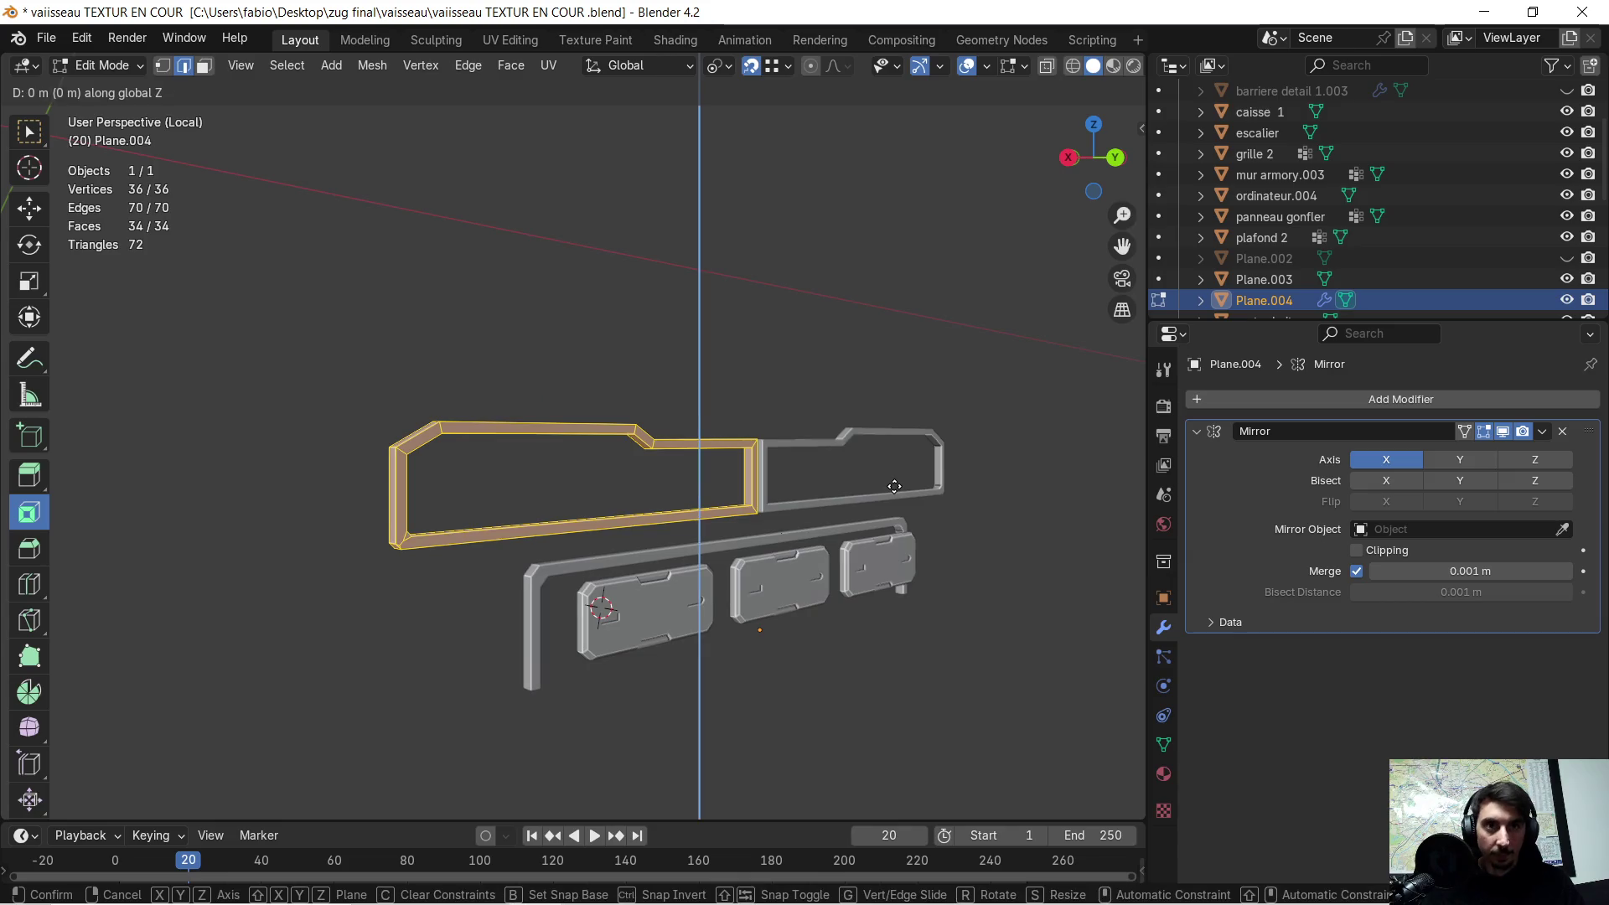
{"action": "left_click", "coordinate": [955, 586]}
{"action": "mouse_move", "coordinate": [955, 586]}
{"action": "middle_mouse_down"}
{"action": "mouse_move", "coordinate": [823, 568]}
{"action": "mouse_move", "coordinate": [837, 467]}
{"action": "mouse_move", "coordinate": [851, 474]}
{"action": "mouse_move", "coordinate": [840, 486]}
{"action": "mouse_move", "coordinate": [880, 502]}
{"action": "mouse_move", "coordinate": [861, 490]}
{"action": "middle_mouse_up"}
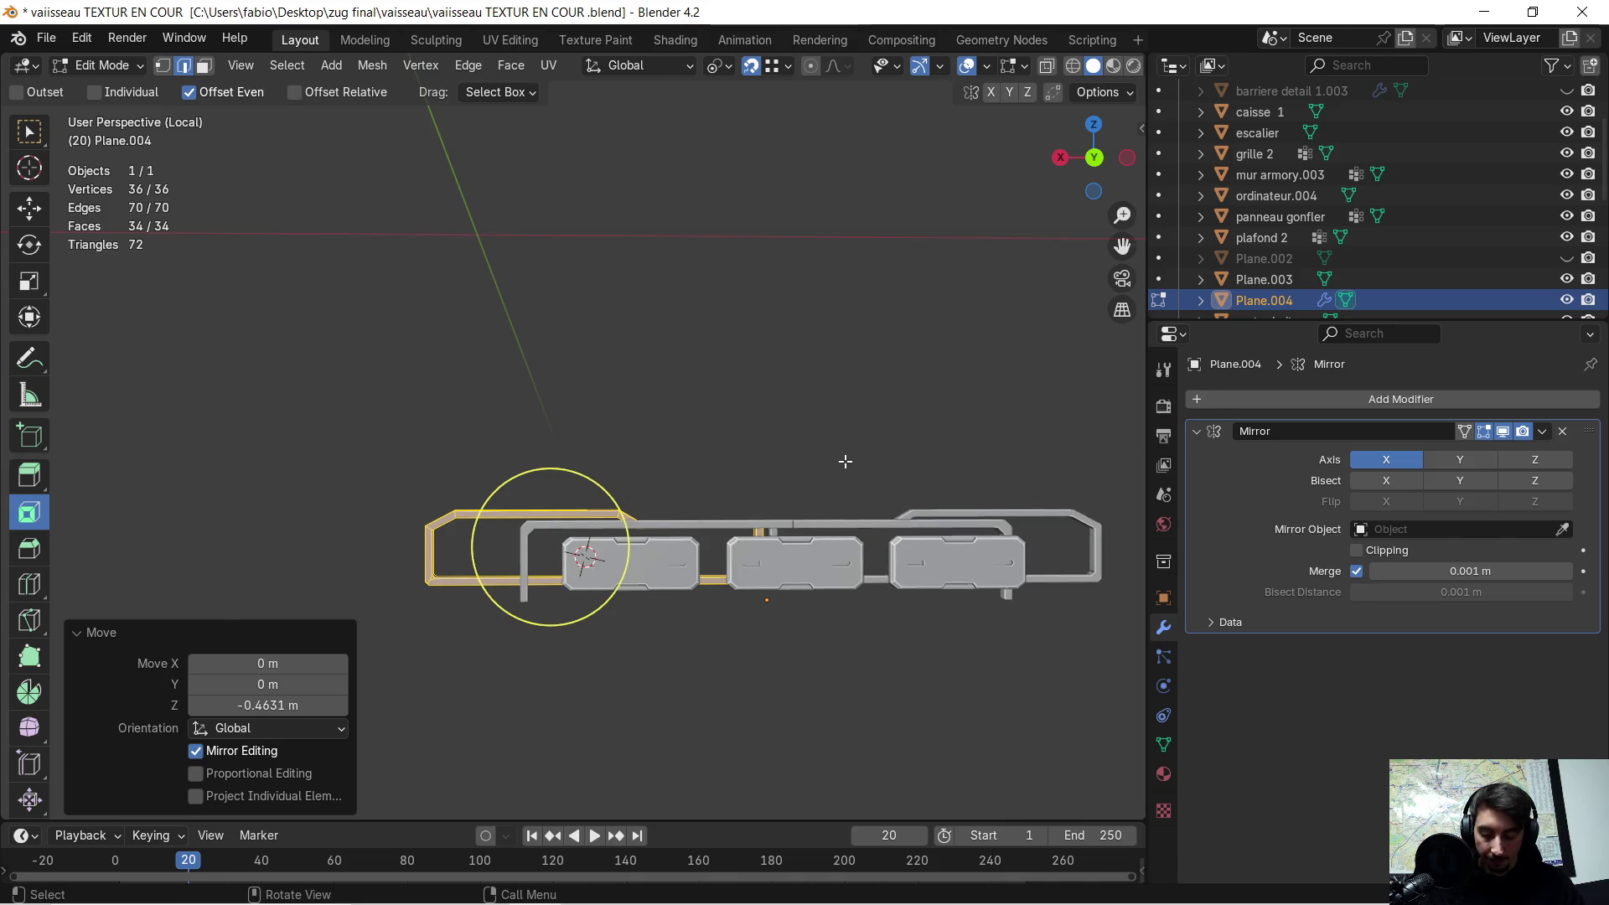
- Scale the frame to 0.653 on X and return to Object Mode
{"action": "key", "text": "s"}
{"action": "key", "text": "x"}
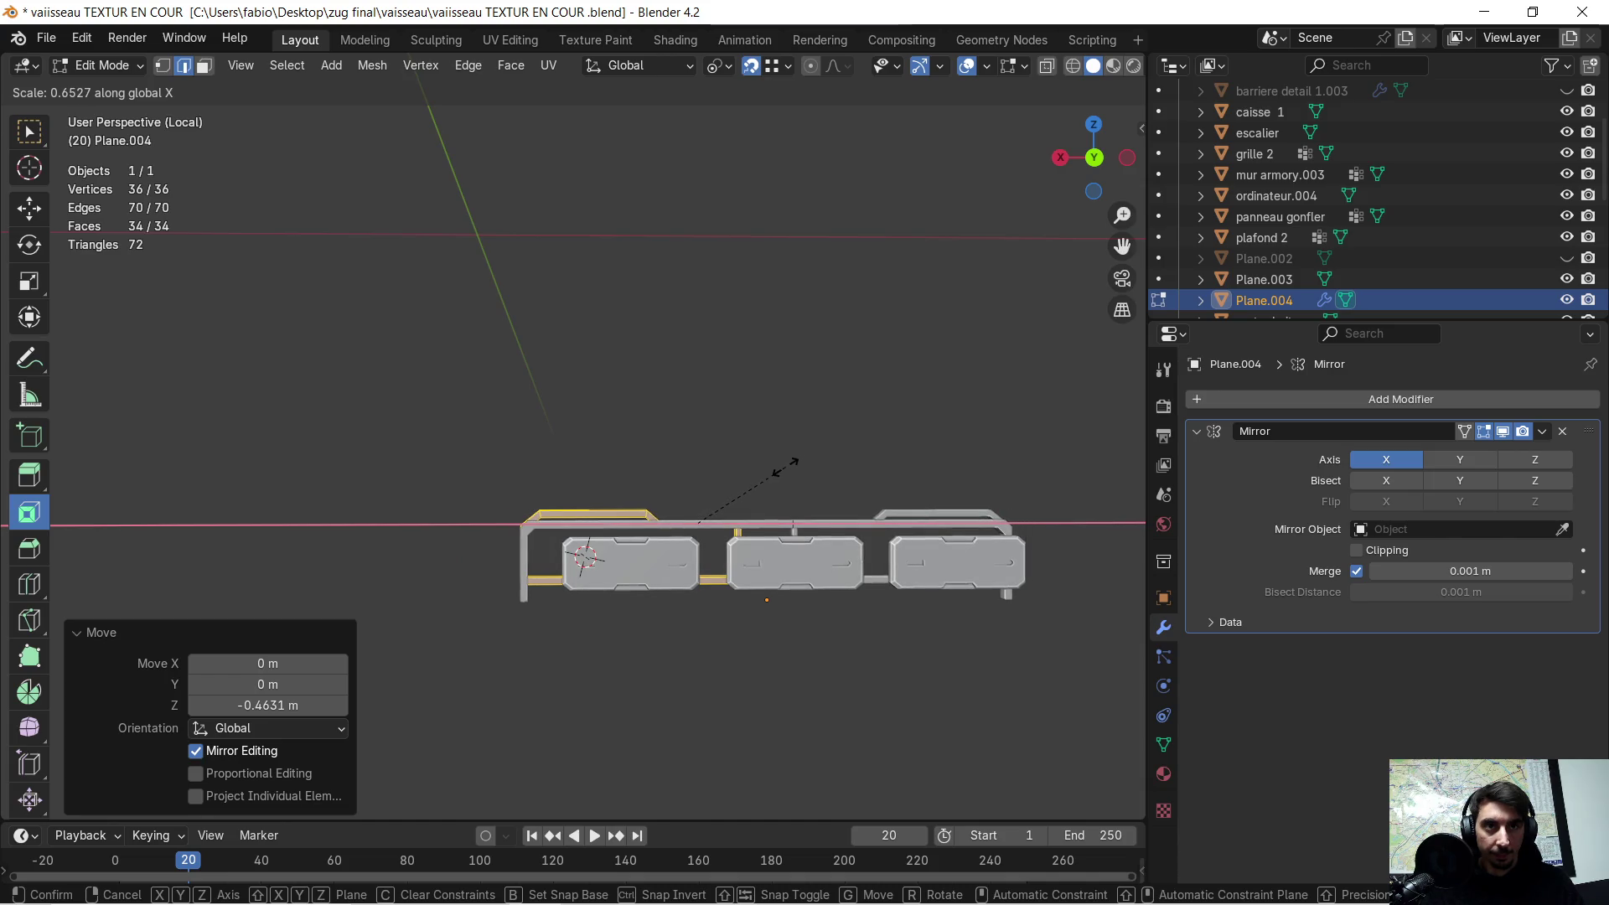
{"action": "left_click", "coordinate": [796, 459]}
{"action": "scroll", "coordinate": [782, 610], "scroll_direction": "up", "scroll_amount": 3}
{"action": "mouse_move", "coordinate": [783, 611]}
{"action": "middle_mouse_down"}
{"action": "mouse_move", "coordinate": [873, 605]}
{"action": "mouse_move", "coordinate": [791, 541]}
{"action": "middle_mouse_up"}
{"action": "key", "text": "Tab"}
{"action": "left_click", "coordinate": [791, 541]}
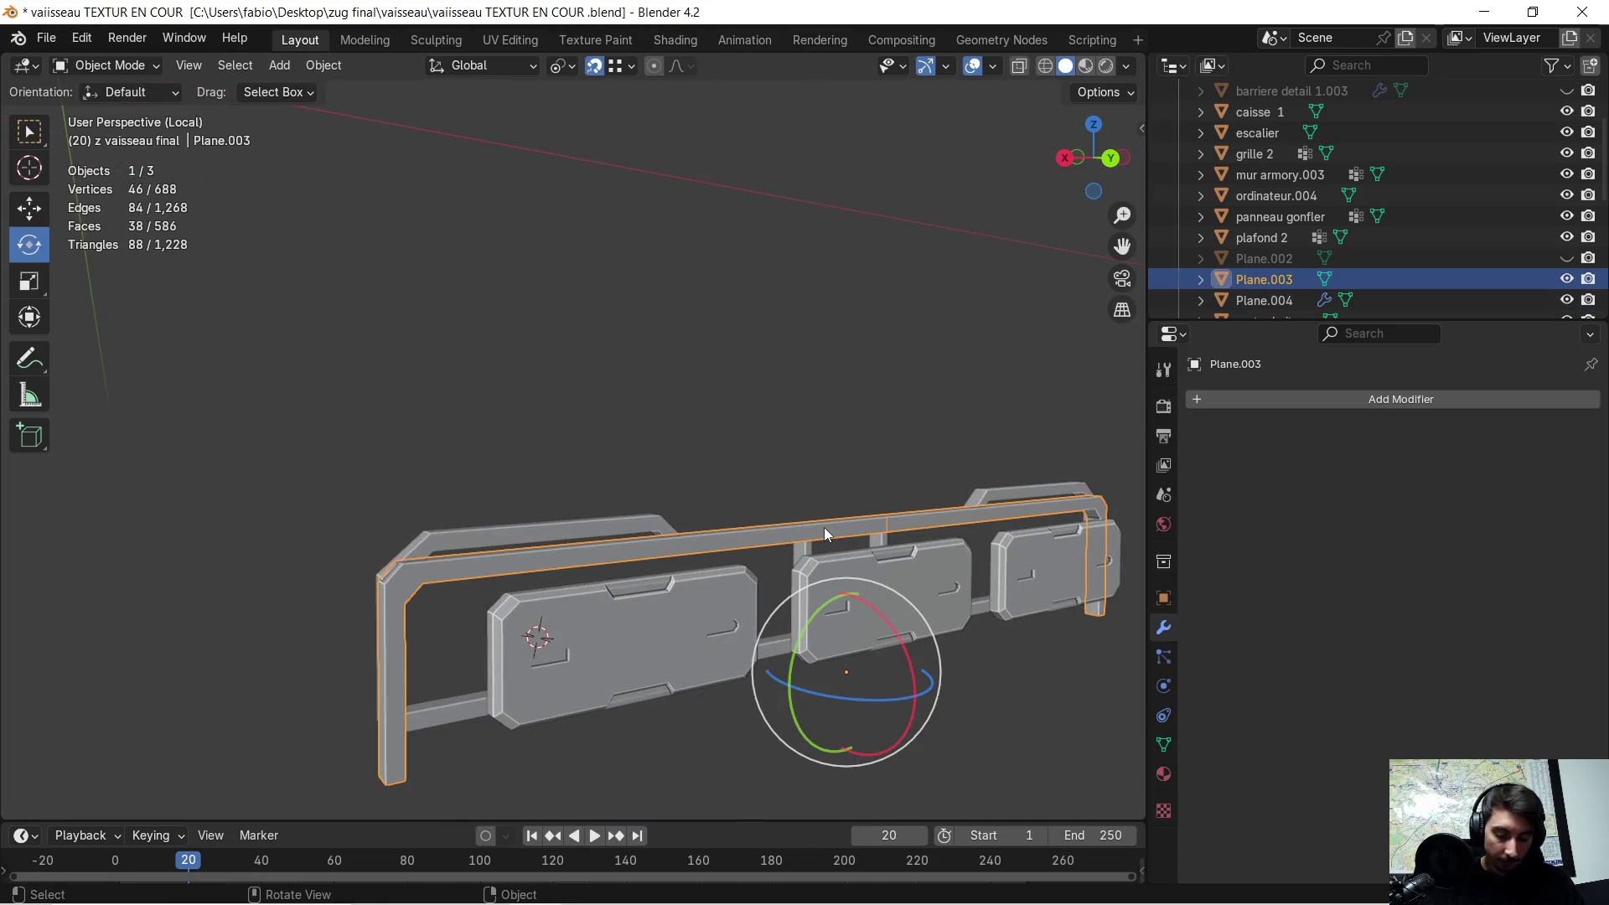
- Hide the Plane.003 frame and select the middle barriere detail 1.001 panel
{"action": "key", "text": "h"}
{"action": "mouse_move", "coordinate": [816, 530]}
{"action": "middle_mouse_down"}
{"action": "mouse_move", "coordinate": [769, 505]}
{"action": "mouse_move", "coordinate": [831, 514]}
{"action": "mouse_move", "coordinate": [715, 482]}
{"action": "mouse_move", "coordinate": [710, 497]}
{"action": "mouse_move", "coordinate": [717, 486]}
{"action": "mouse_move", "coordinate": [660, 503]}
{"action": "middle_mouse_up"}
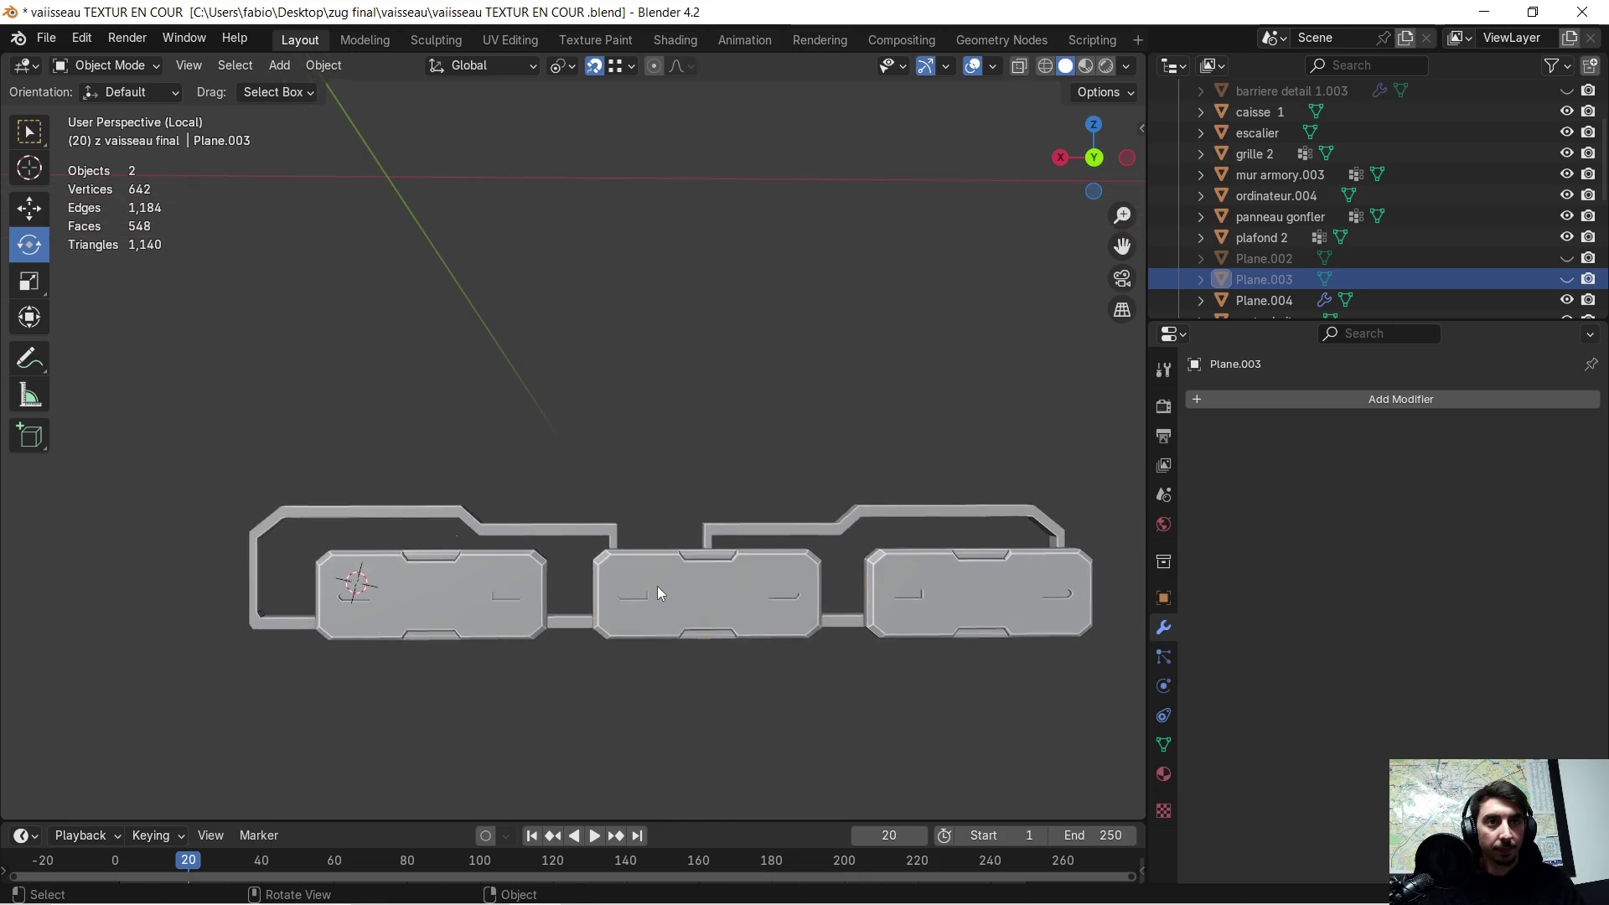
{"action": "left_click", "coordinate": [657, 587]}
{"action": "mouse_move", "coordinate": [631, 596]}
{"action": "middle_mouse_down"}
{"action": "mouse_move", "coordinate": [601, 590]}
{"action": "mouse_move", "coordinate": [632, 586]}
{"action": "middle_mouse_up"}
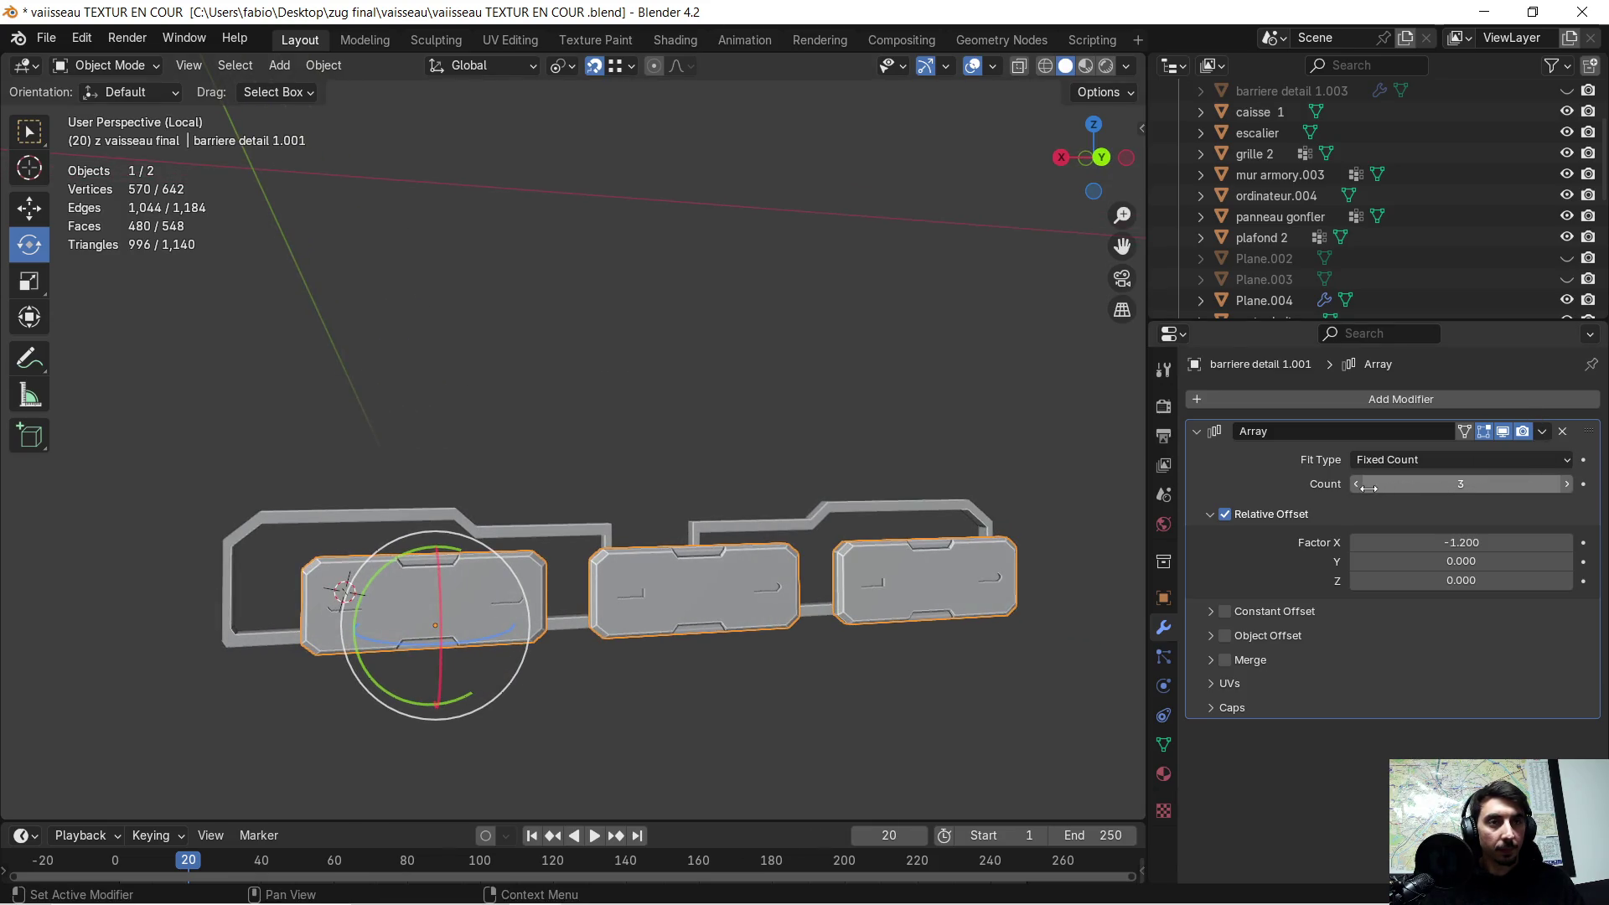
- Delete the panel's Array modifier and move it -0.74142 m along X to the frame's centre
{"action": "left_click", "coordinate": [1562, 431]}
{"action": "middle_click_drag", "start_coordinate": [848, 571], "coordinate": [519, 573]}
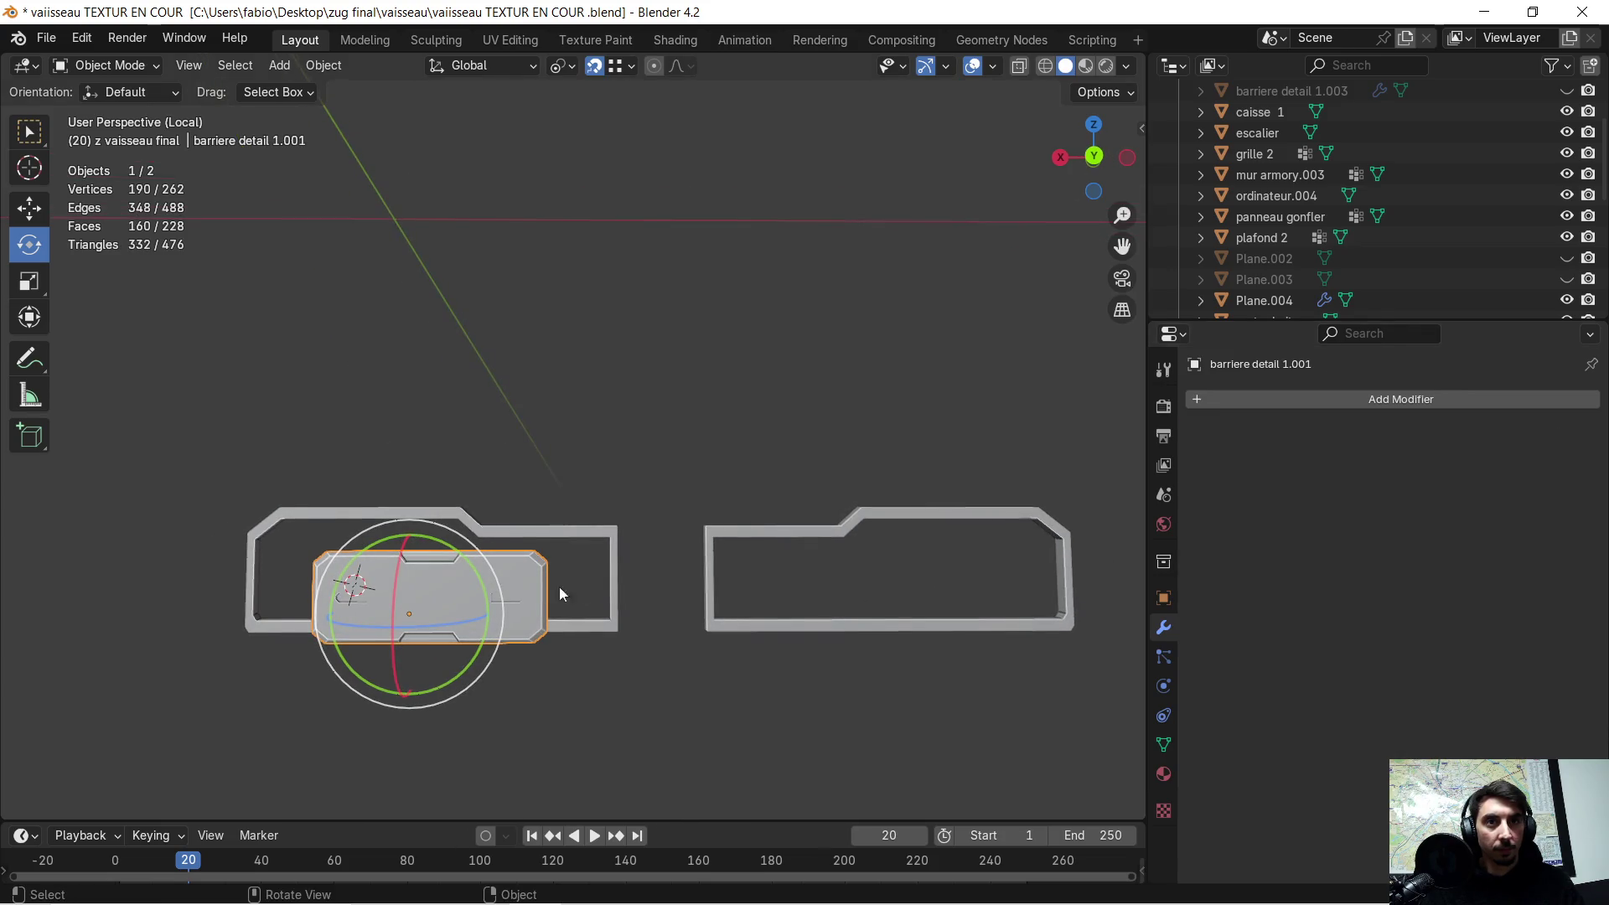
{"action": "key", "text": "g"}
{"action": "key", "text": "x"}
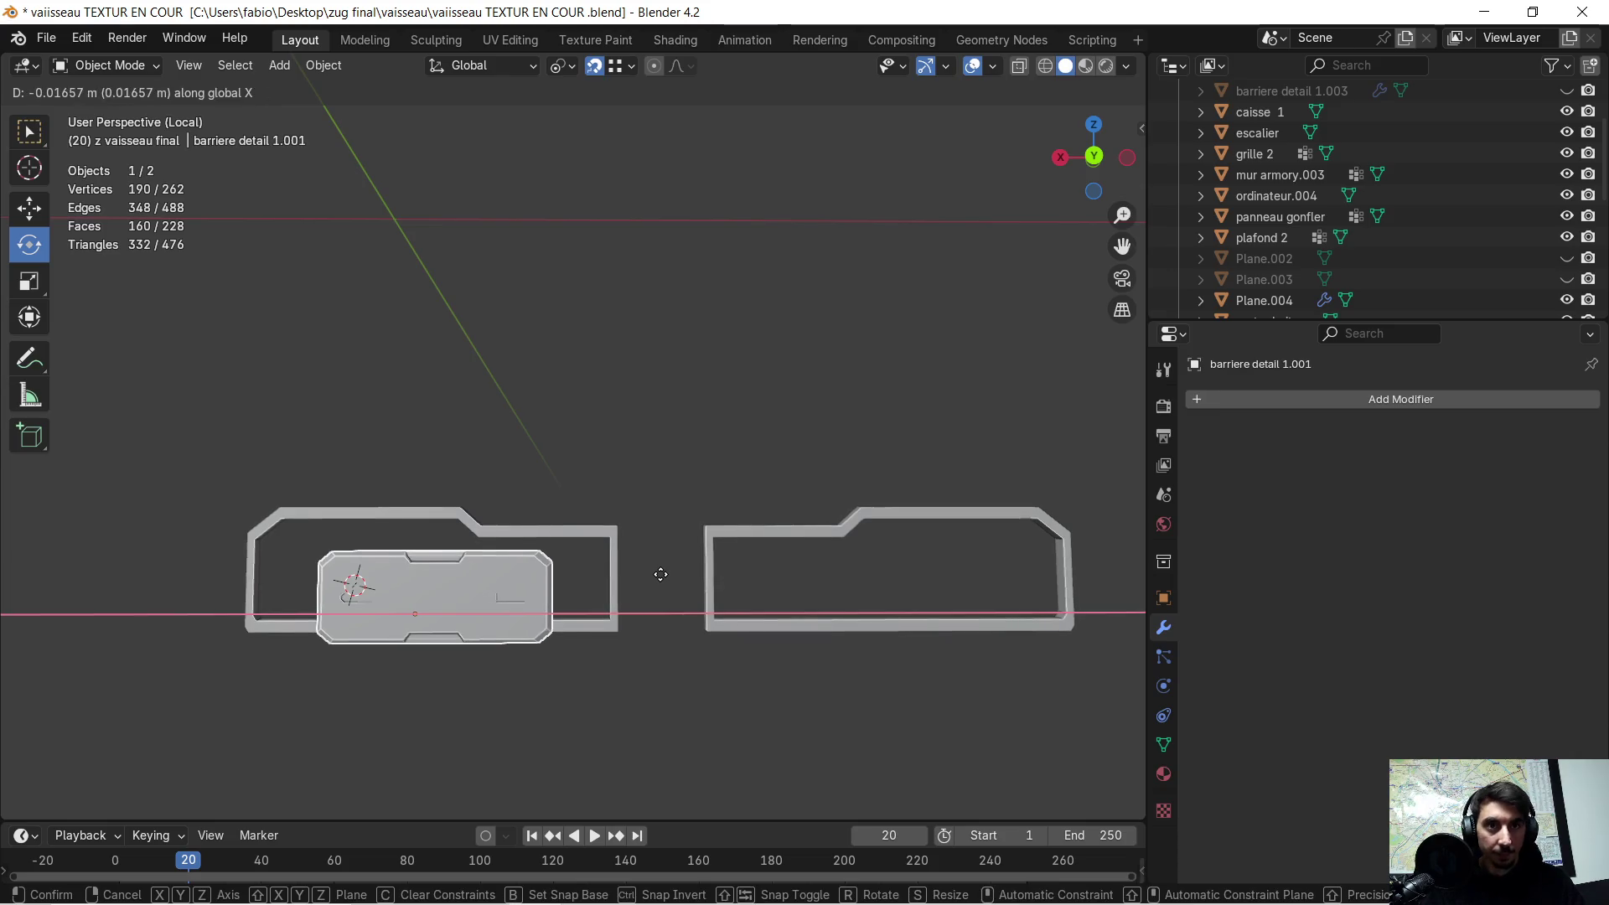
{"action": "left_click", "coordinate": [916, 580]}
{"action": "mouse_move", "coordinate": [917, 580]}
{"action": "middle_mouse_down"}
{"action": "mouse_move", "coordinate": [833, 595]}
{"action": "mouse_move", "coordinate": [952, 589]}
{"action": "mouse_move", "coordinate": [913, 601]}
{"action": "mouse_move", "coordinate": [777, 526]}
{"action": "mouse_move", "coordinate": [705, 526]}
{"action": "mouse_move", "coordinate": [740, 546]}
{"action": "middle_mouse_up"}
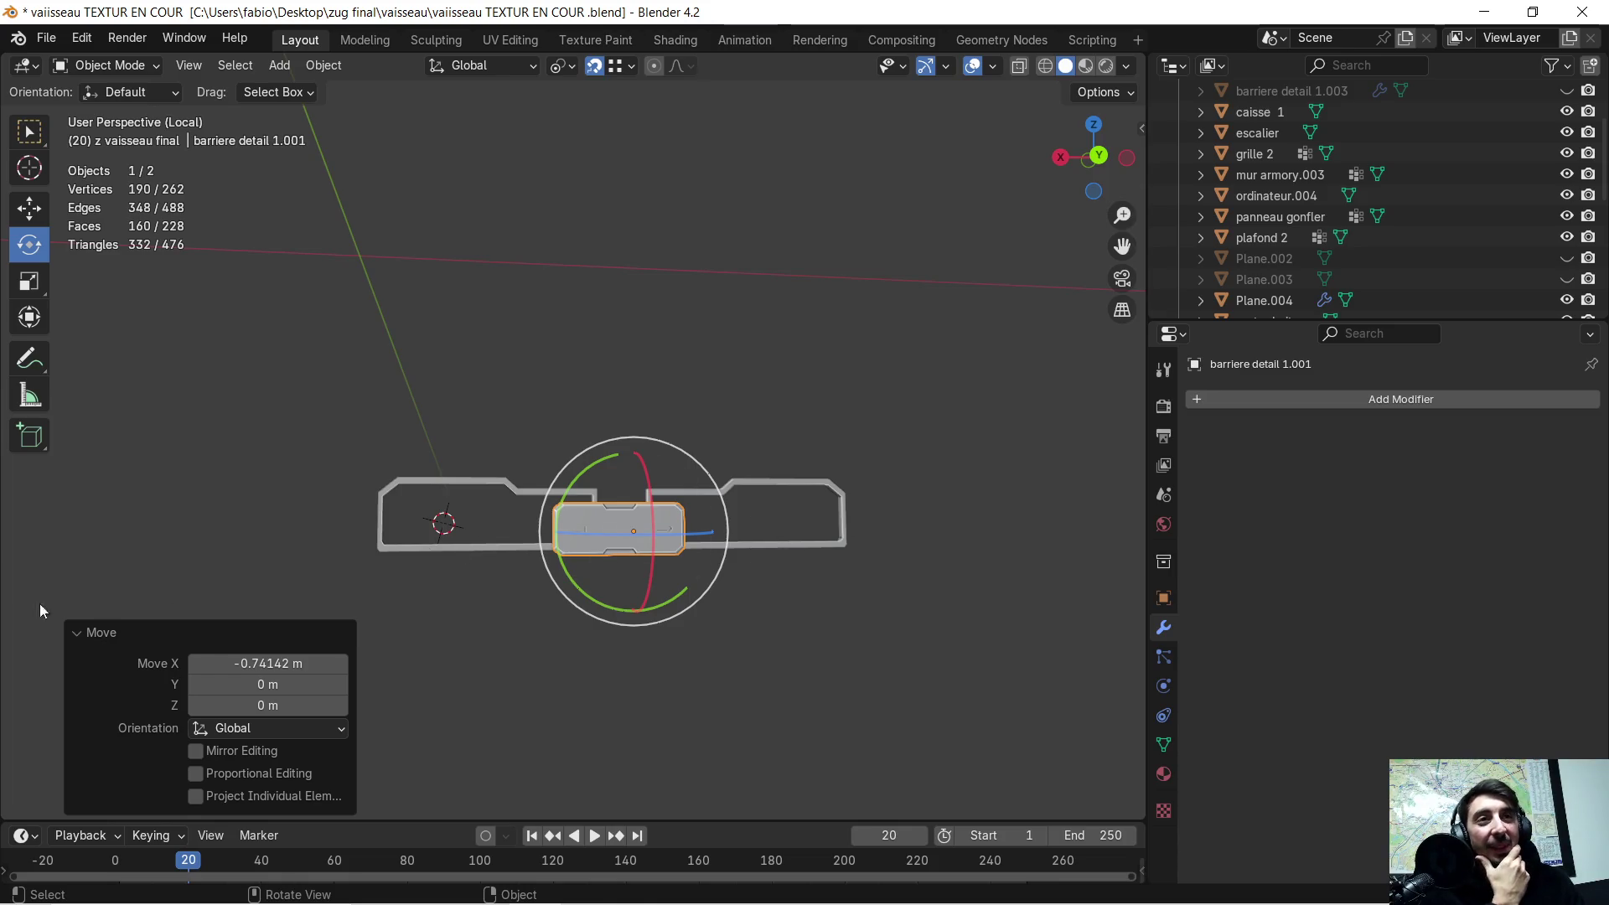
- Exit Local view so the full ship interior shows around the panel
{"action": "mouse_move", "coordinate": [603, 564]}
{"action": "middle_mouse_down"}
{"action": "mouse_move", "coordinate": [595, 552]}
{"action": "mouse_move", "coordinate": [665, 540]}
{"action": "mouse_move", "coordinate": [568, 573]}
{"action": "mouse_move", "coordinate": [666, 547]}
{"action": "middle_mouse_up"}
{"action": "middle_click_drag", "start_coordinate": [524, 582], "coordinate": [704, 577], "text": "shift"}
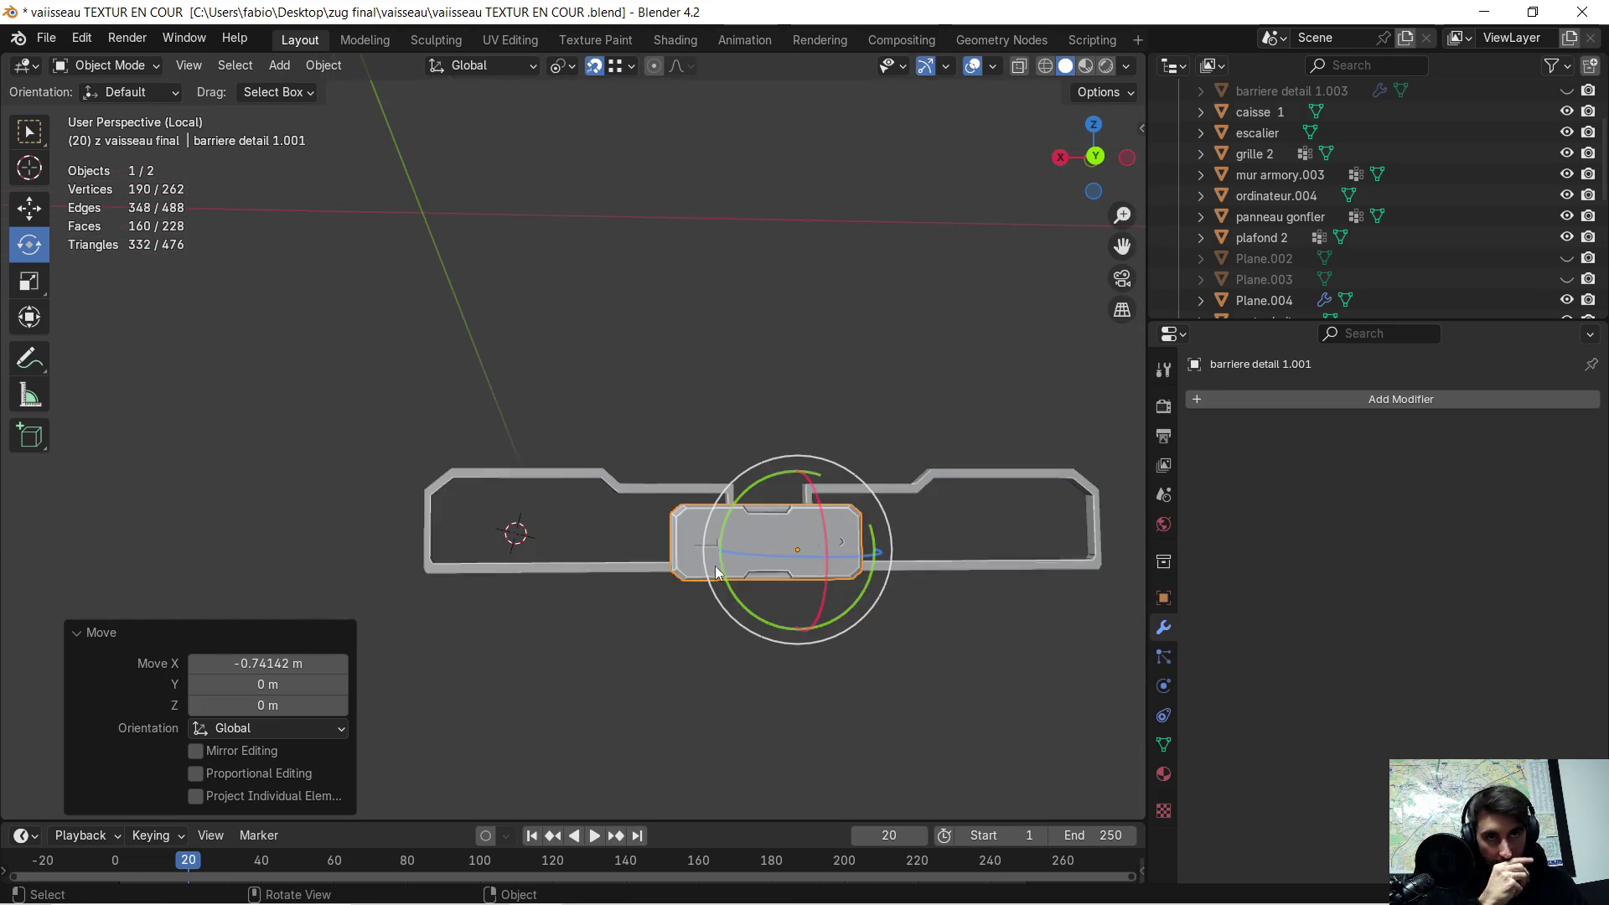
{"action": "key", "text": "KP_Divide"}
{"action": "scroll", "coordinate": [729, 546], "scroll_direction": "up", "scroll_amount": 3}
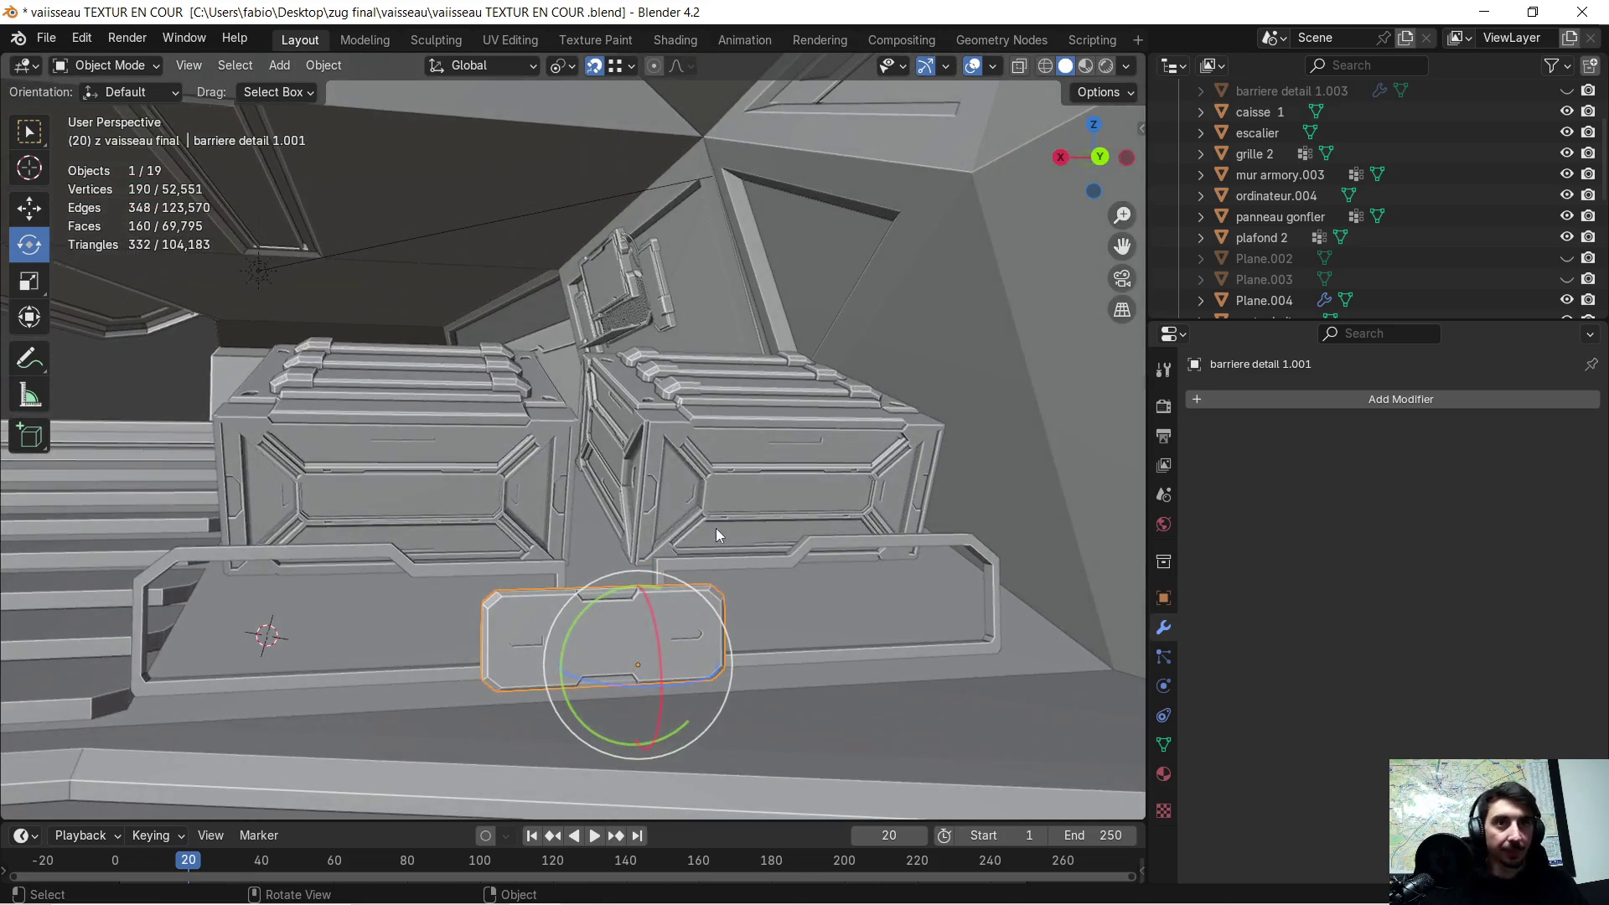
- Select the X-mirrored Plane.004 frame and isolate it in Local view
{"action": "mouse_move", "coordinate": [598, 533]}
{"action": "middle_mouse_down"}
{"action": "mouse_move", "coordinate": [536, 546]}
{"action": "mouse_move", "coordinate": [741, 553]}
{"action": "mouse_move", "coordinate": [717, 568]}
{"action": "mouse_move", "coordinate": [459, 557]}
{"action": "mouse_move", "coordinate": [732, 592]}
{"action": "mouse_move", "coordinate": [704, 601]}
{"action": "mouse_move", "coordinate": [864, 600]}
{"action": "mouse_move", "coordinate": [520, 469]}
{"action": "middle_mouse_up"}
{"action": "mouse_move", "coordinate": [645, 496]}
{"action": "middle_mouse_down"}
{"action": "mouse_move", "coordinate": [643, 525]}
{"action": "mouse_move", "coordinate": [775, 520]}
{"action": "mouse_move", "coordinate": [727, 535]}
{"action": "middle_mouse_up"}
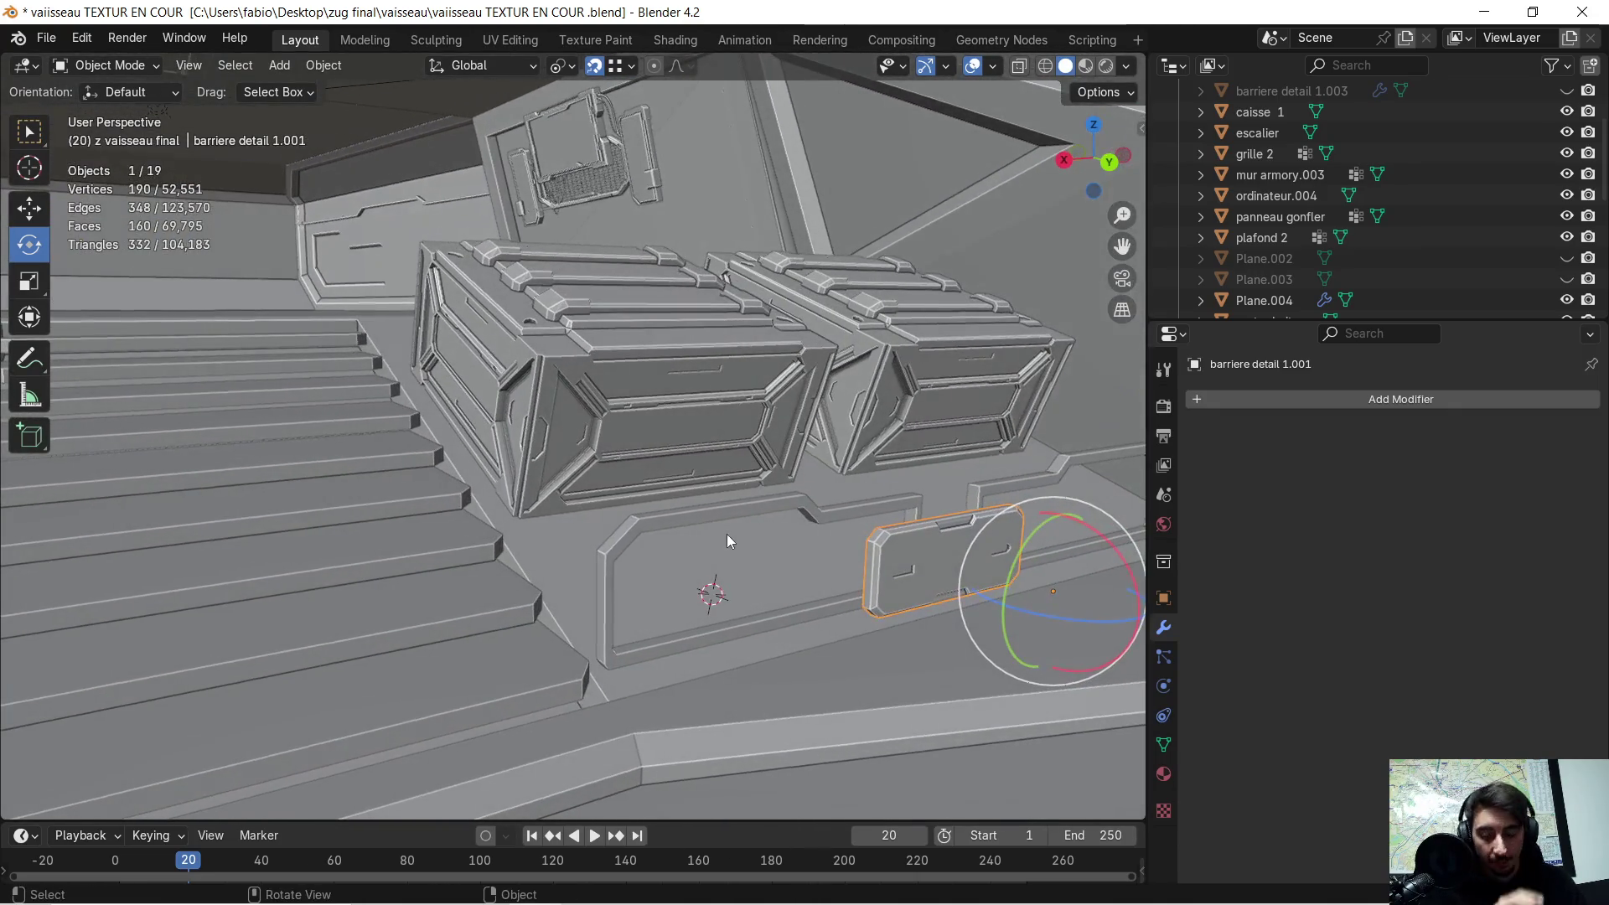
{"action": "key", "text": "Tab"}
{"action": "key", "text": "Tab"}
{"action": "left_click", "coordinate": [704, 524]}
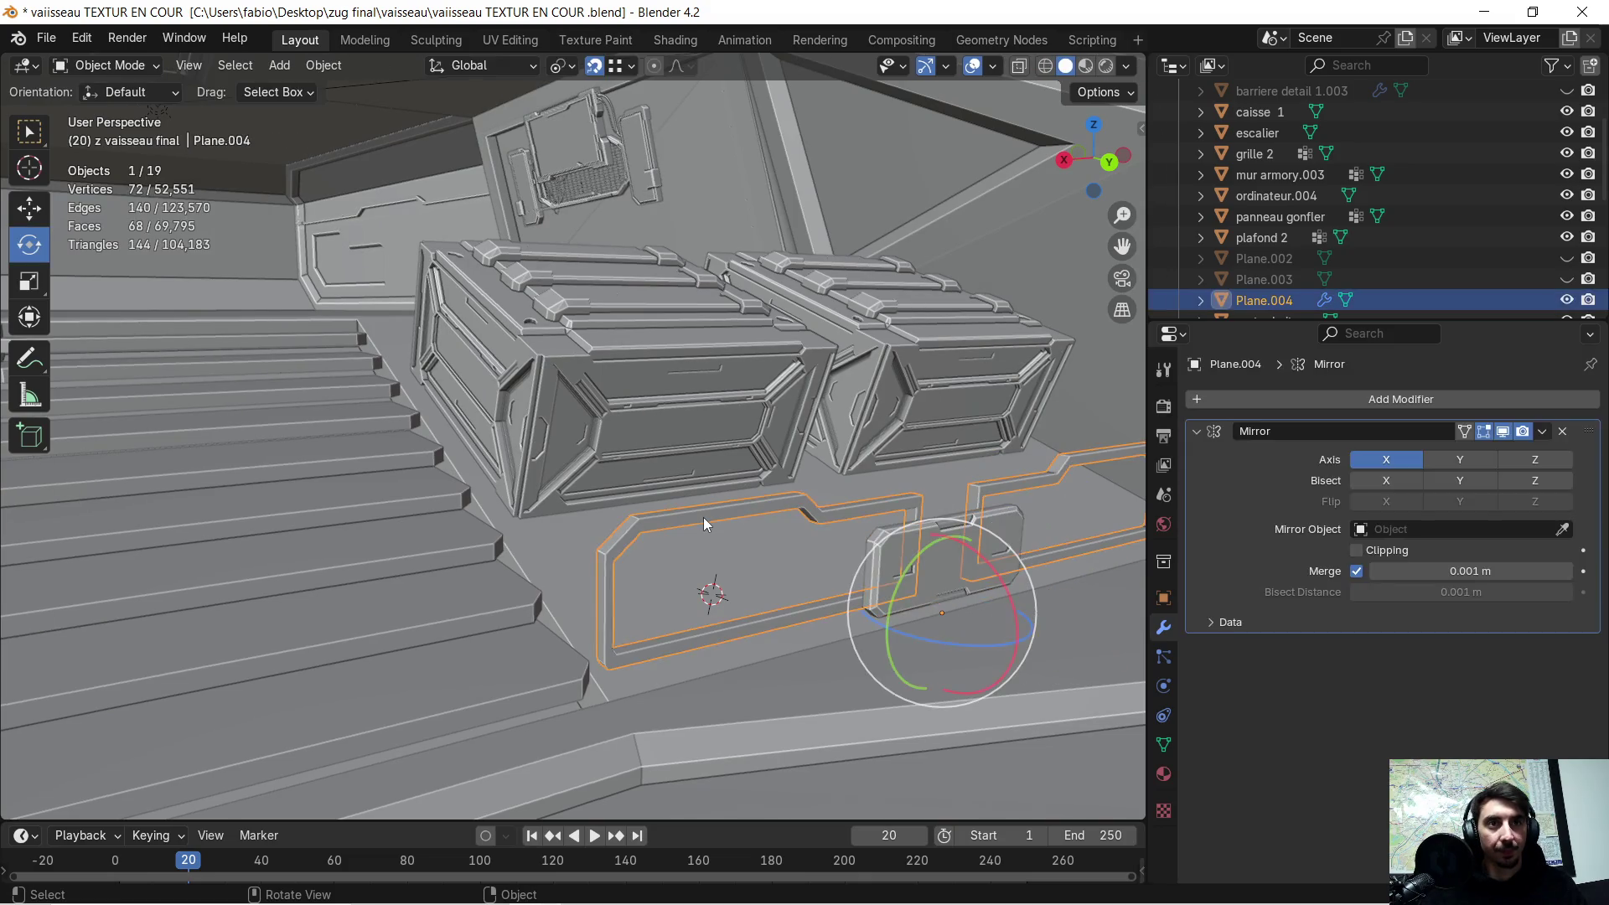
{"action": "key", "text": "KP_Divide"}
{"action": "mouse_move", "coordinate": [570, 441]}
{"action": "middle_mouse_down"}
{"action": "mouse_move", "coordinate": [415, 430]}
{"action": "mouse_move", "coordinate": [481, 437]}
{"action": "mouse_move", "coordinate": [429, 454]}
{"action": "mouse_move", "coordinate": [498, 460]}
{"action": "middle_mouse_up"}
{"action": "scroll", "coordinate": [430, 454], "scroll_direction": "up", "scroll_amount": 5}
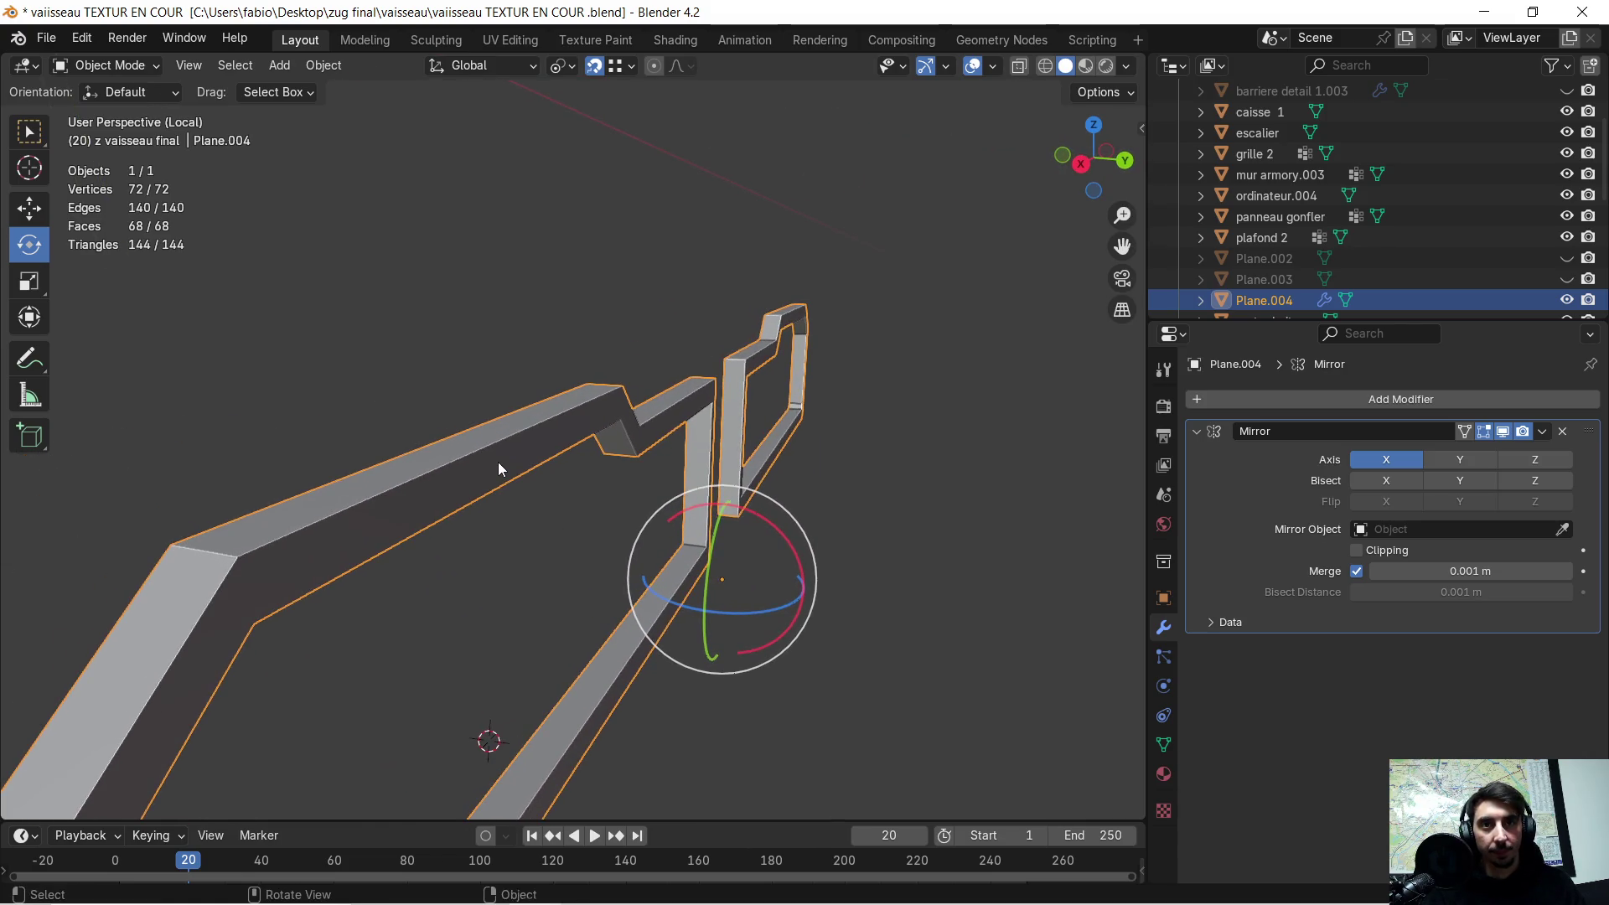
- Bevel the frame's outer edge loop in Edit Mode and raise its segment count
{"action": "key", "text": "Tab"}
{"action": "left_click", "coordinate": [450, 470]}
{"action": "left_click", "coordinate": [438, 473], "text": "alt"}
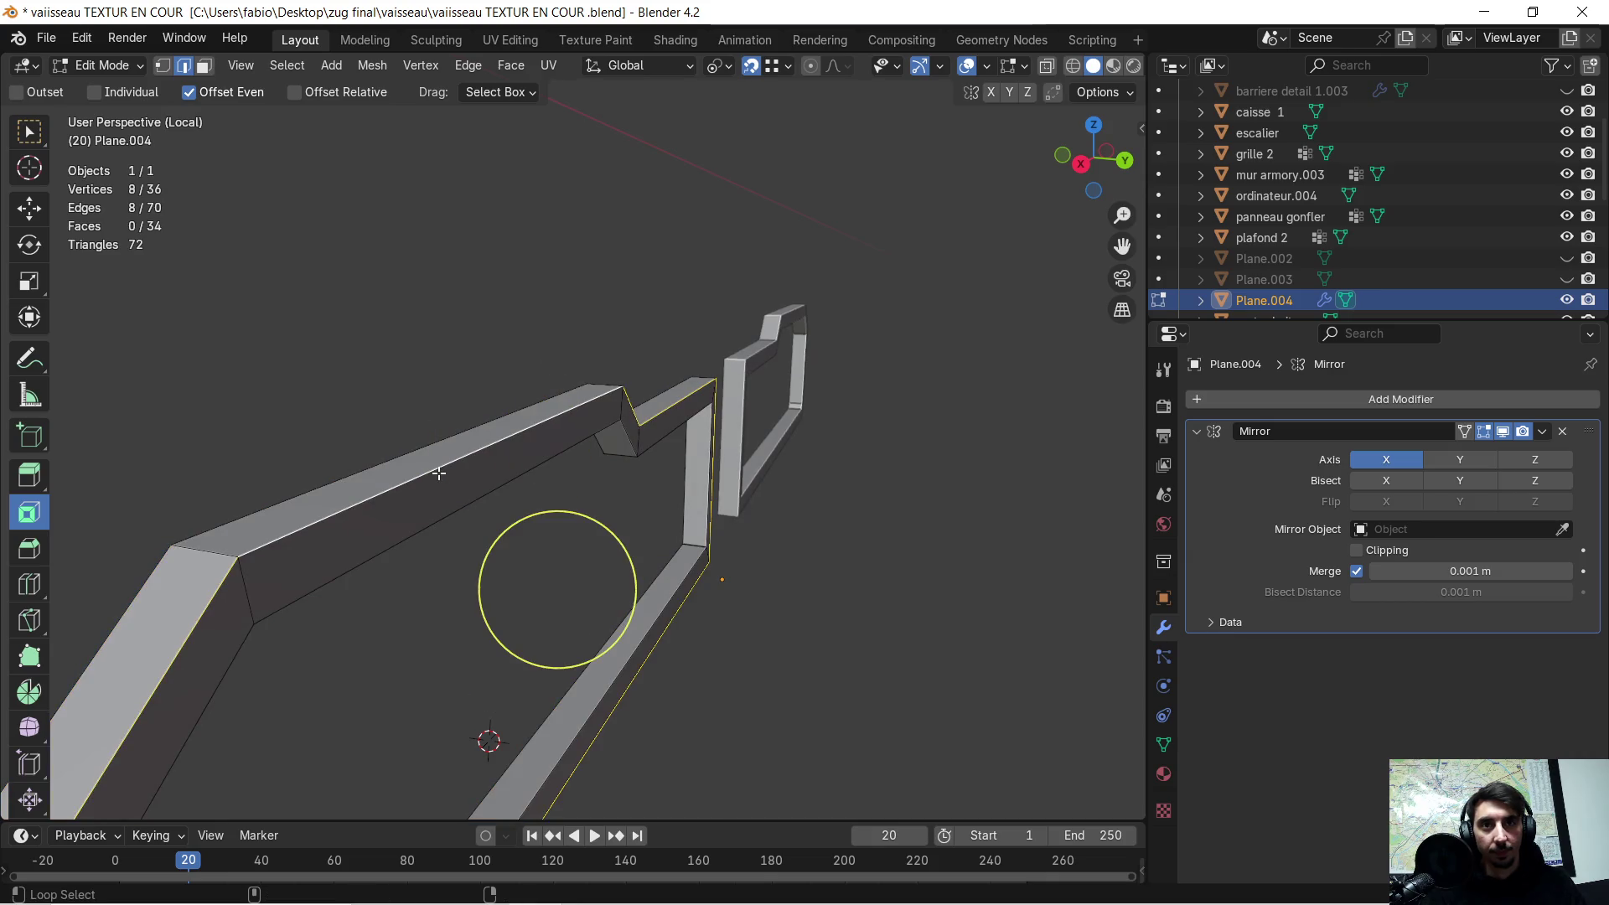
{"action": "middle_click_drag", "start_coordinate": [439, 473], "coordinate": [448, 470]}
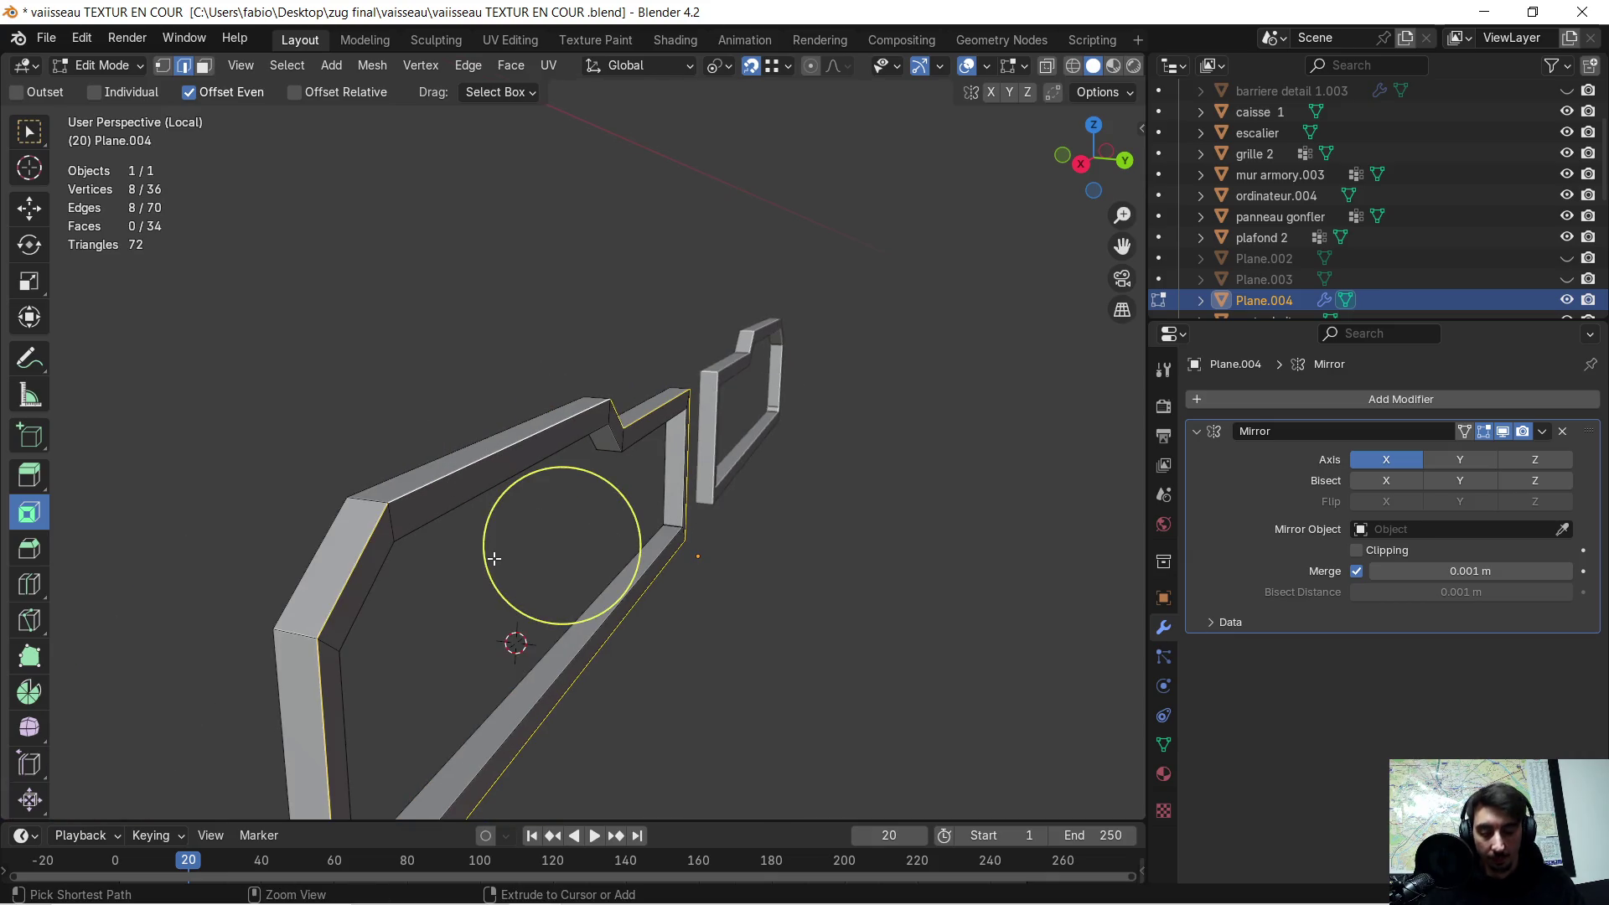
{"action": "key", "text": "ctrl+b"}
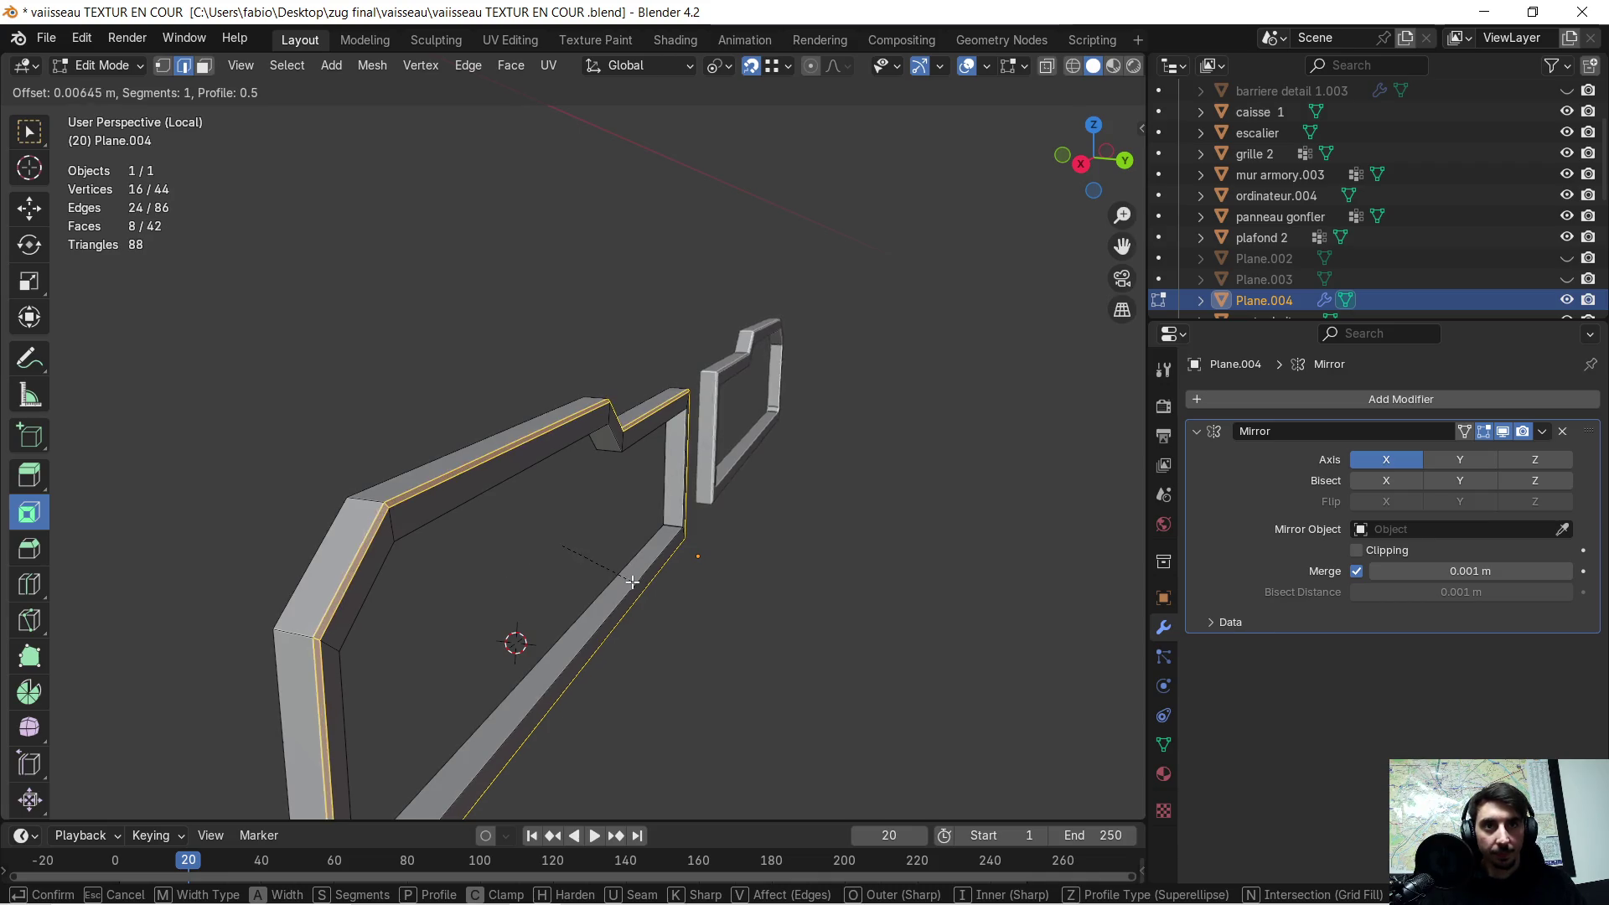
{"action": "left_click", "coordinate": [644, 592]}
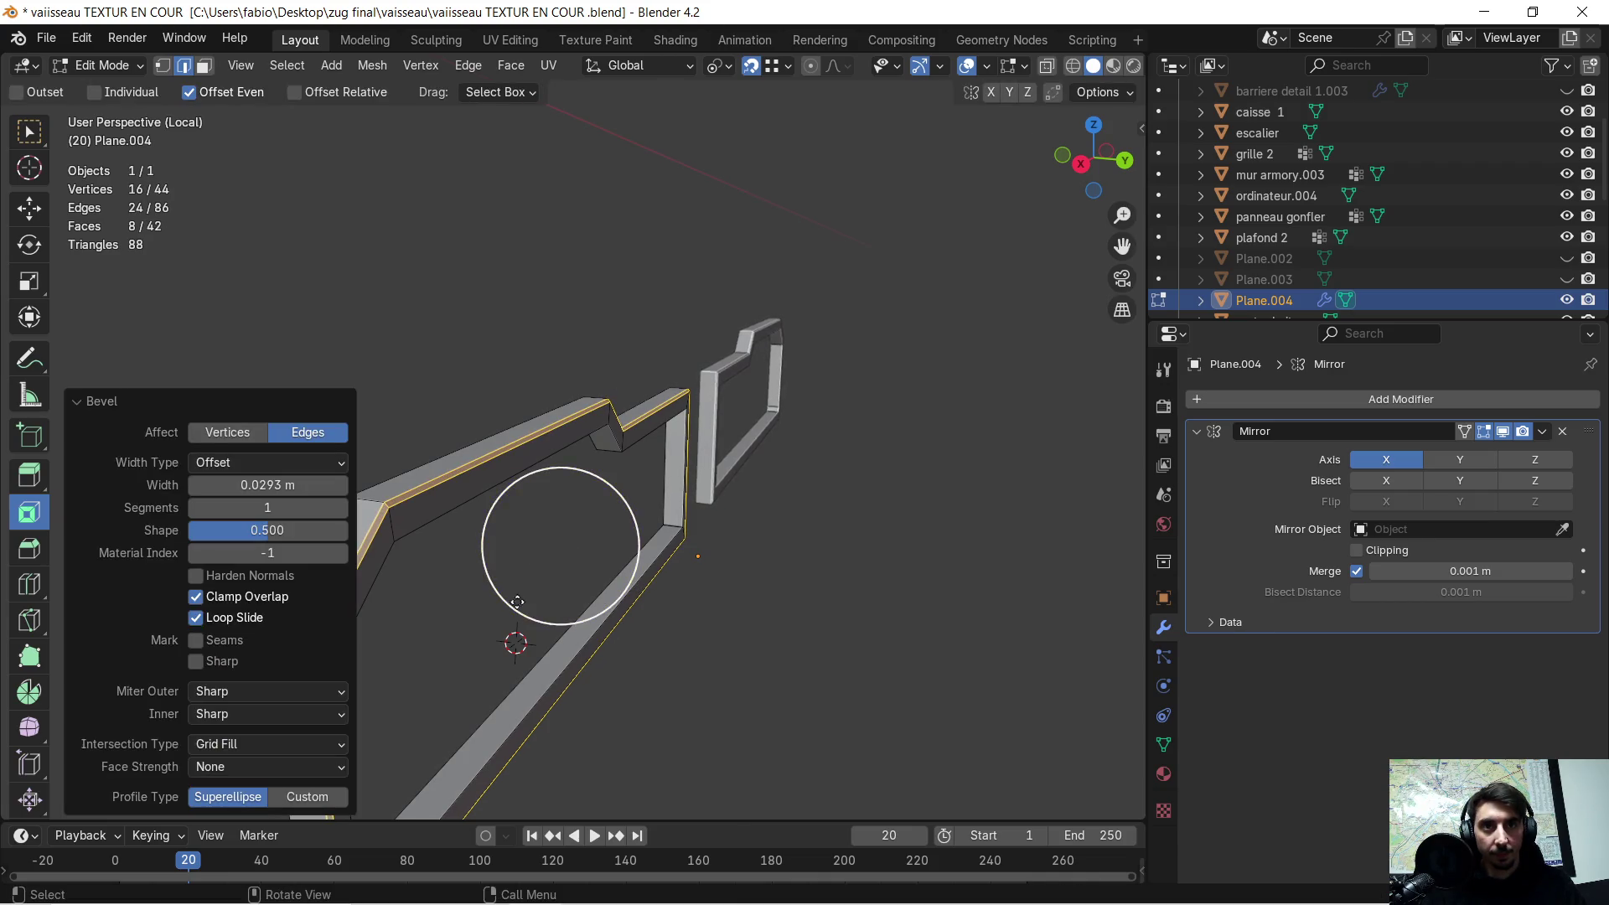
{"action": "left_click", "coordinate": [340, 508]}
{"action": "left_click", "coordinate": [340, 507]}
{"action": "left_click", "coordinate": [341, 508]}
{"action": "left_click", "coordinate": [938, 645]}
- Bevel the left side edge loop with 4 segments and return to Object Mode
{"action": "mouse_move", "coordinate": [938, 645]}
{"action": "middle_mouse_down"}
{"action": "mouse_move", "coordinate": [808, 650]}
{"action": "mouse_move", "coordinate": [833, 646]}
{"action": "middle_mouse_up"}
{"action": "left_click", "coordinate": [641, 482], "text": "alt"}
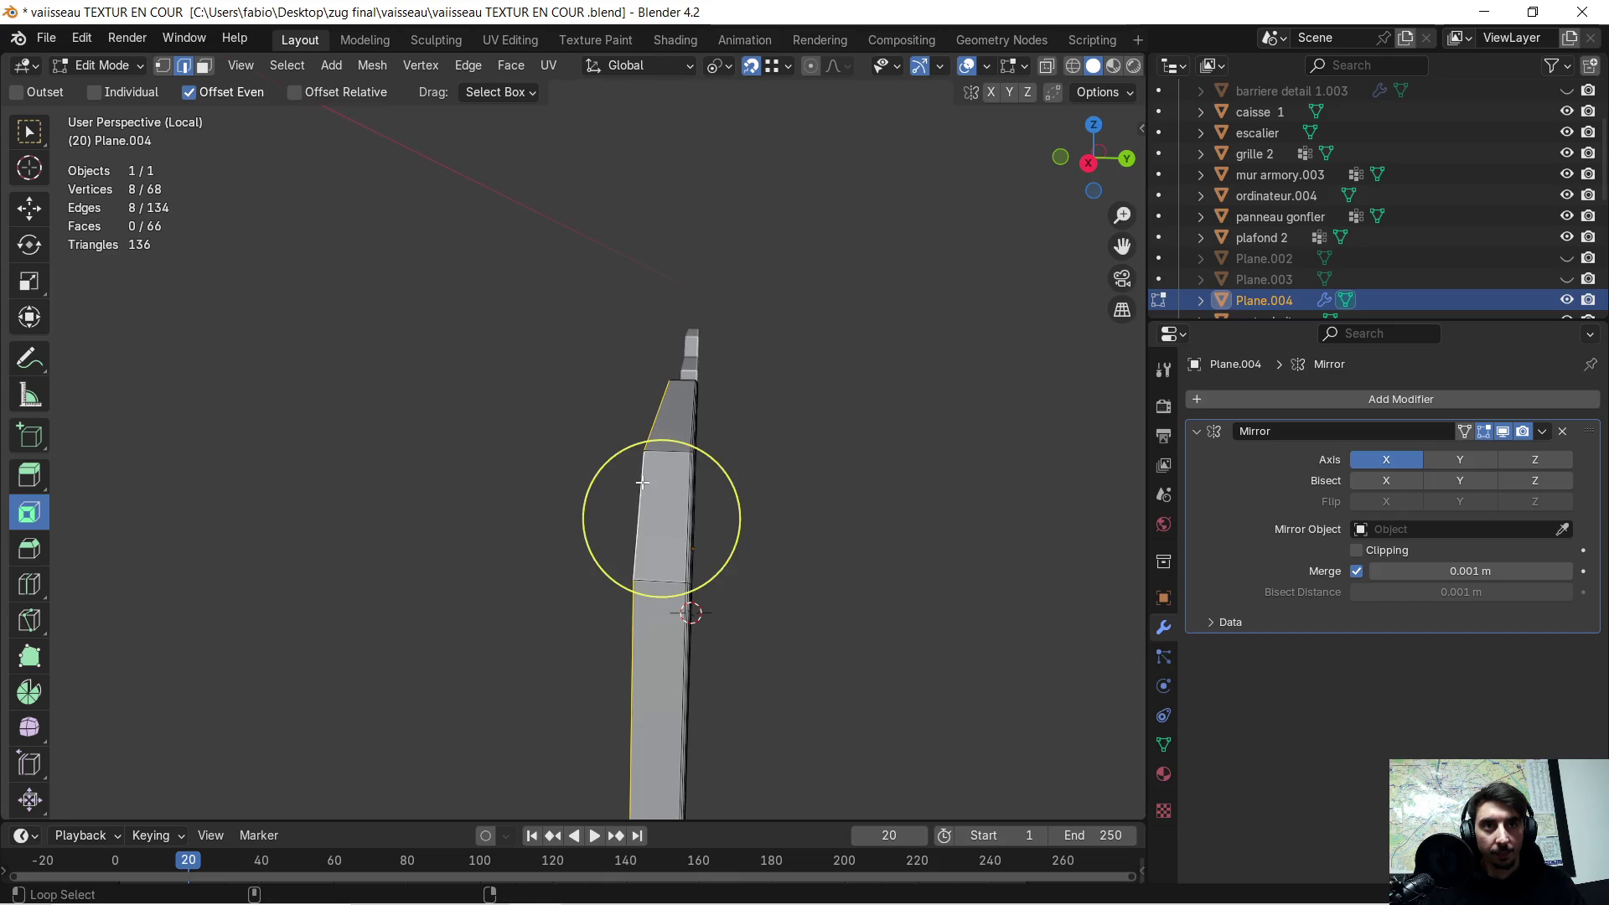
{"action": "key", "text": "ctrl+b"}
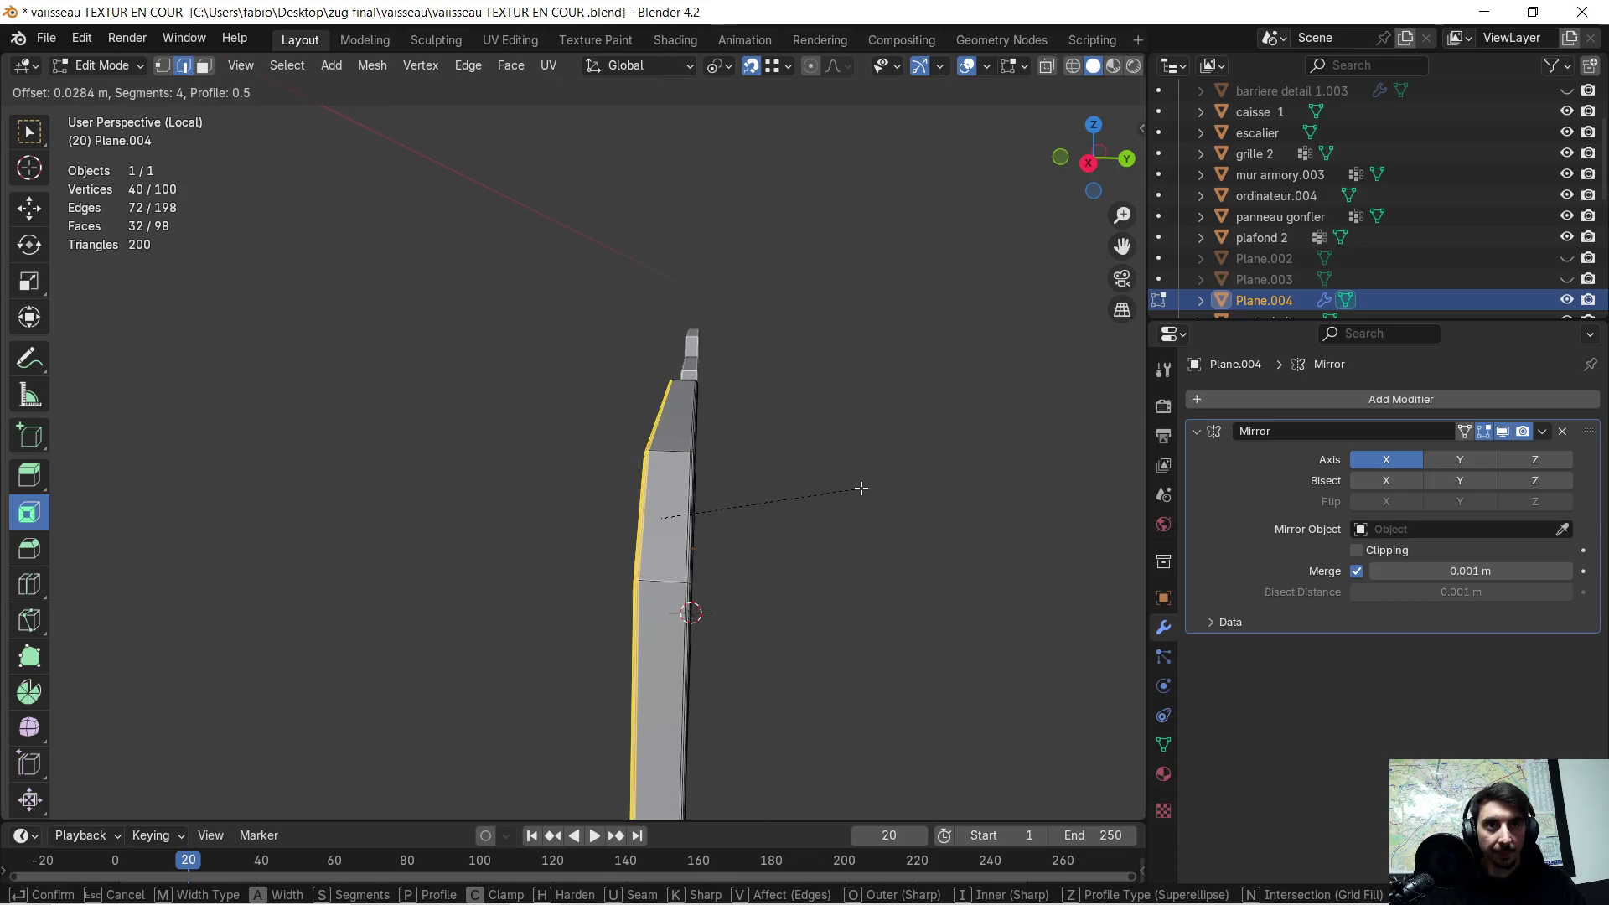
{"action": "left_click", "coordinate": [727, 521]}
{"action": "mouse_move", "coordinate": [483, 525]}
{"action": "middle_mouse_down"}
{"action": "mouse_move", "coordinate": [528, 509]}
{"action": "mouse_move", "coordinate": [511, 500]}
{"action": "middle_mouse_up"}
{"action": "left_click", "coordinate": [537, 502]}
{"action": "key", "text": "Tab"}
{"action": "mouse_move", "coordinate": [727, 480]}
{"action": "middle_mouse_down"}
{"action": "mouse_move", "coordinate": [836, 480]}
{"action": "mouse_move", "coordinate": [515, 452]}
{"action": "mouse_move", "coordinate": [736, 484]}
{"action": "mouse_move", "coordinate": [556, 492]}
{"action": "mouse_move", "coordinate": [525, 470]}
{"action": "mouse_move", "coordinate": [564, 510]}
{"action": "mouse_move", "coordinate": [597, 496]}
{"action": "mouse_move", "coordinate": [296, 484]}
{"action": "middle_mouse_up"}
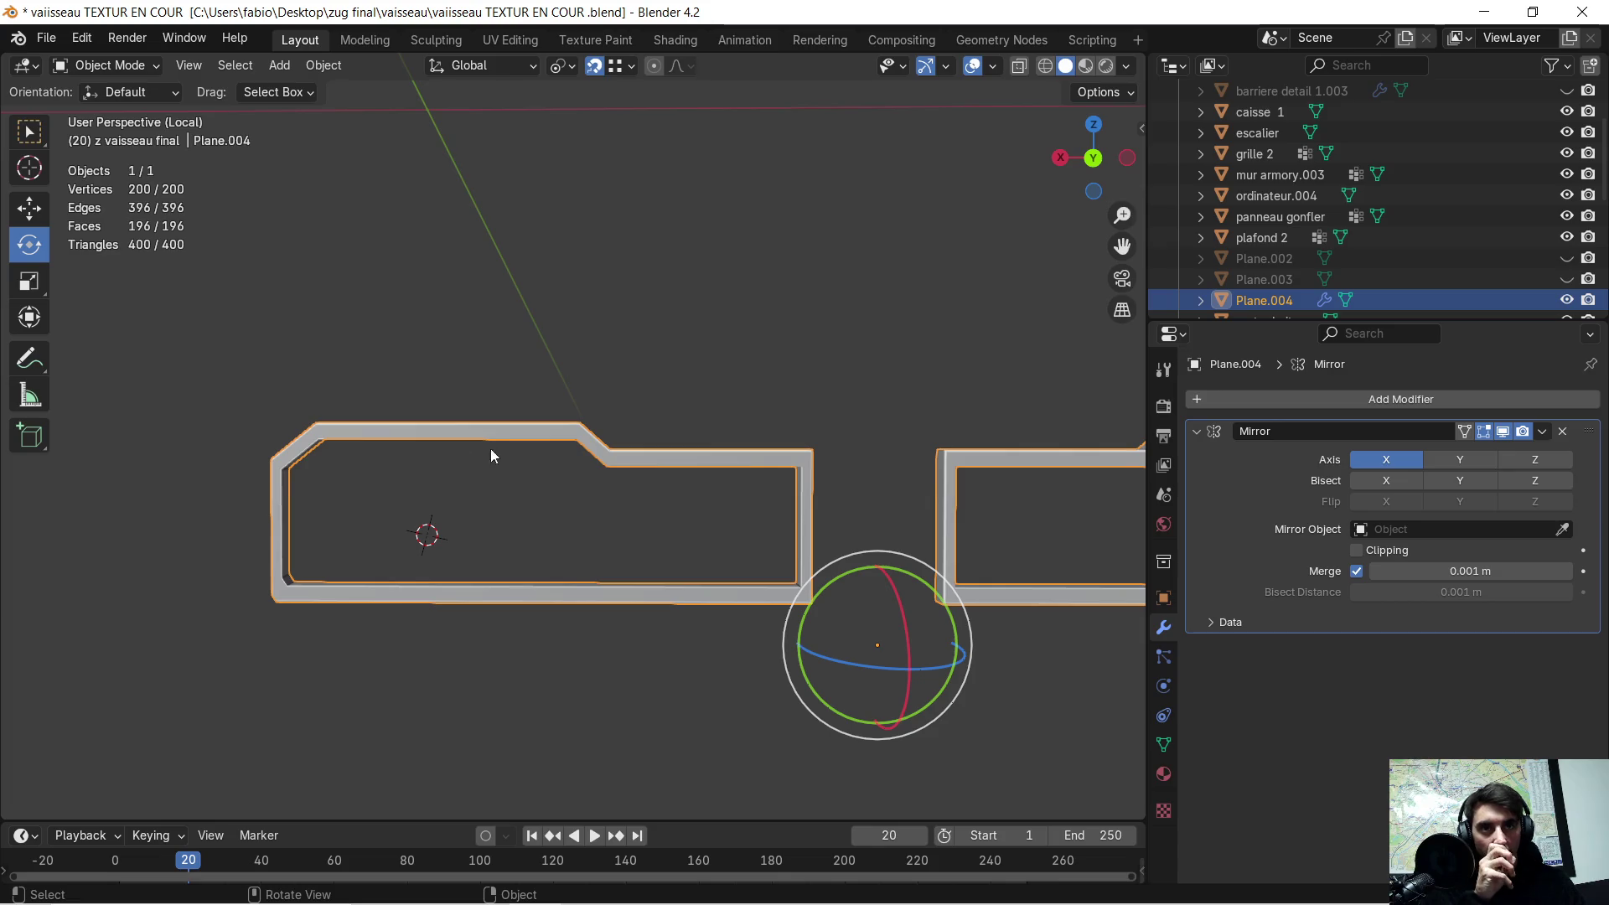
{"action": "scroll", "coordinate": [581, 517], "scroll_direction": "down", "scroll_amount": 2}
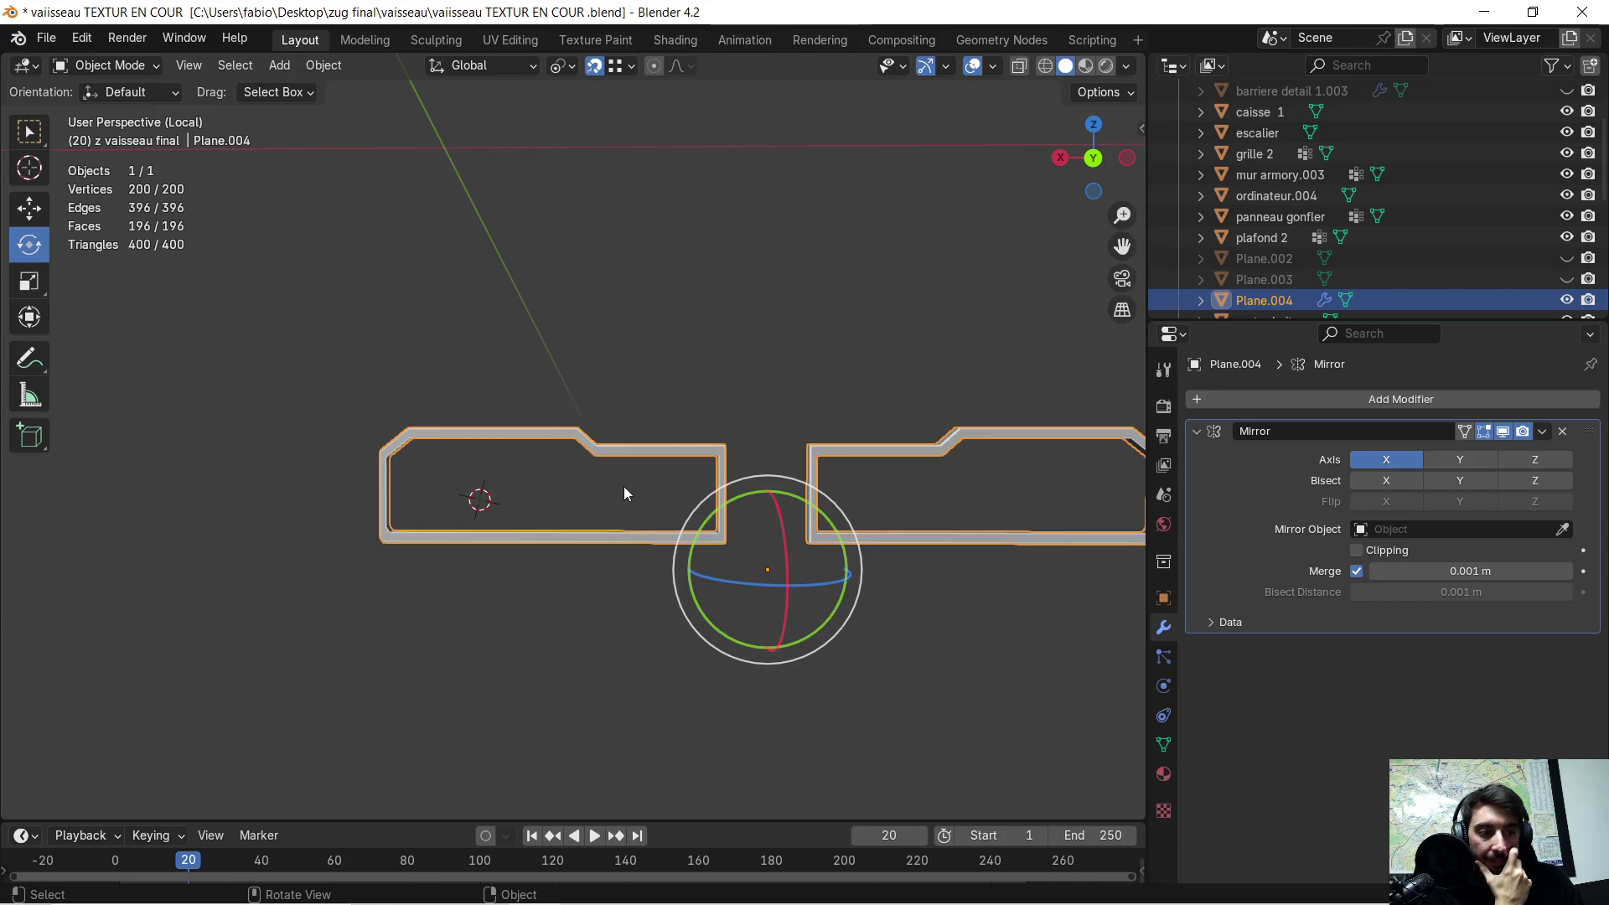
{"action": "middle_click_drag", "start_coordinate": [623, 486], "coordinate": [653, 474]}
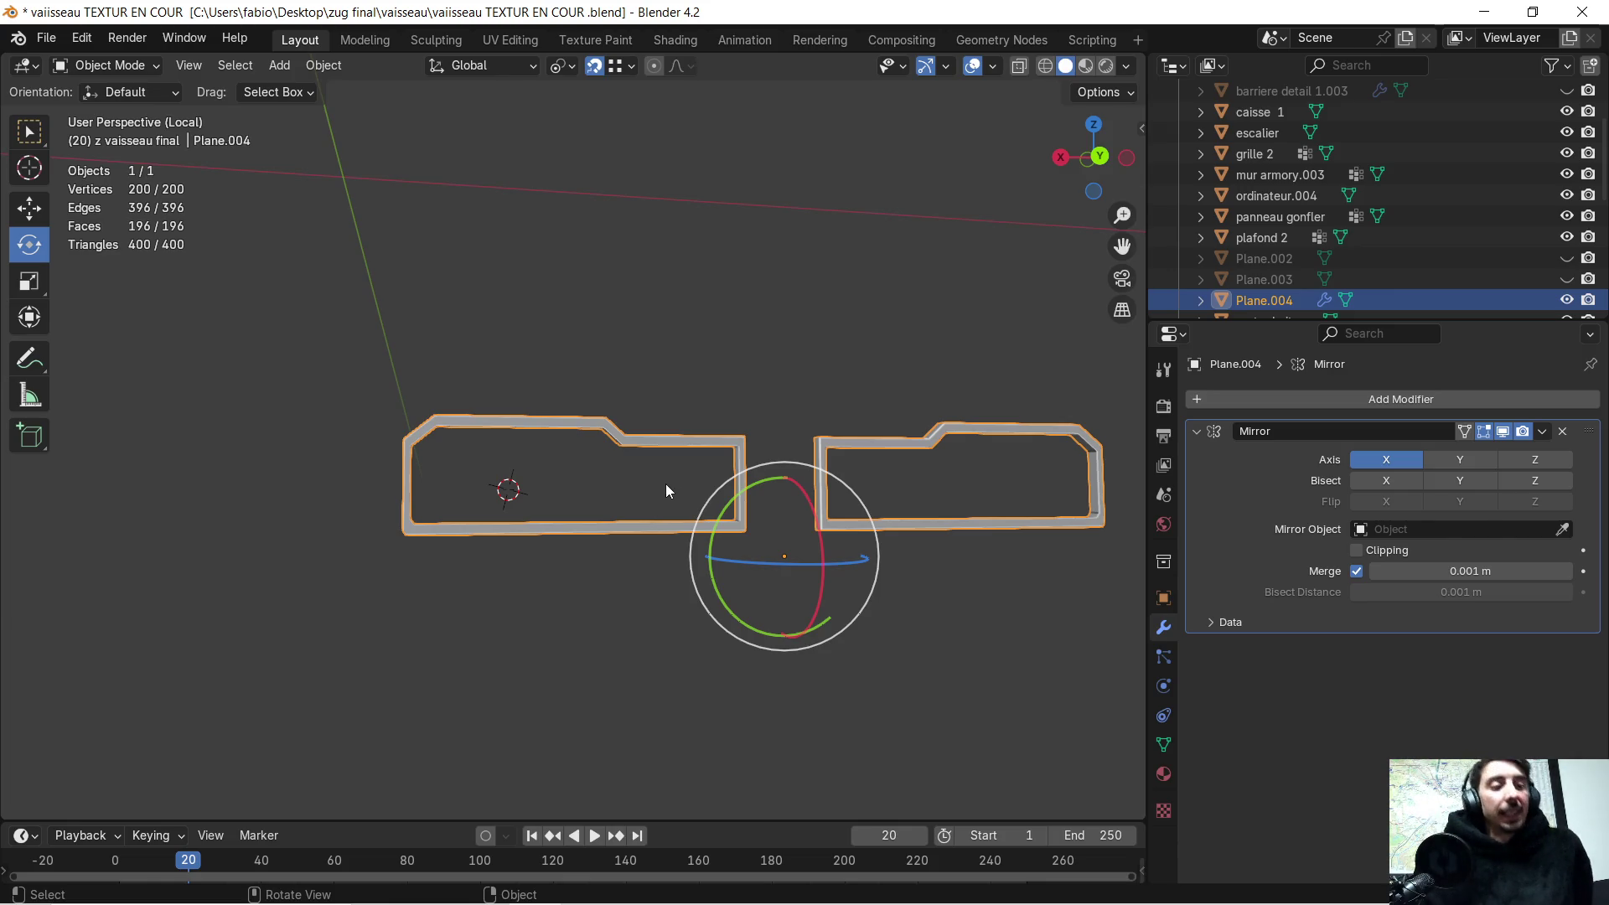
{"action": "key", "text": "super"}
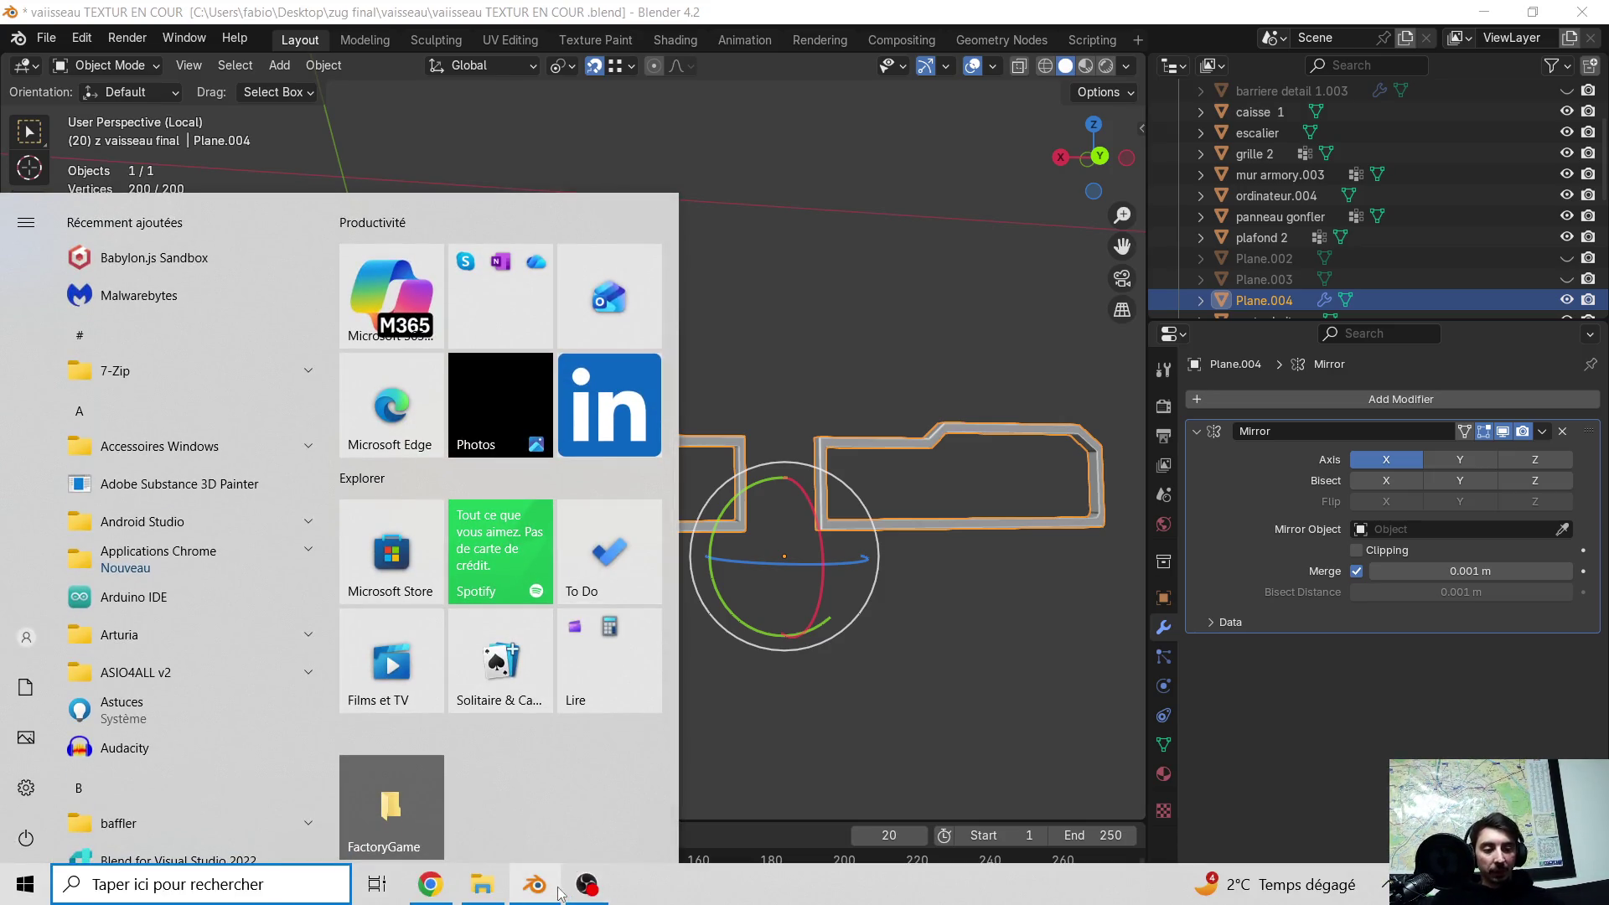
- Check the Twitch live stream tab in Chrome, then move the browser aside to reveal Blender
{"action": "left_click", "coordinate": [430, 884]}
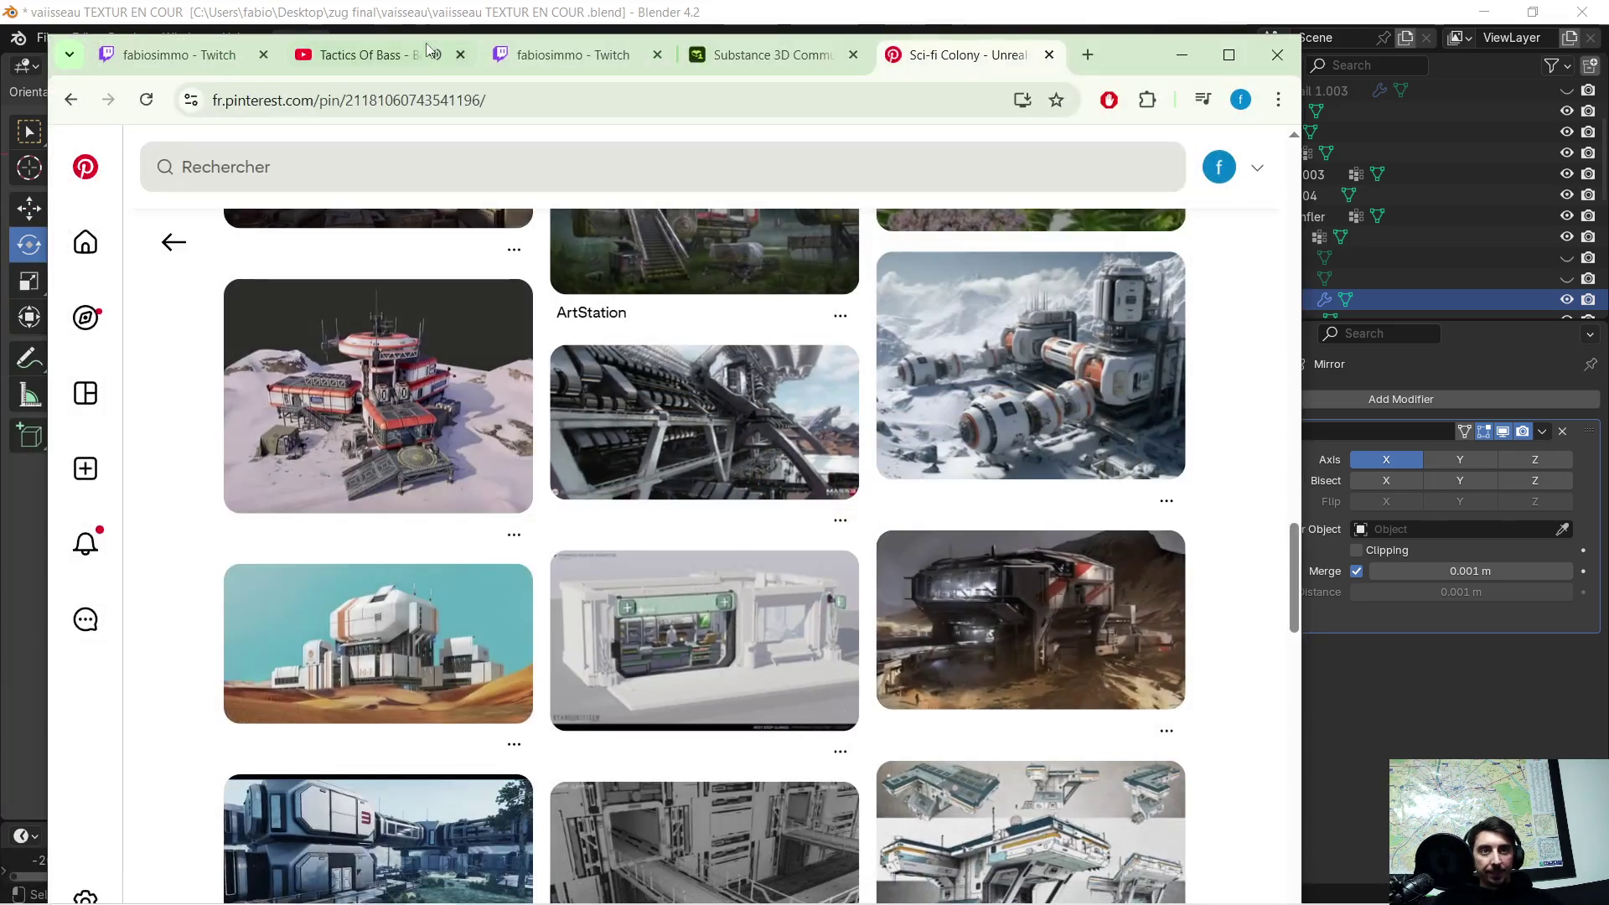
{"action": "left_click", "coordinate": [570, 55]}
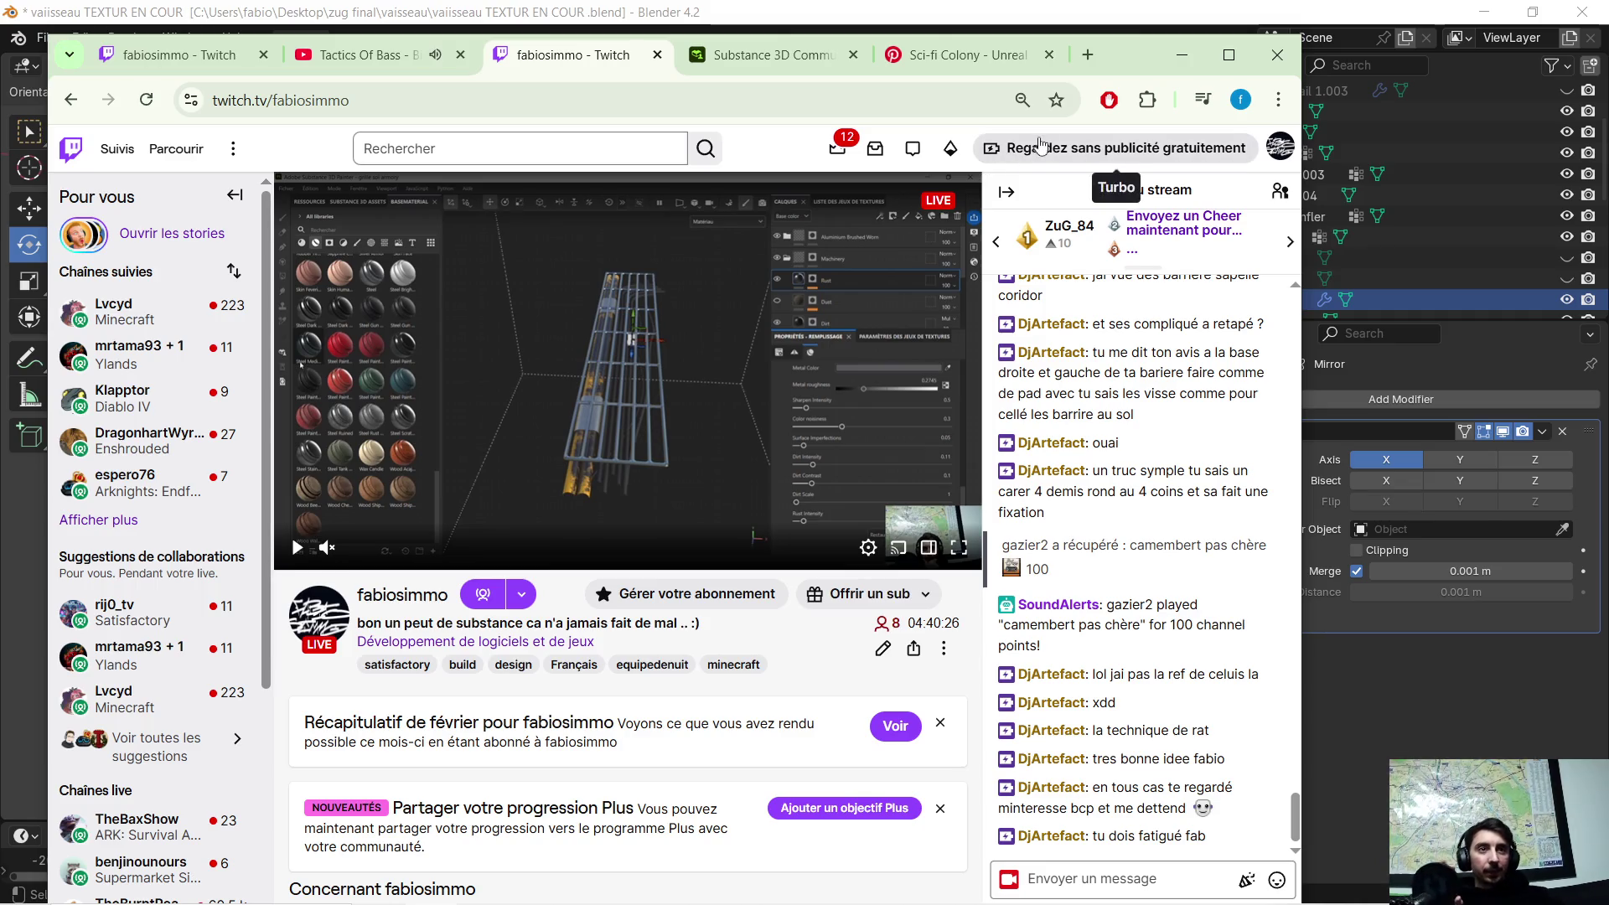
{"action": "left_click_drag", "start_coordinate": [1120, 49], "coordinate": [1608, 38]}
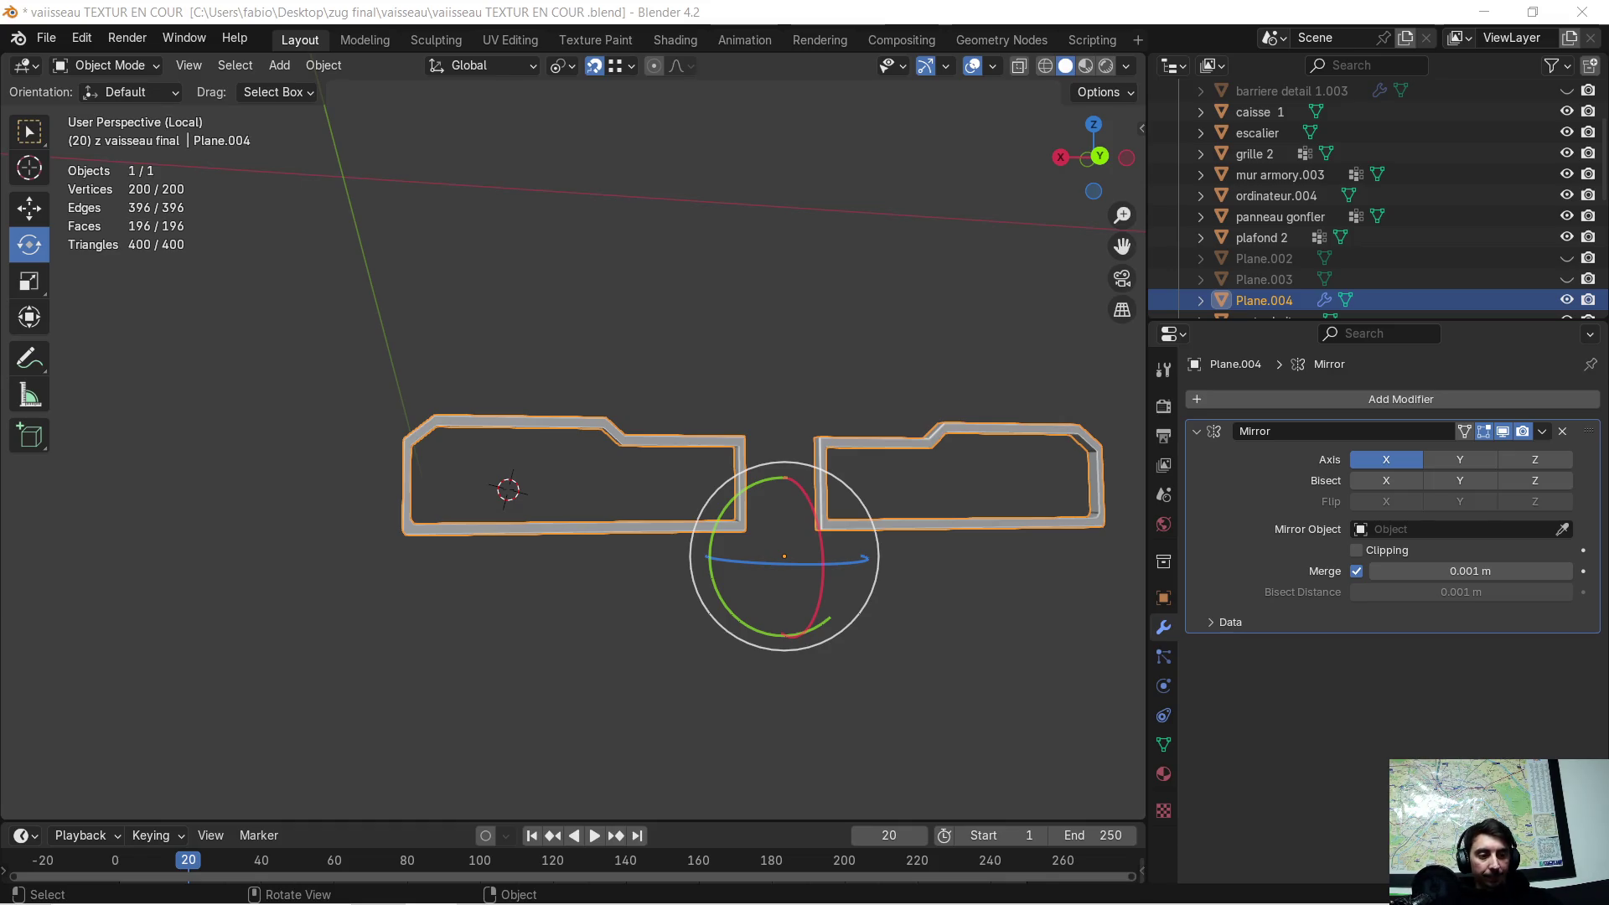
- Exit Local view to show the whole ship, then frame Plane.004 among the crates
{"action": "mouse_move", "coordinate": [900, 533]}
{"action": "middle_mouse_down"}
{"action": "mouse_move", "coordinate": [857, 395]}
{"action": "mouse_move", "coordinate": [821, 374]}
{"action": "middle_mouse_up"}
{"action": "key", "text": "KP_Divide"}
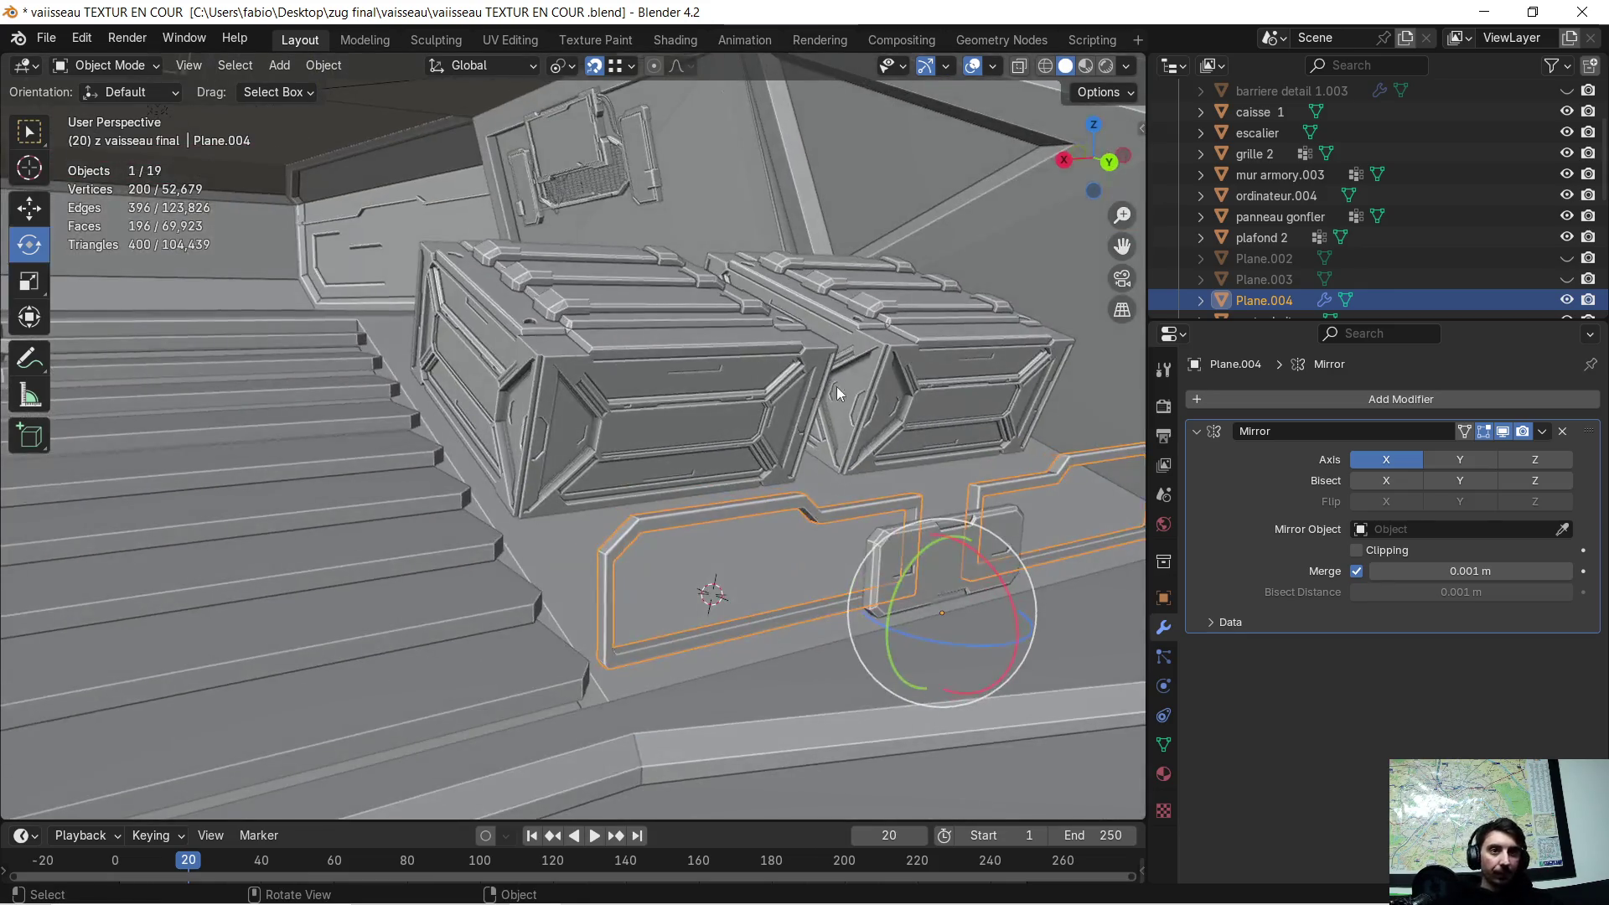
{"action": "scroll", "coordinate": [837, 385], "scroll_direction": "down", "scroll_amount": 2}
{"action": "scroll", "coordinate": [833, 425], "scroll_direction": "up", "scroll_amount": 5}
{"action": "middle_click_drag", "start_coordinate": [833, 424], "coordinate": [741, 429]}
{"action": "scroll", "coordinate": [722, 432], "scroll_direction": "down", "scroll_amount": 1}
{"action": "mouse_move", "coordinate": [450, 405]}
{"action": "middle_mouse_down"}
{"action": "mouse_move", "coordinate": [501, 432]}
{"action": "mouse_move", "coordinate": [380, 506]}
{"action": "mouse_move", "coordinate": [600, 469]}
{"action": "mouse_move", "coordinate": [431, 516]}
{"action": "mouse_move", "coordinate": [411, 490]}
{"action": "mouse_move", "coordinate": [452, 489]}
{"action": "mouse_move", "coordinate": [390, 474]}
{"action": "mouse_move", "coordinate": [449, 439]}
{"action": "mouse_move", "coordinate": [409, 463]}
{"action": "mouse_move", "coordinate": [370, 437]}
{"action": "mouse_move", "coordinate": [523, 424]}
{"action": "mouse_move", "coordinate": [389, 430]}
{"action": "mouse_move", "coordinate": [878, 517]}
{"action": "middle_mouse_up"}
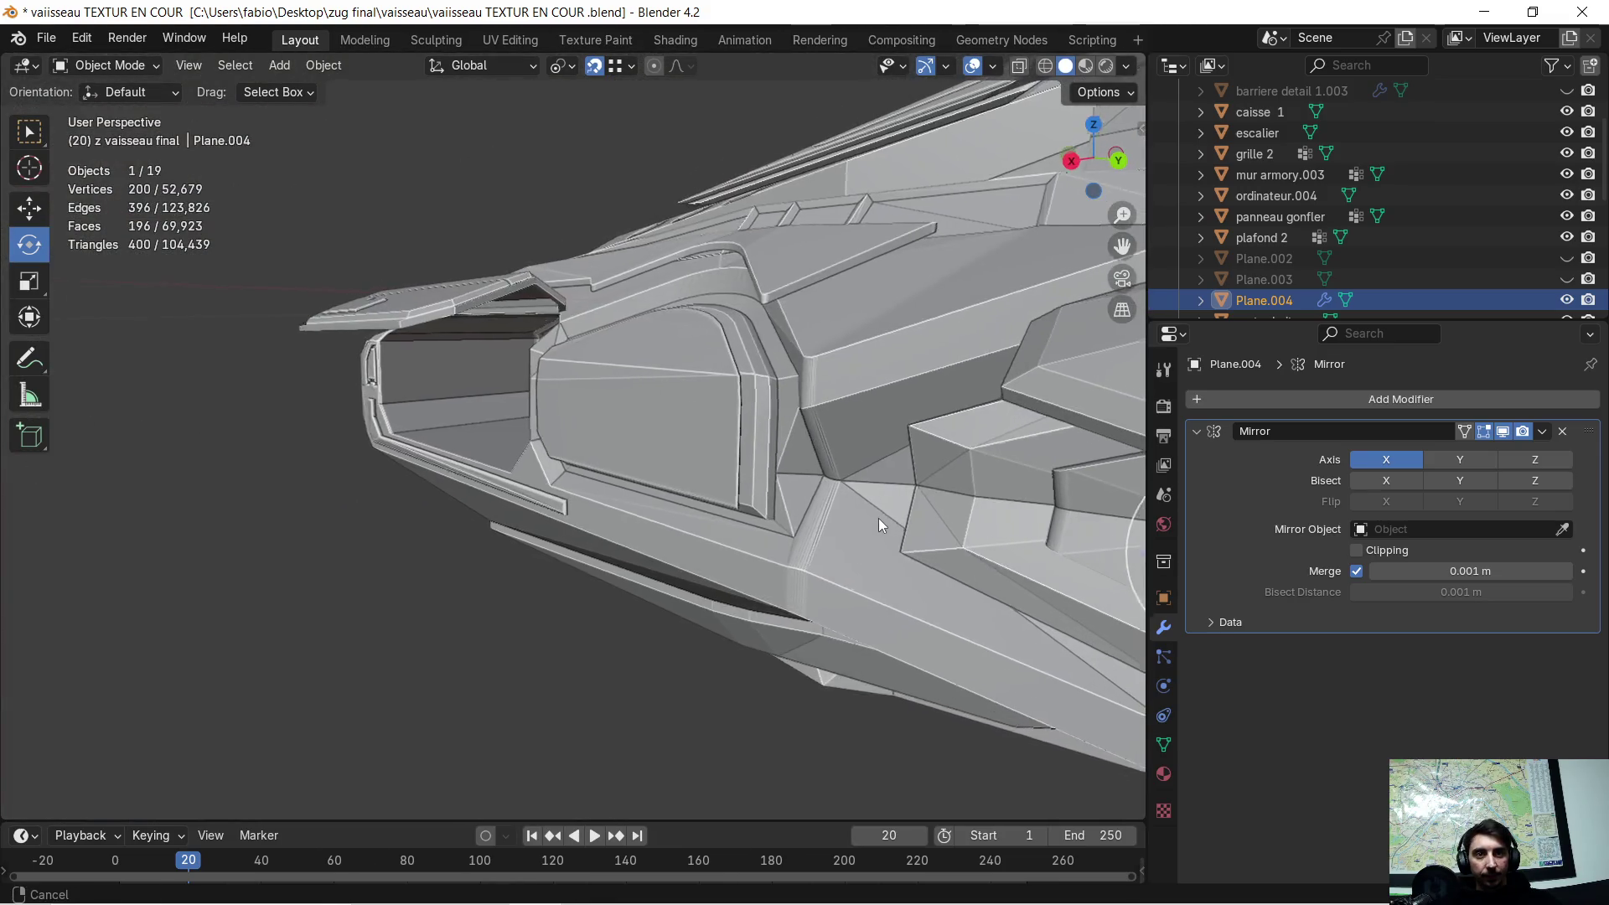
{"action": "key", "text": "KP_Decimal"}
{"action": "middle_click_drag", "start_coordinate": [601, 452], "coordinate": [725, 471]}
{"action": "scroll", "coordinate": [500, 504], "scroll_direction": "down", "scroll_amount": 10}
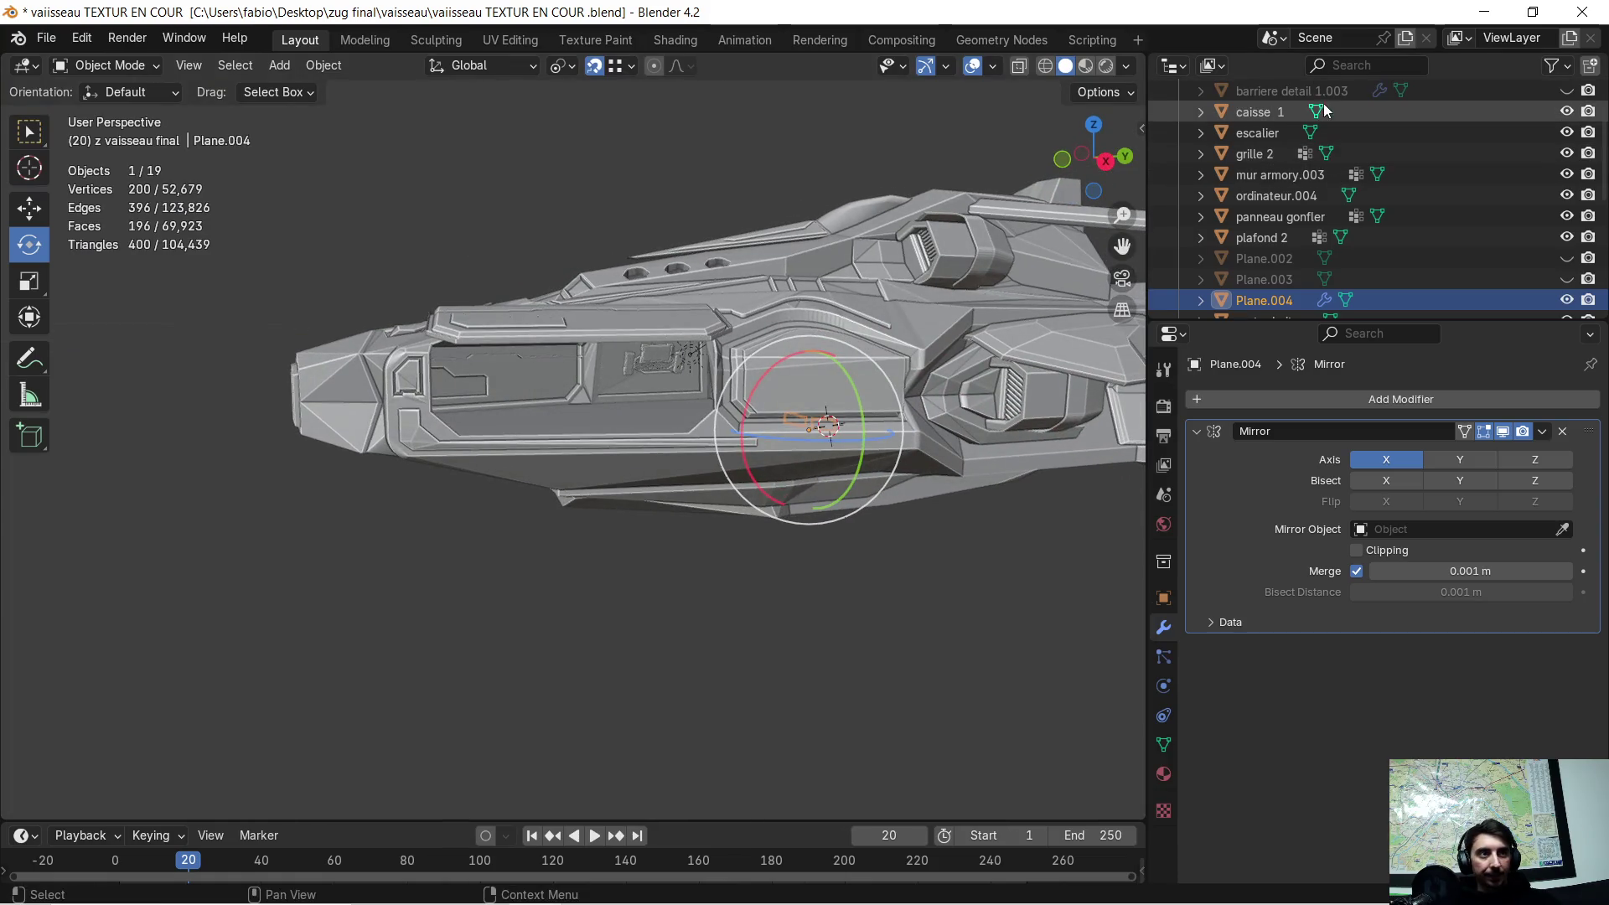
{"action": "scroll", "coordinate": [1337, 109], "scroll_direction": "up", "scroll_amount": 3}
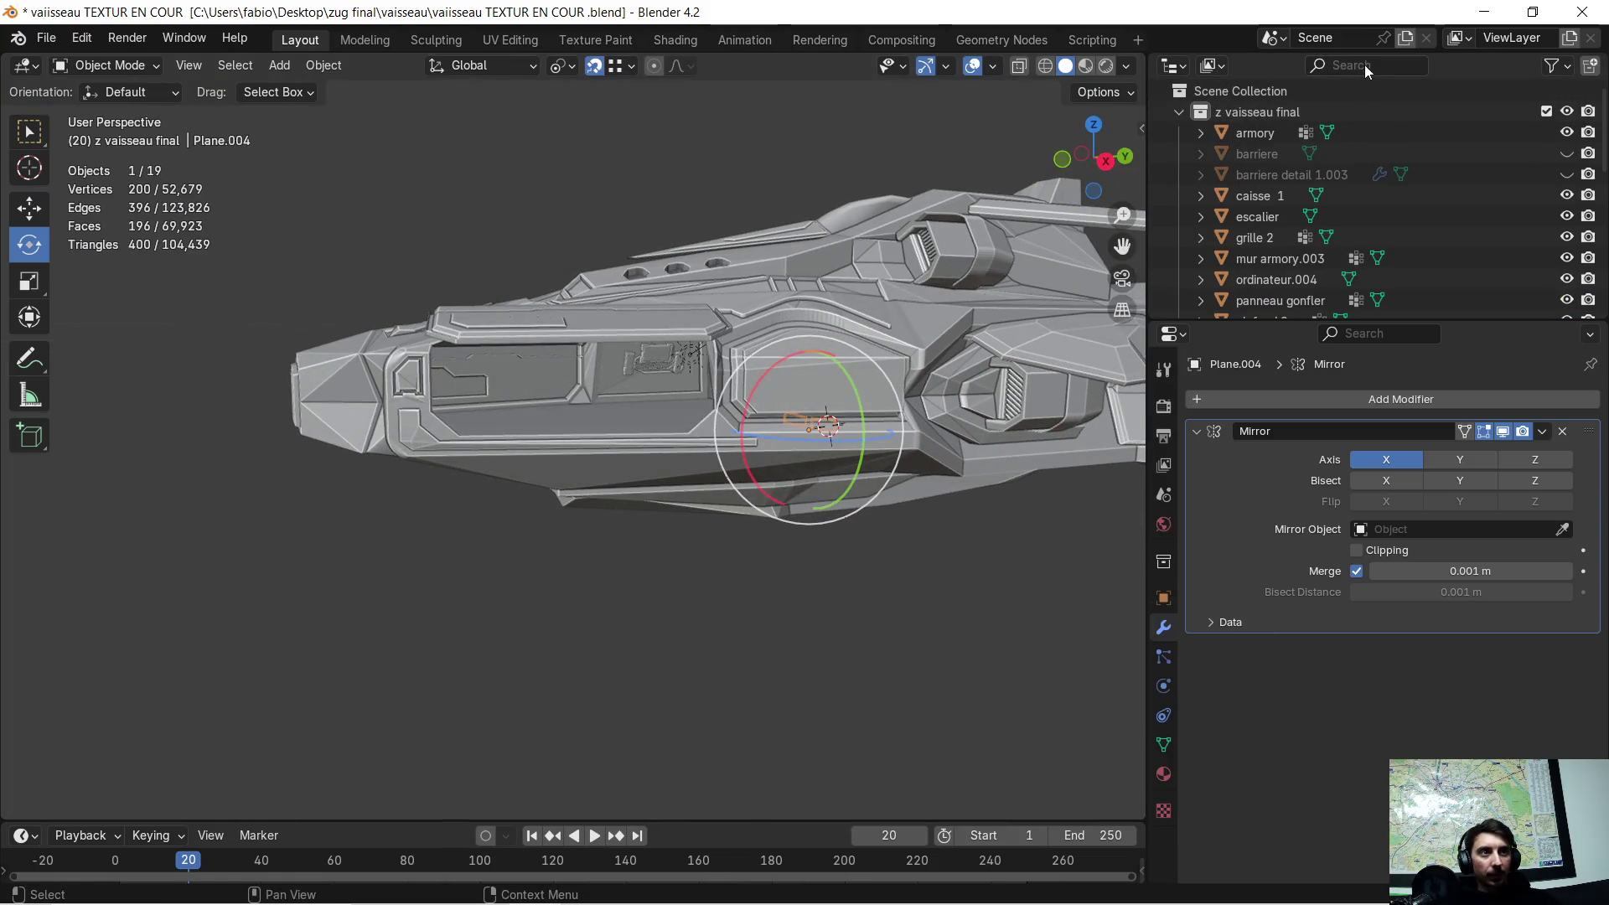
- Filter the outliner by 'esc', then unhide and select marche escalier.002
{"action": "type", "text": "esc"}
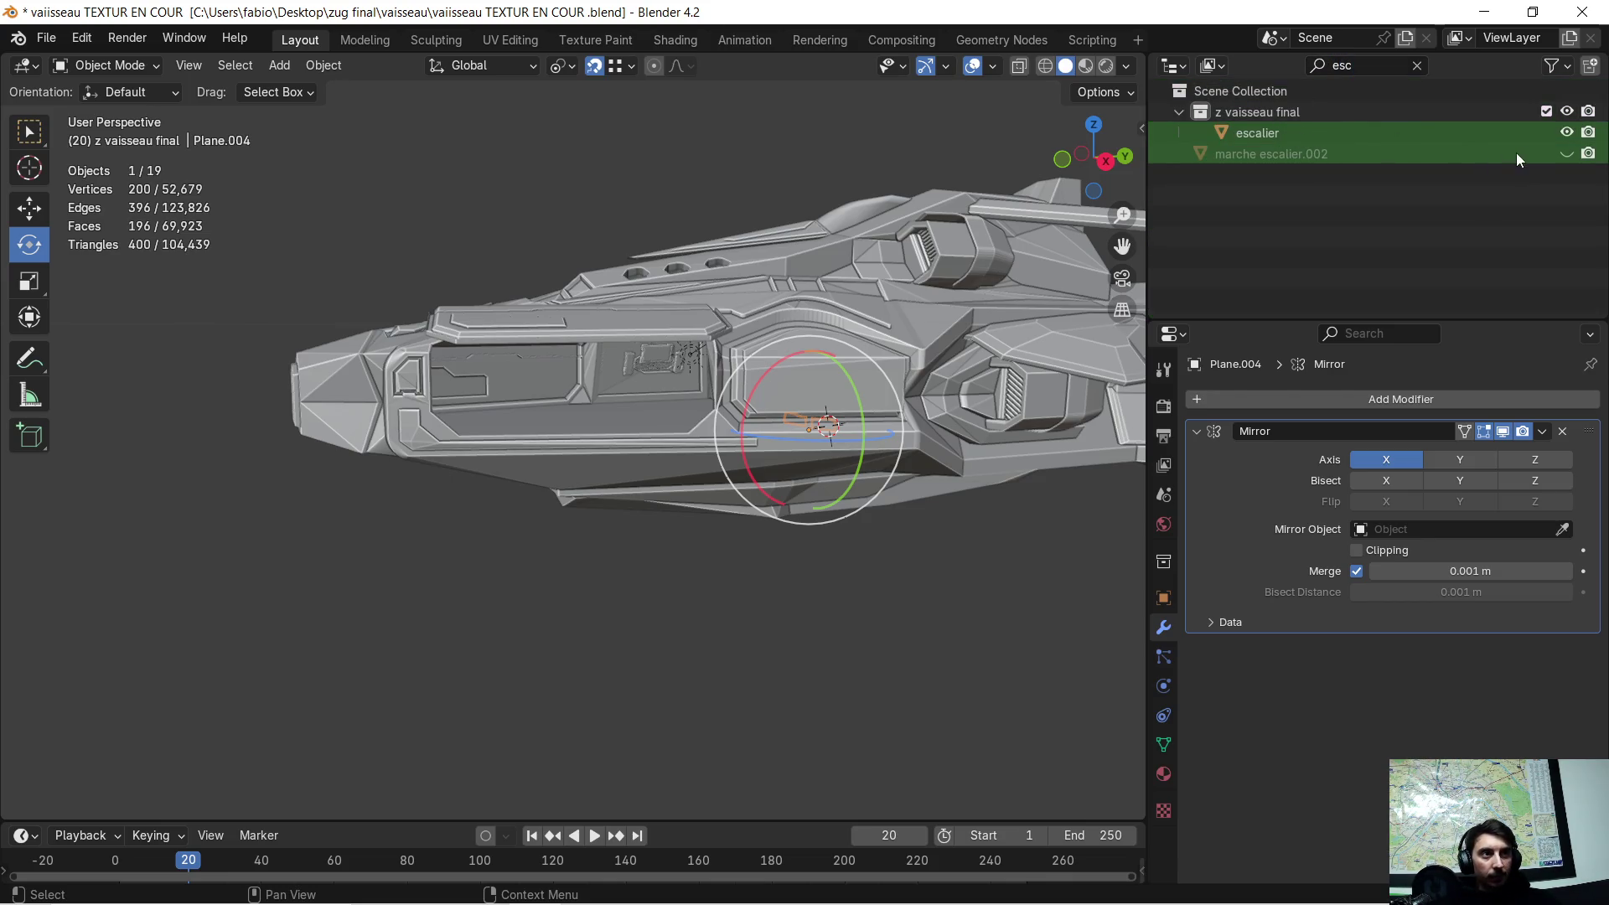
{"action": "left_click", "coordinate": [1562, 150]}
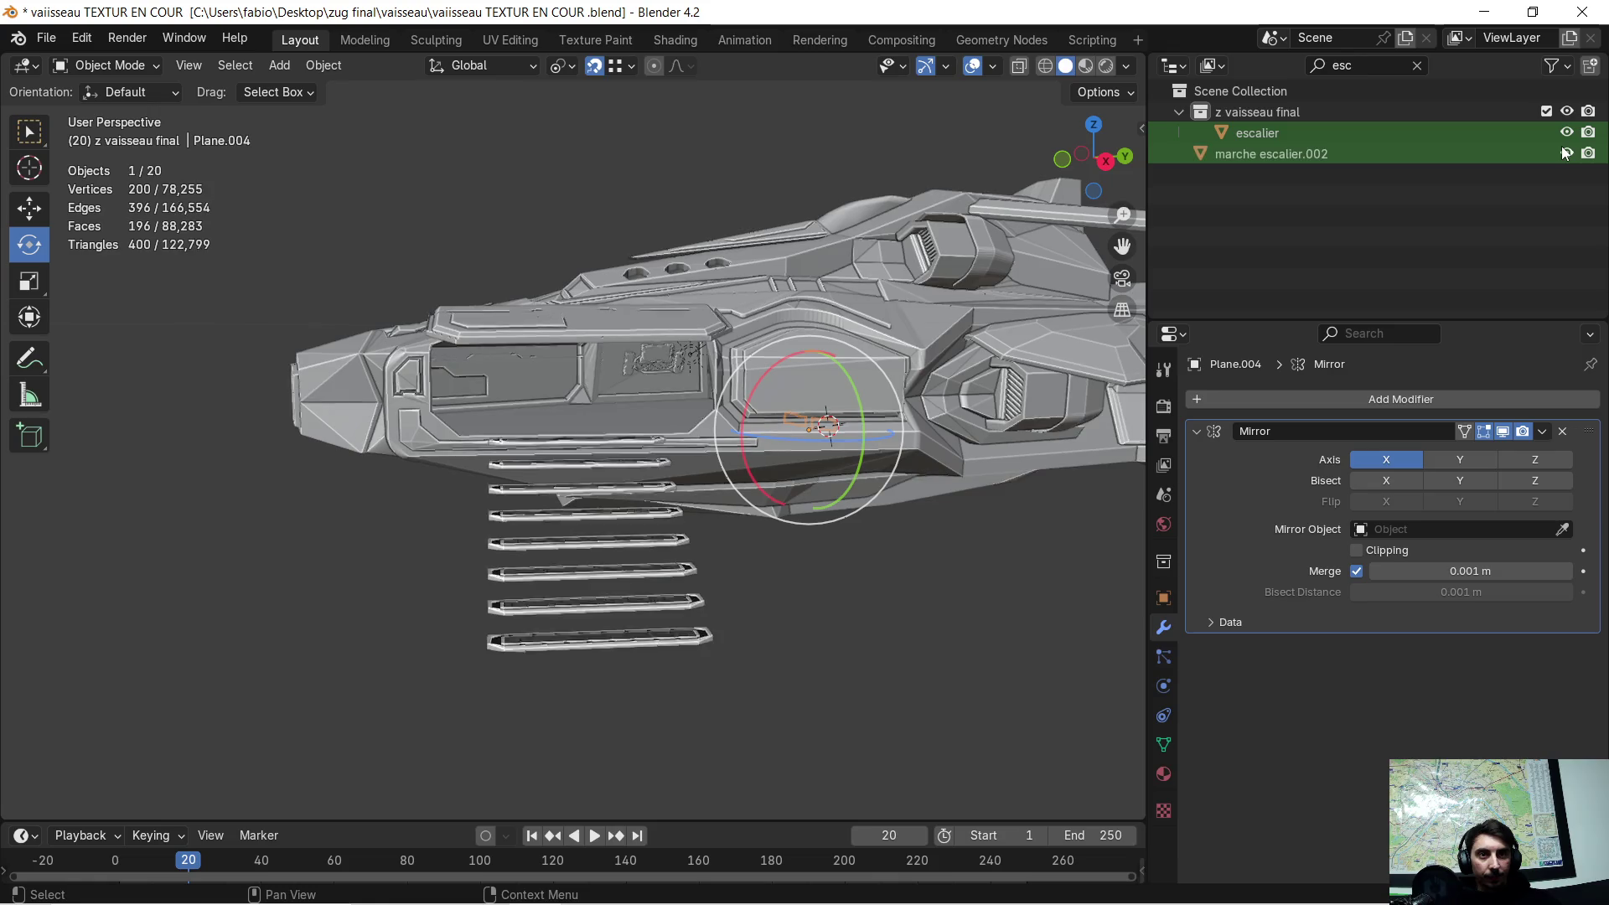
{"action": "left_click", "coordinate": [1288, 154]}
{"action": "mouse_move", "coordinate": [640, 460]}
{"action": "middle_mouse_down"}
{"action": "mouse_move", "coordinate": [550, 464]}
{"action": "mouse_move", "coordinate": [631, 496]}
{"action": "middle_mouse_up"}
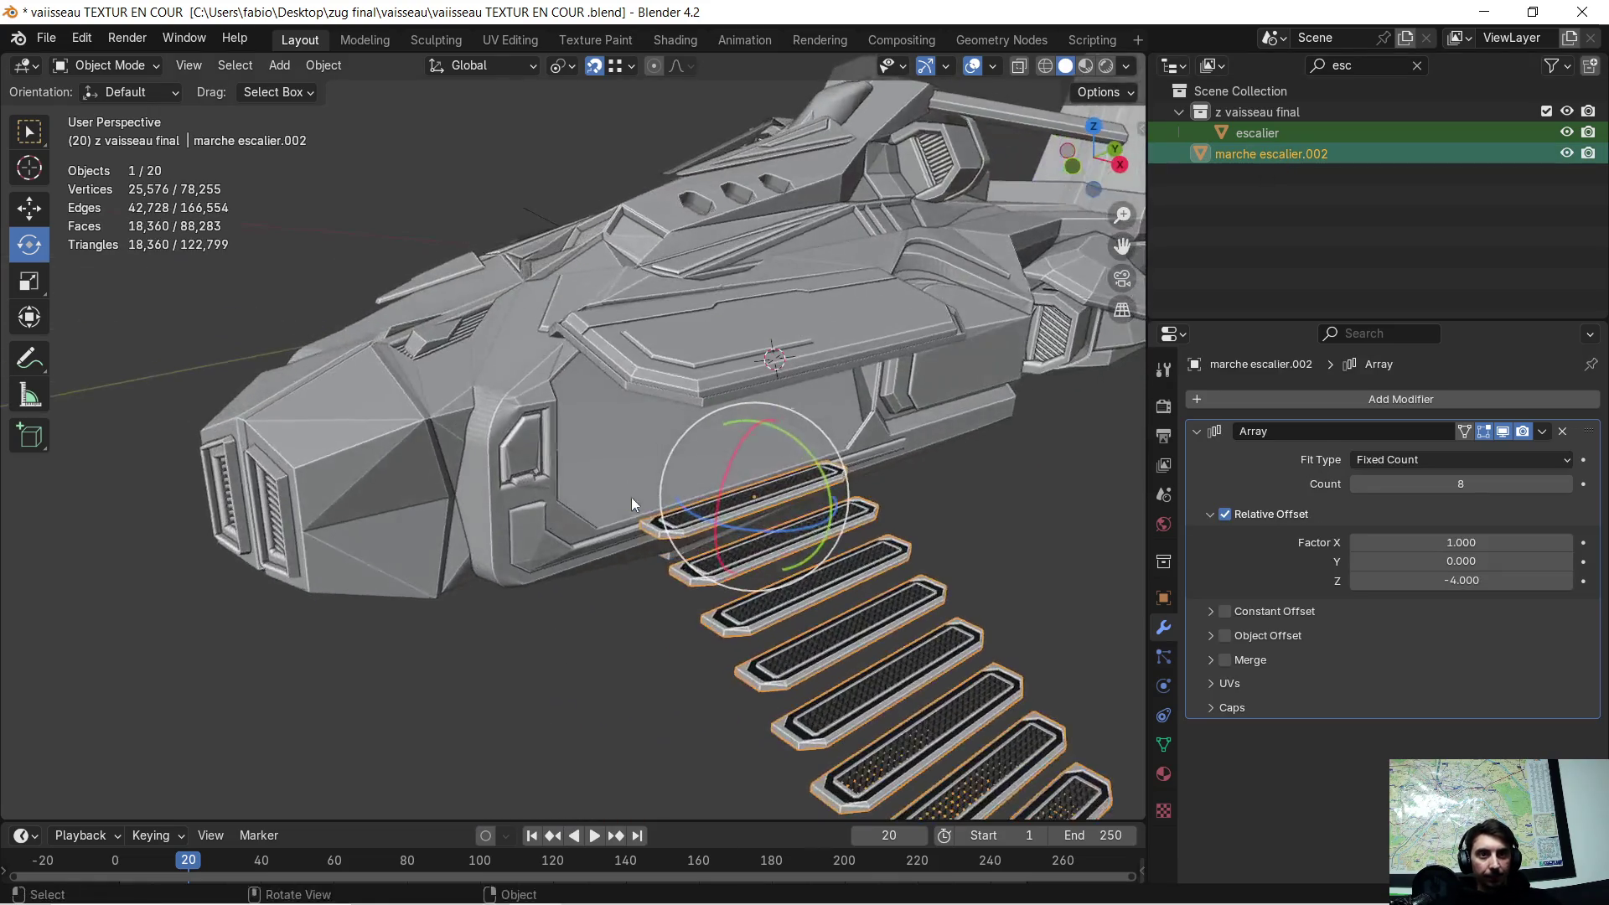
{"action": "key", "text": "super"}
{"action": "key", "text": "Escape"}
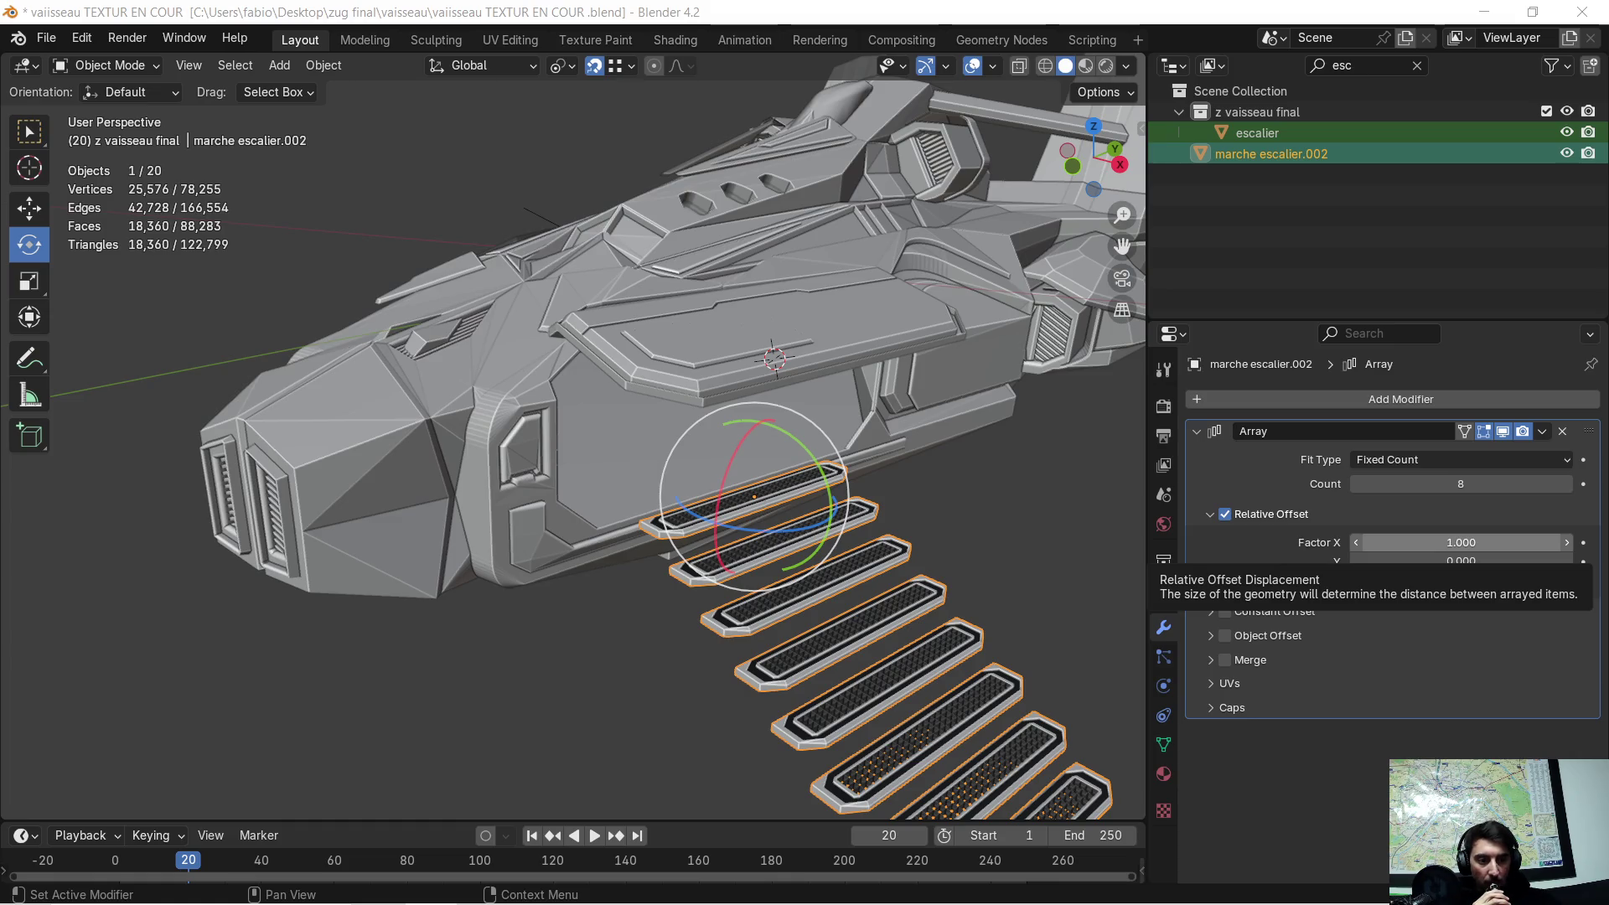
{"action": "mouse_move", "coordinate": [737, 536]}
{"action": "middle_mouse_down"}
{"action": "mouse_move", "coordinate": [774, 545]}
{"action": "mouse_move", "coordinate": [831, 519]}
{"action": "mouse_move", "coordinate": [813, 523]}
{"action": "middle_mouse_up"}
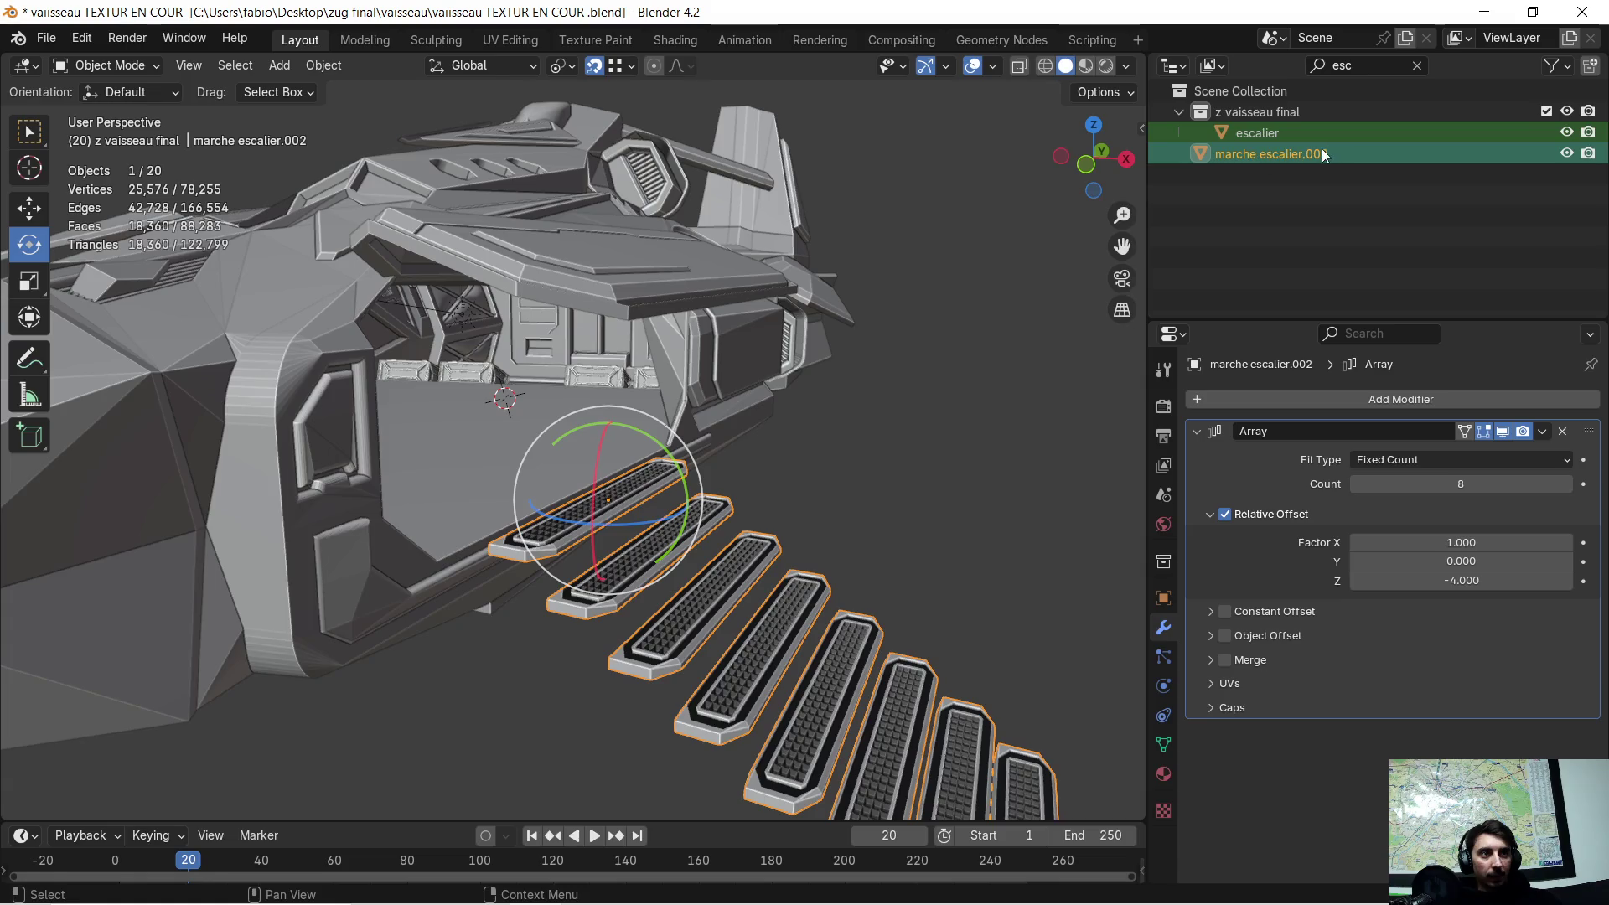
- Clear the filter, copy and paste marche escalier.002, and hide the original
{"action": "left_click", "coordinate": [1413, 65]}
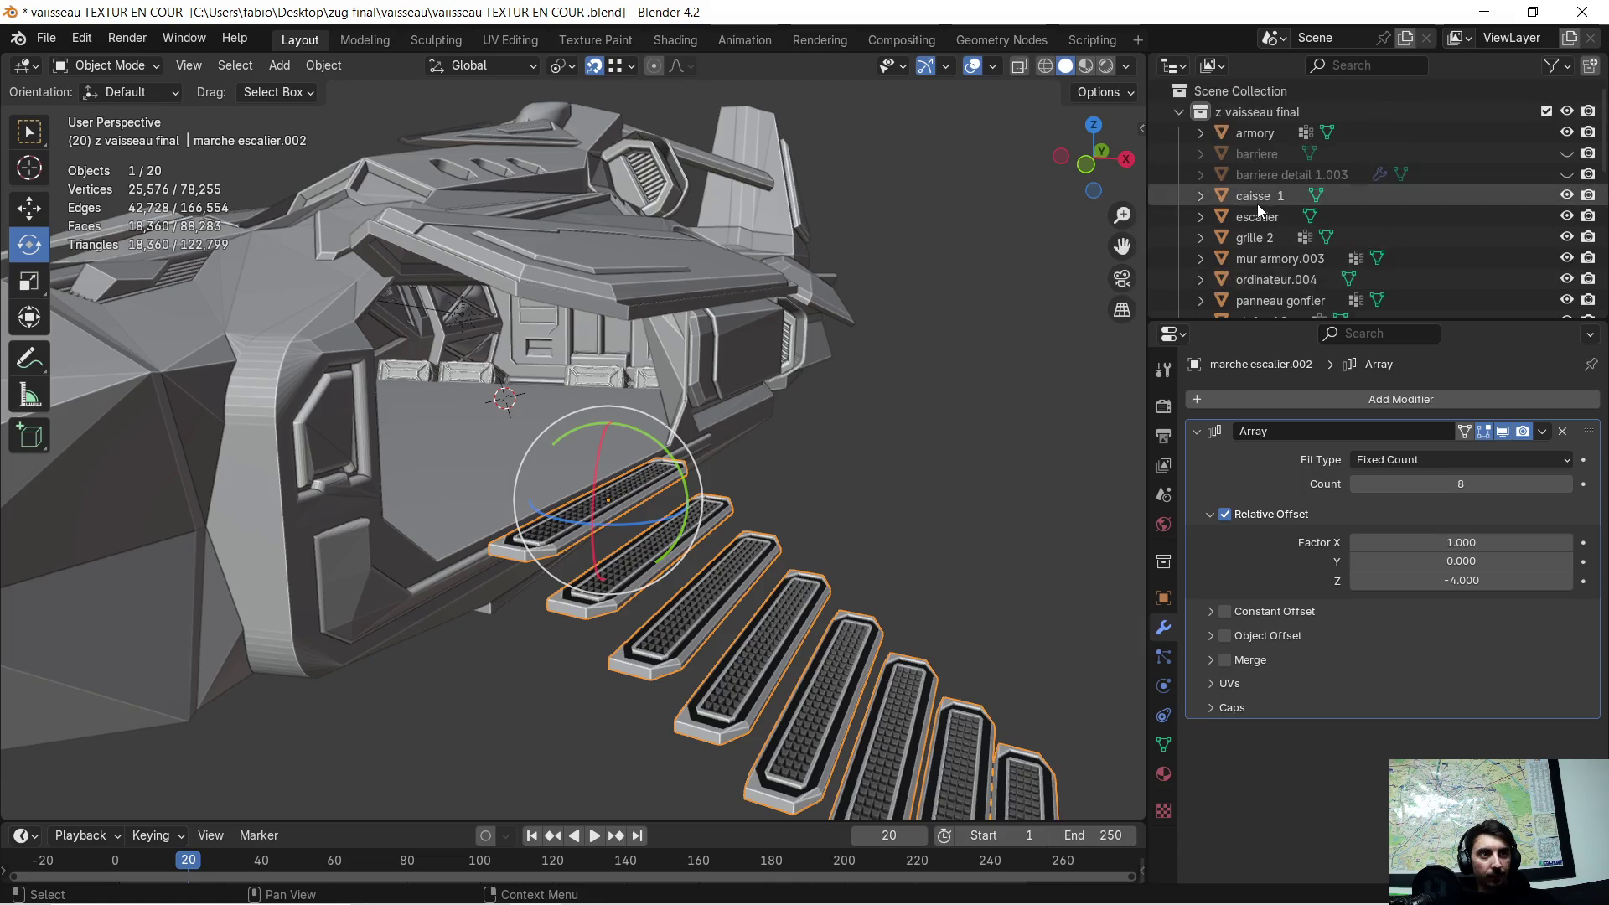
{"action": "scroll", "coordinate": [1256, 208], "scroll_direction": "down", "scroll_amount": 10}
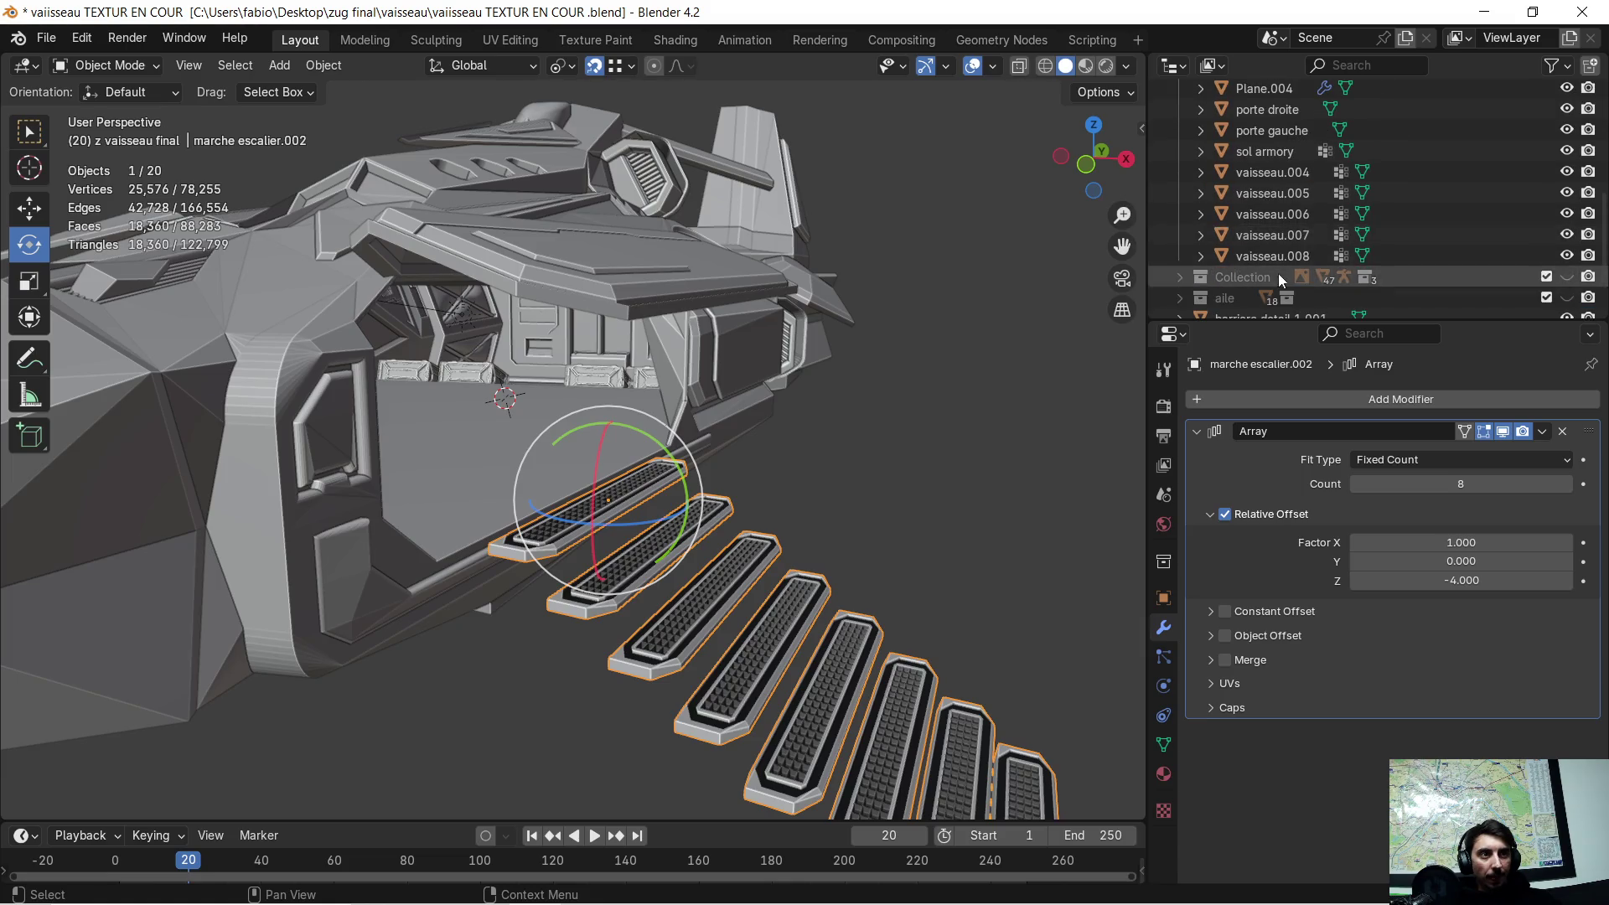
{"action": "scroll", "coordinate": [1280, 269], "scroll_direction": "down", "scroll_amount": 3}
{"action": "left_click", "coordinate": [1280, 255]}
{"action": "scroll", "coordinate": [1282, 251], "scroll_direction": "down", "scroll_amount": 1}
{"action": "left_click", "coordinate": [1286, 251]}
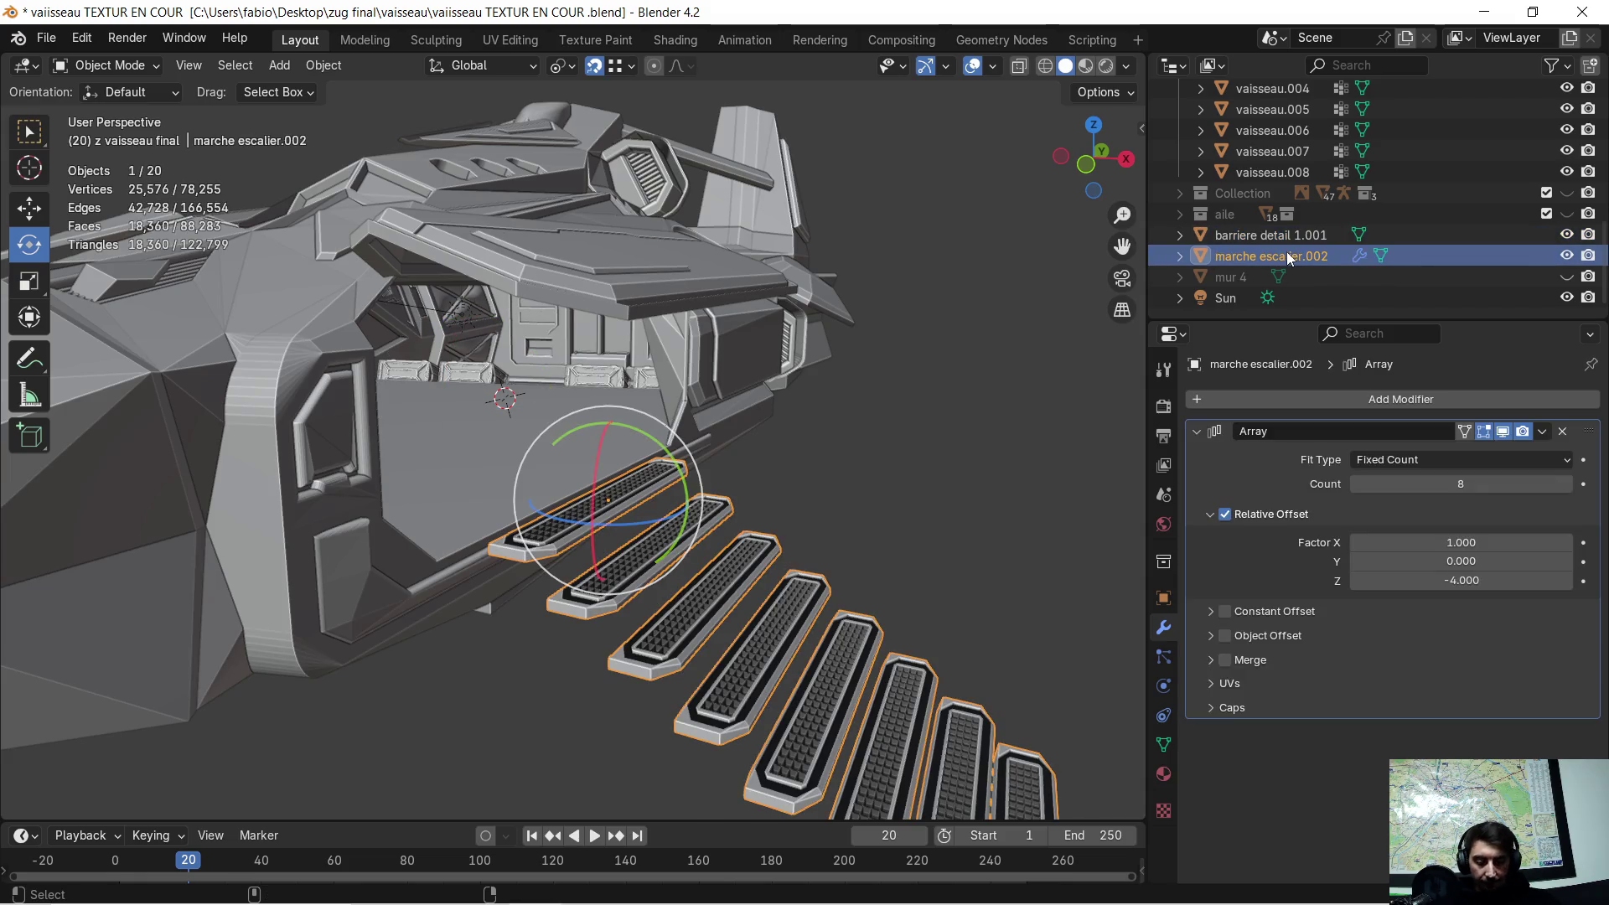
{"action": "key", "text": "ctrl+c"}
{"action": "key", "text": "ctrl+v"}
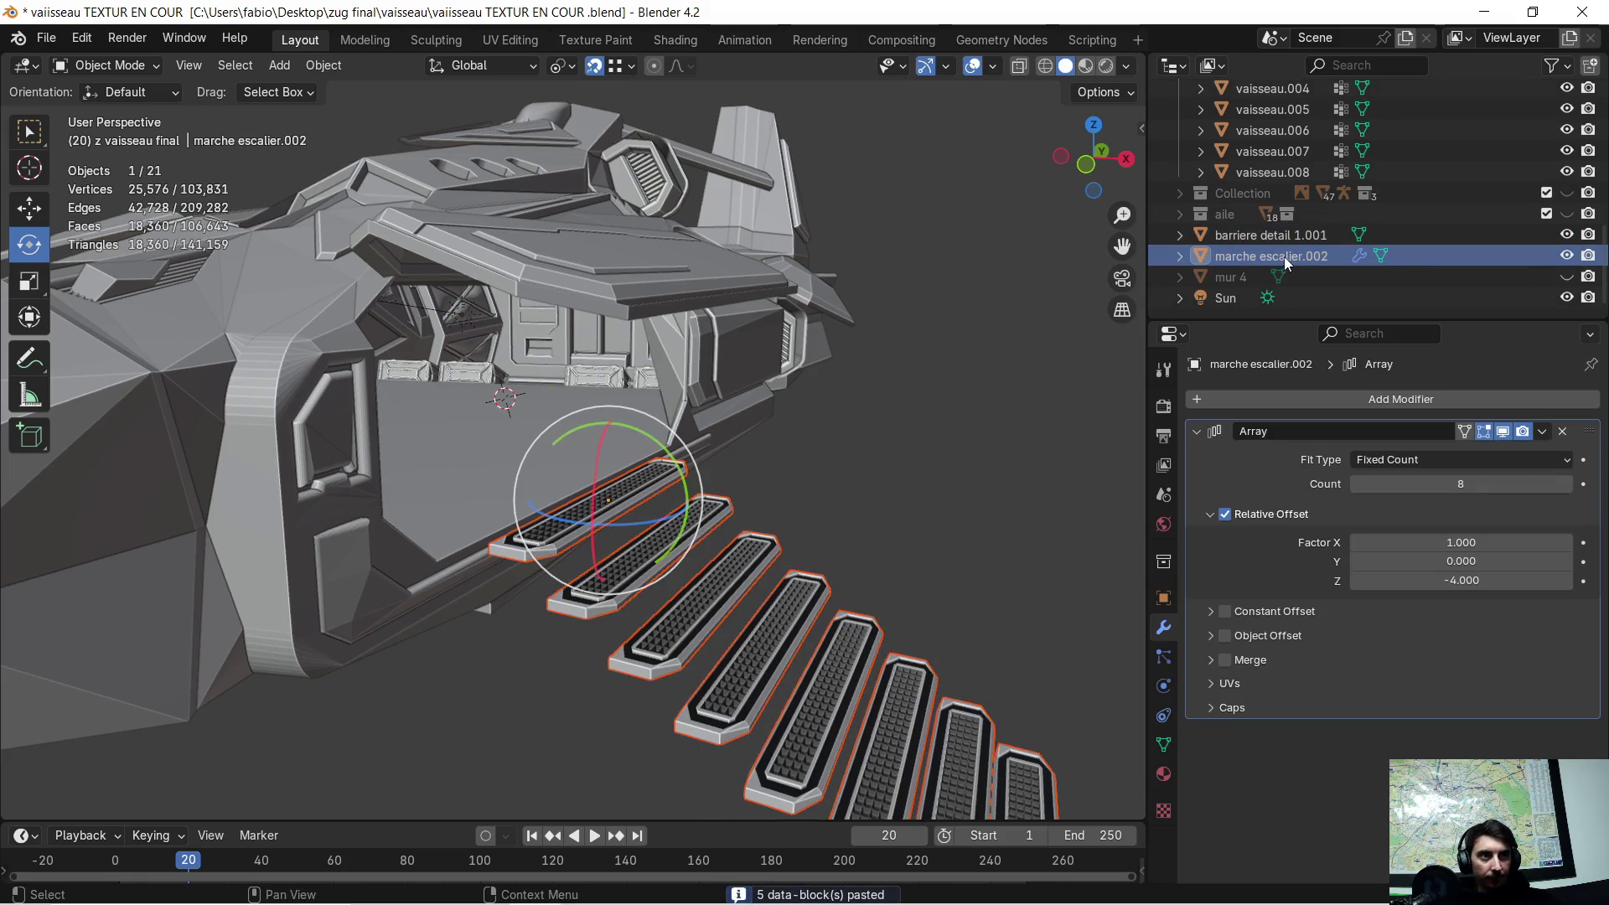
{"action": "left_click", "coordinate": [1564, 255]}
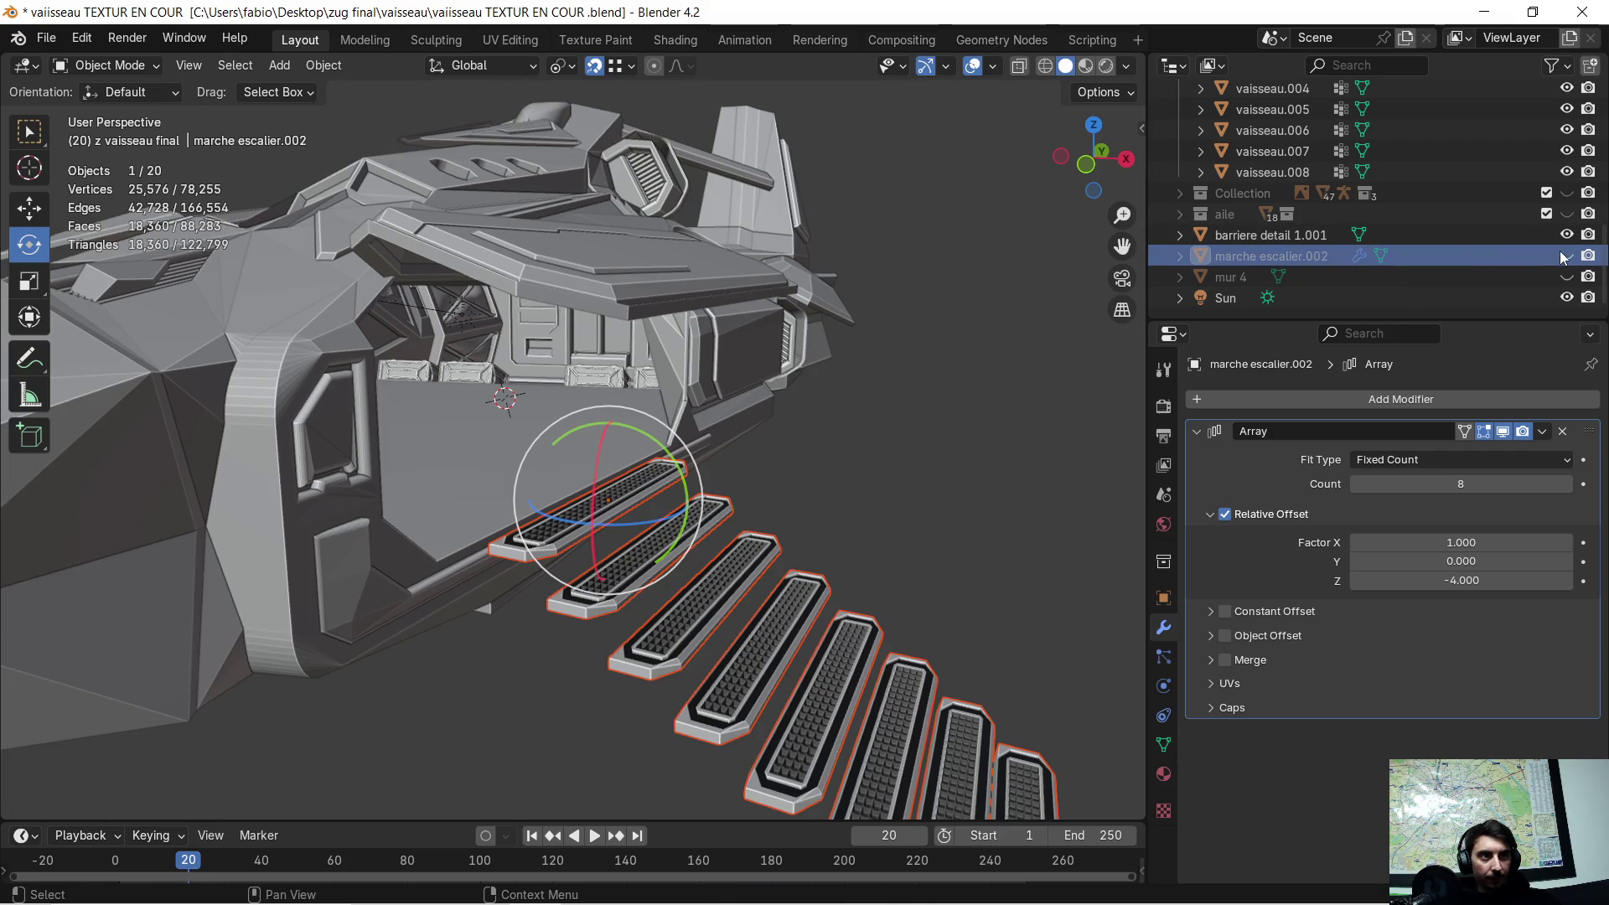
- Delete the Array modifier from the copy, marche escalier.001, leaving a single step
{"action": "left_click", "coordinate": [949, 400]}
{"action": "left_click", "coordinate": [600, 506]}
{"action": "scroll", "coordinate": [1279, 219], "scroll_direction": "up", "scroll_amount": 10}
{"action": "scroll", "coordinate": [1286, 213], "scroll_direction": "up", "scroll_amount": 2}
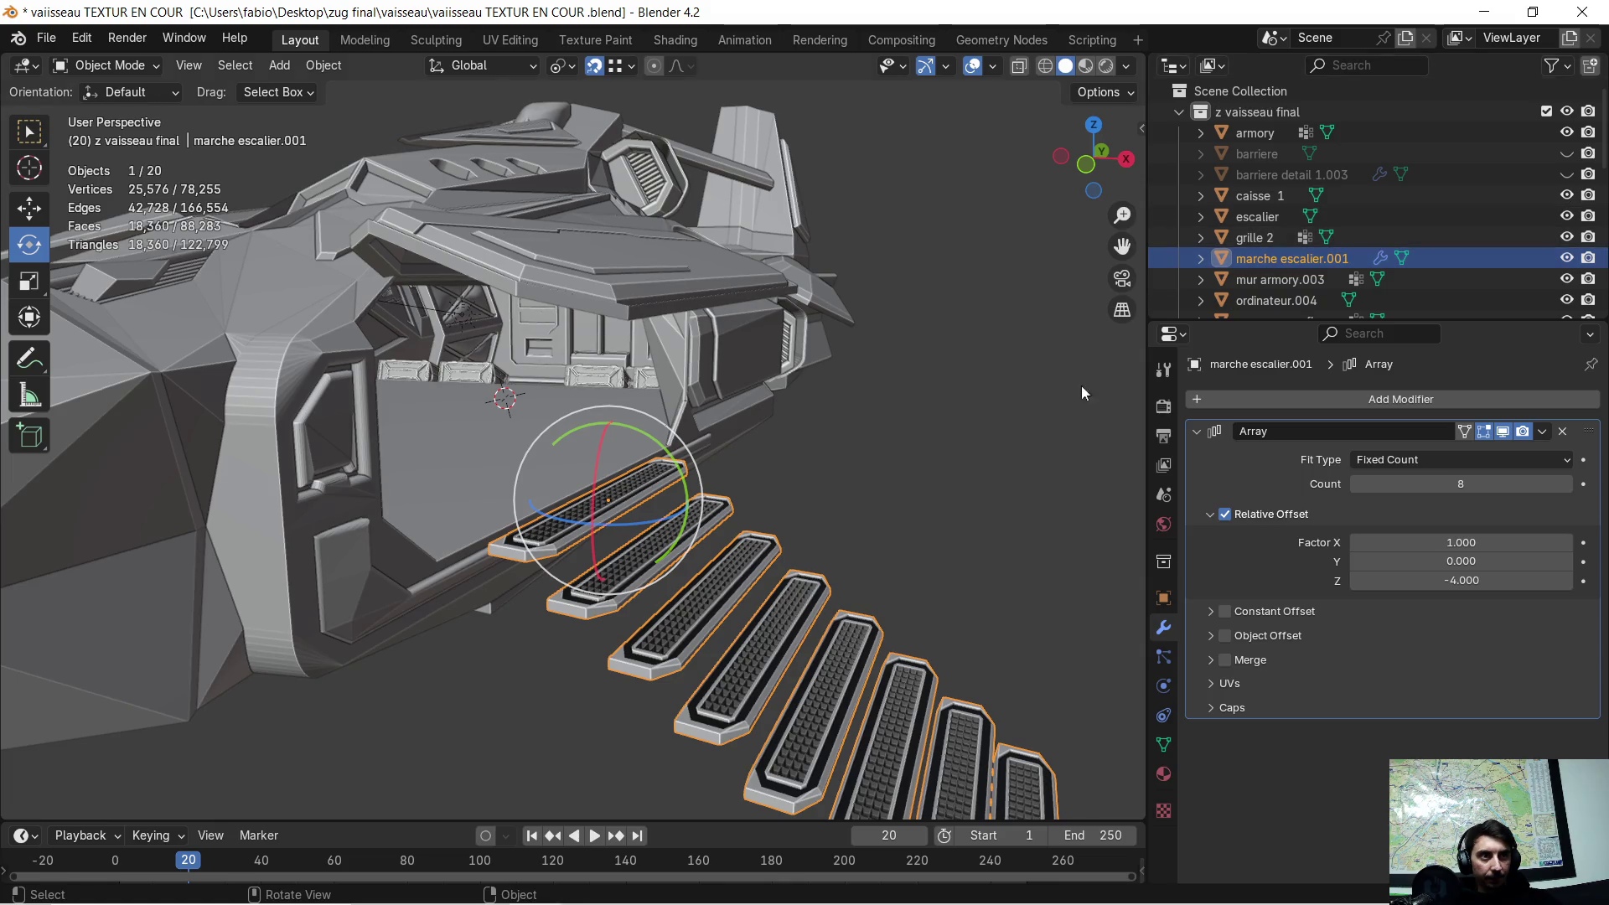
{"action": "middle_click_drag", "start_coordinate": [794, 445], "coordinate": [1178, 486]}
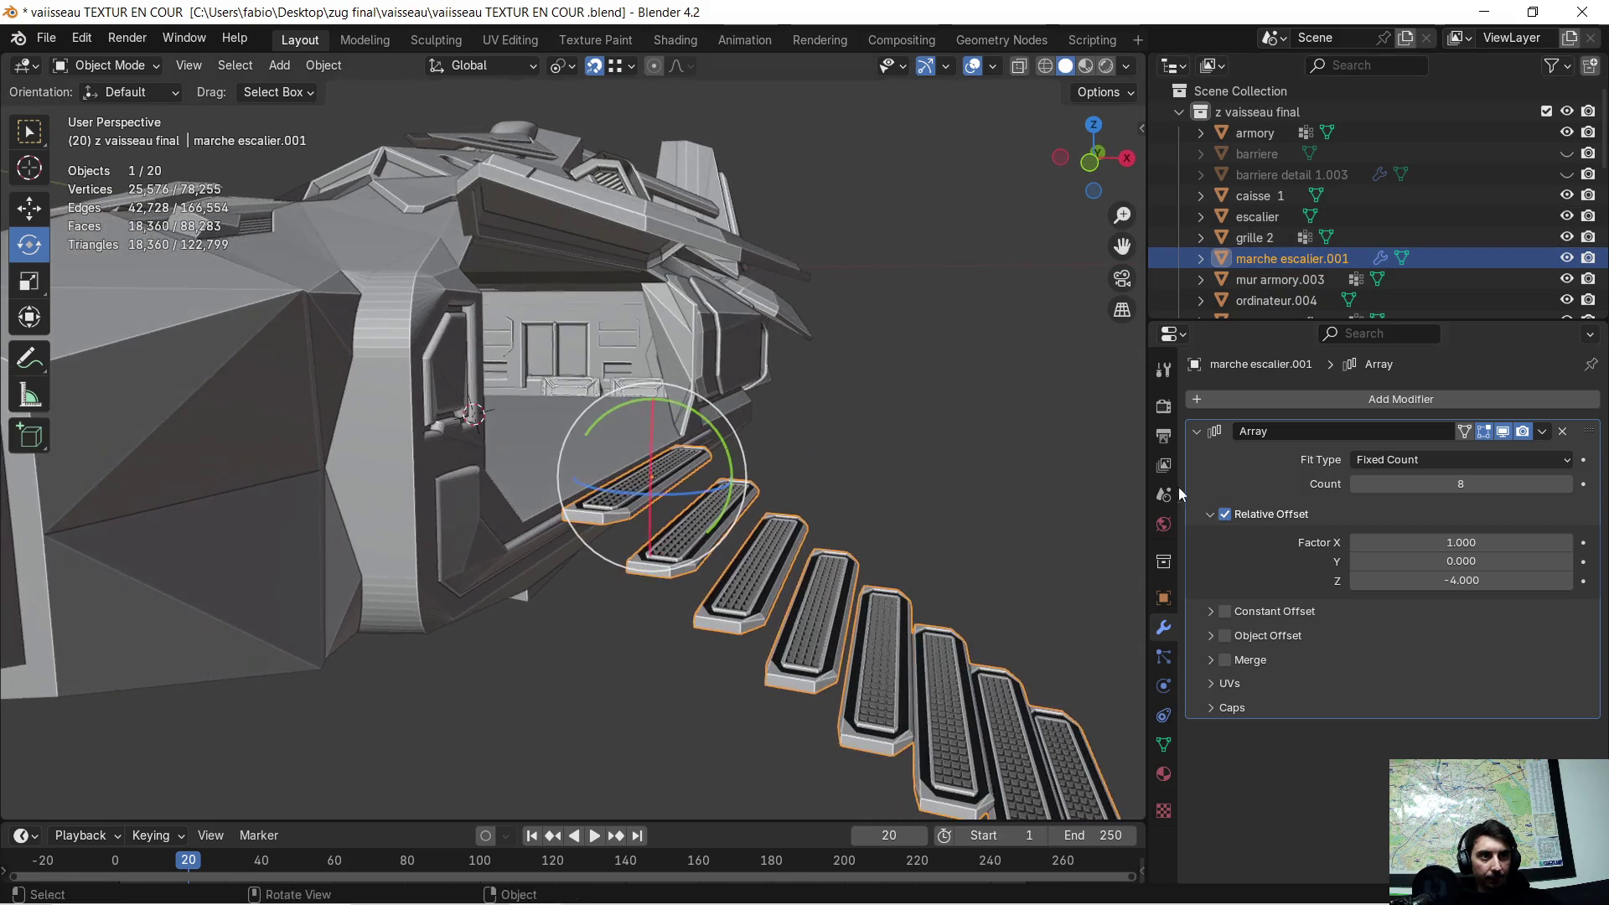
{"action": "left_click", "coordinate": [1560, 430]}
{"action": "mouse_move", "coordinate": [1083, 421]}
{"action": "middle_mouse_down"}
{"action": "mouse_move", "coordinate": [712, 471]}
{"action": "mouse_move", "coordinate": [553, 440]}
{"action": "mouse_move", "coordinate": [590, 439]}
{"action": "middle_mouse_up"}
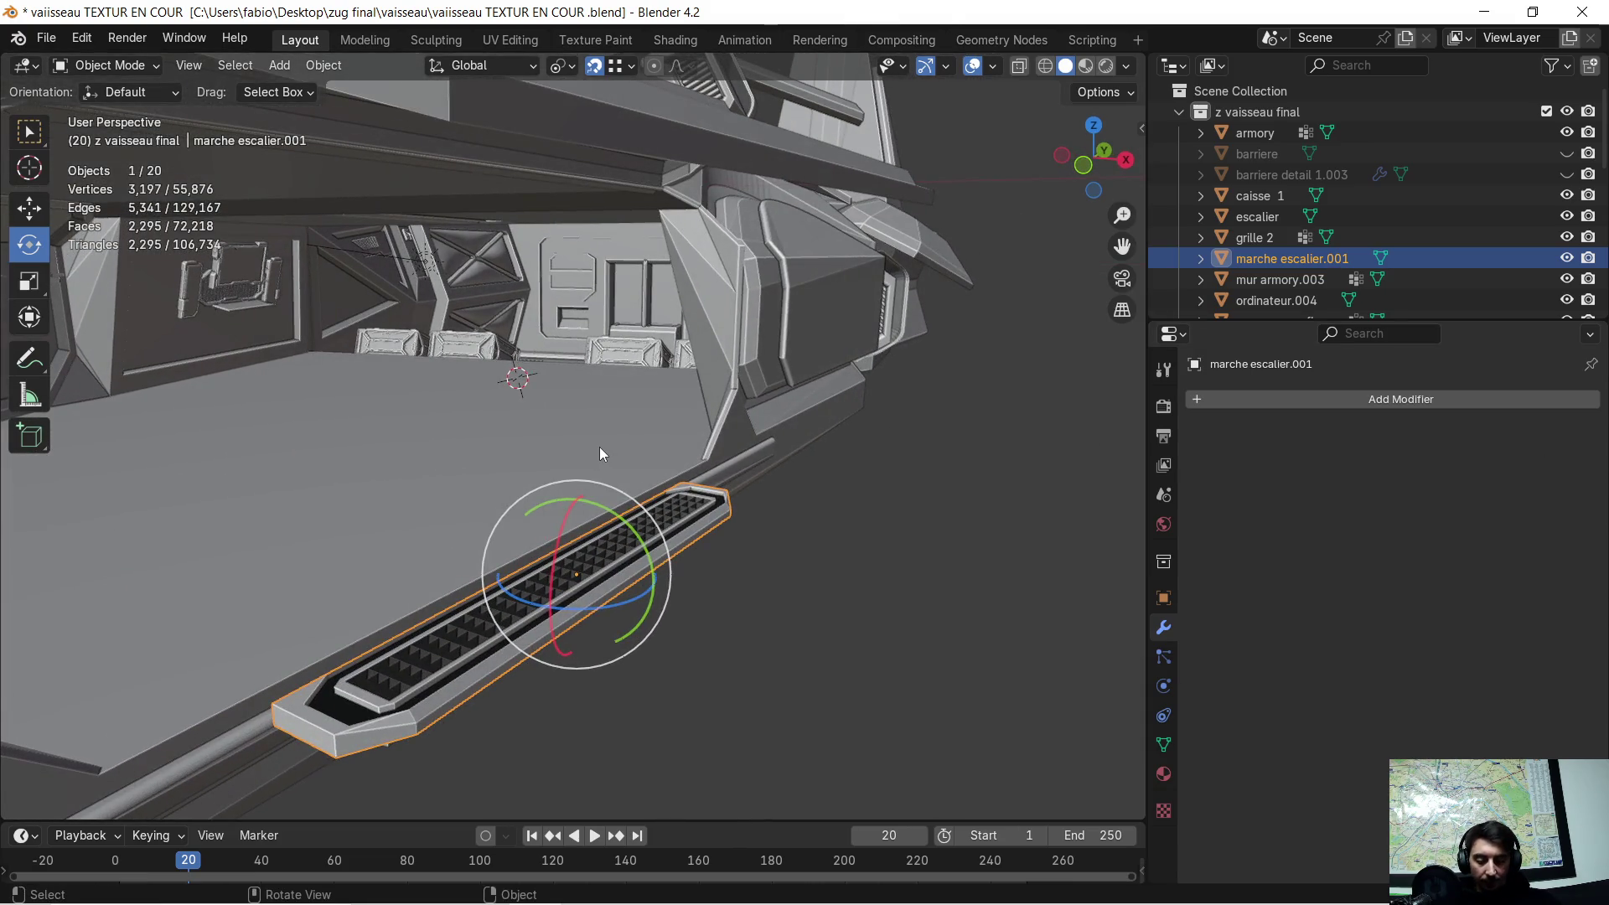
{"action": "key", "text": "g"}
{"action": "key", "text": "y"}
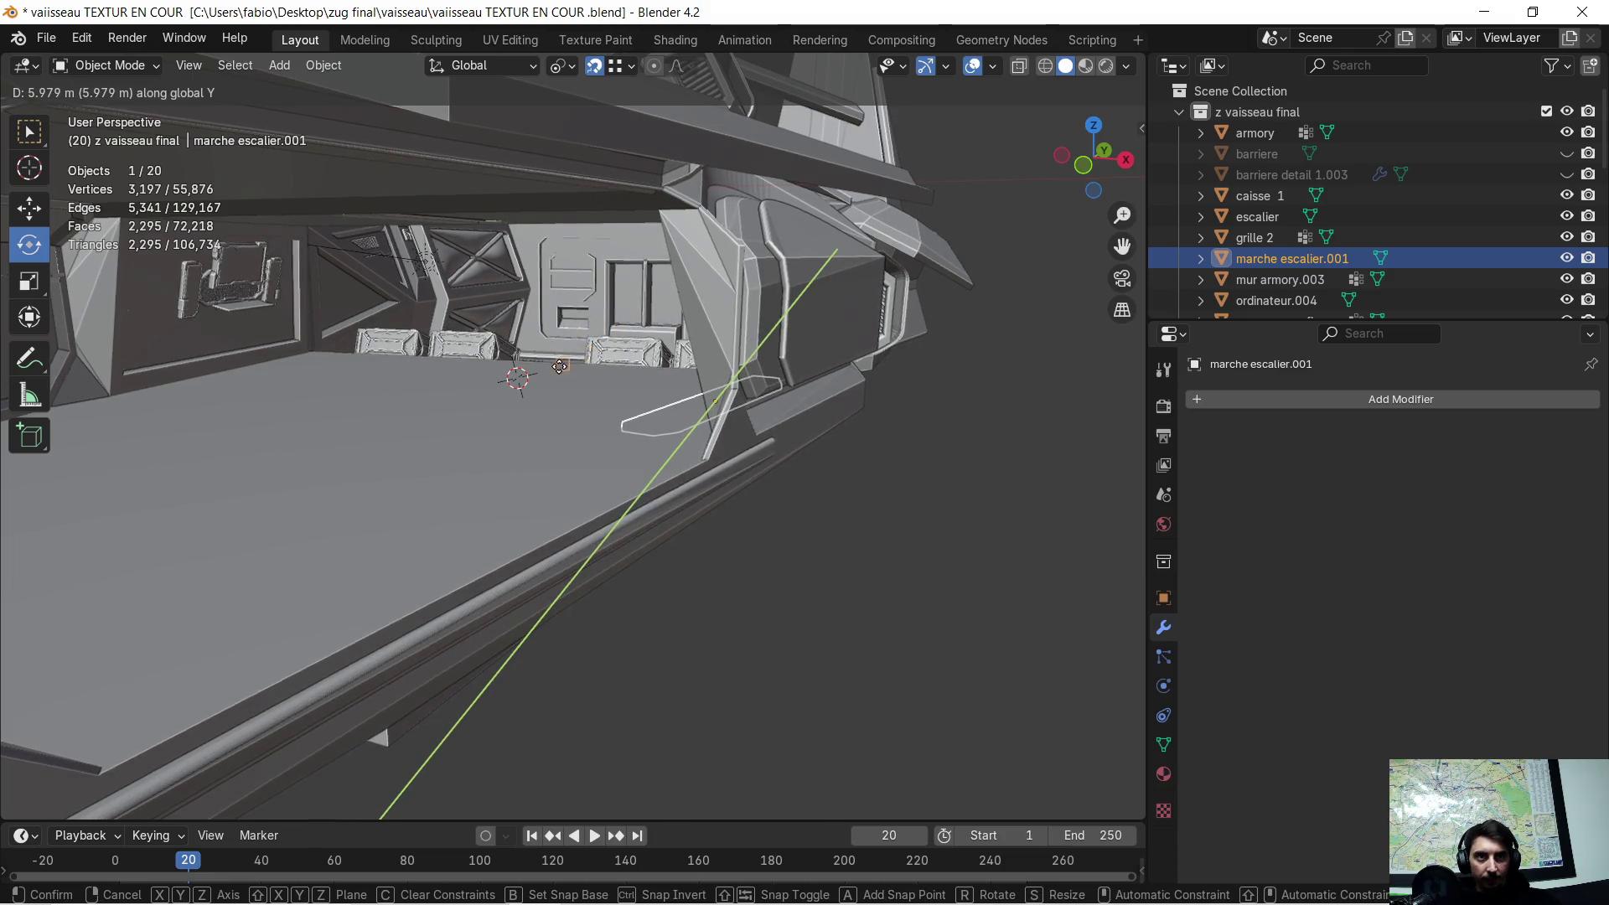
- Move the step about 5.98 m along Y and apply its rotation and scale
{"action": "left_click", "coordinate": [552, 371]}
{"action": "scroll", "coordinate": [562, 375], "scroll_direction": "up", "scroll_amount": 3}
{"action": "mouse_move", "coordinate": [564, 376]}
{"action": "middle_mouse_down"}
{"action": "mouse_move", "coordinate": [616, 404]}
{"action": "mouse_move", "coordinate": [886, 417]}
{"action": "mouse_move", "coordinate": [768, 413]}
{"action": "mouse_move", "coordinate": [595, 452]}
{"action": "mouse_move", "coordinate": [657, 424]}
{"action": "mouse_move", "coordinate": [722, 434]}
{"action": "mouse_move", "coordinate": [681, 432]}
{"action": "mouse_move", "coordinate": [578, 305]}
{"action": "middle_mouse_up"}
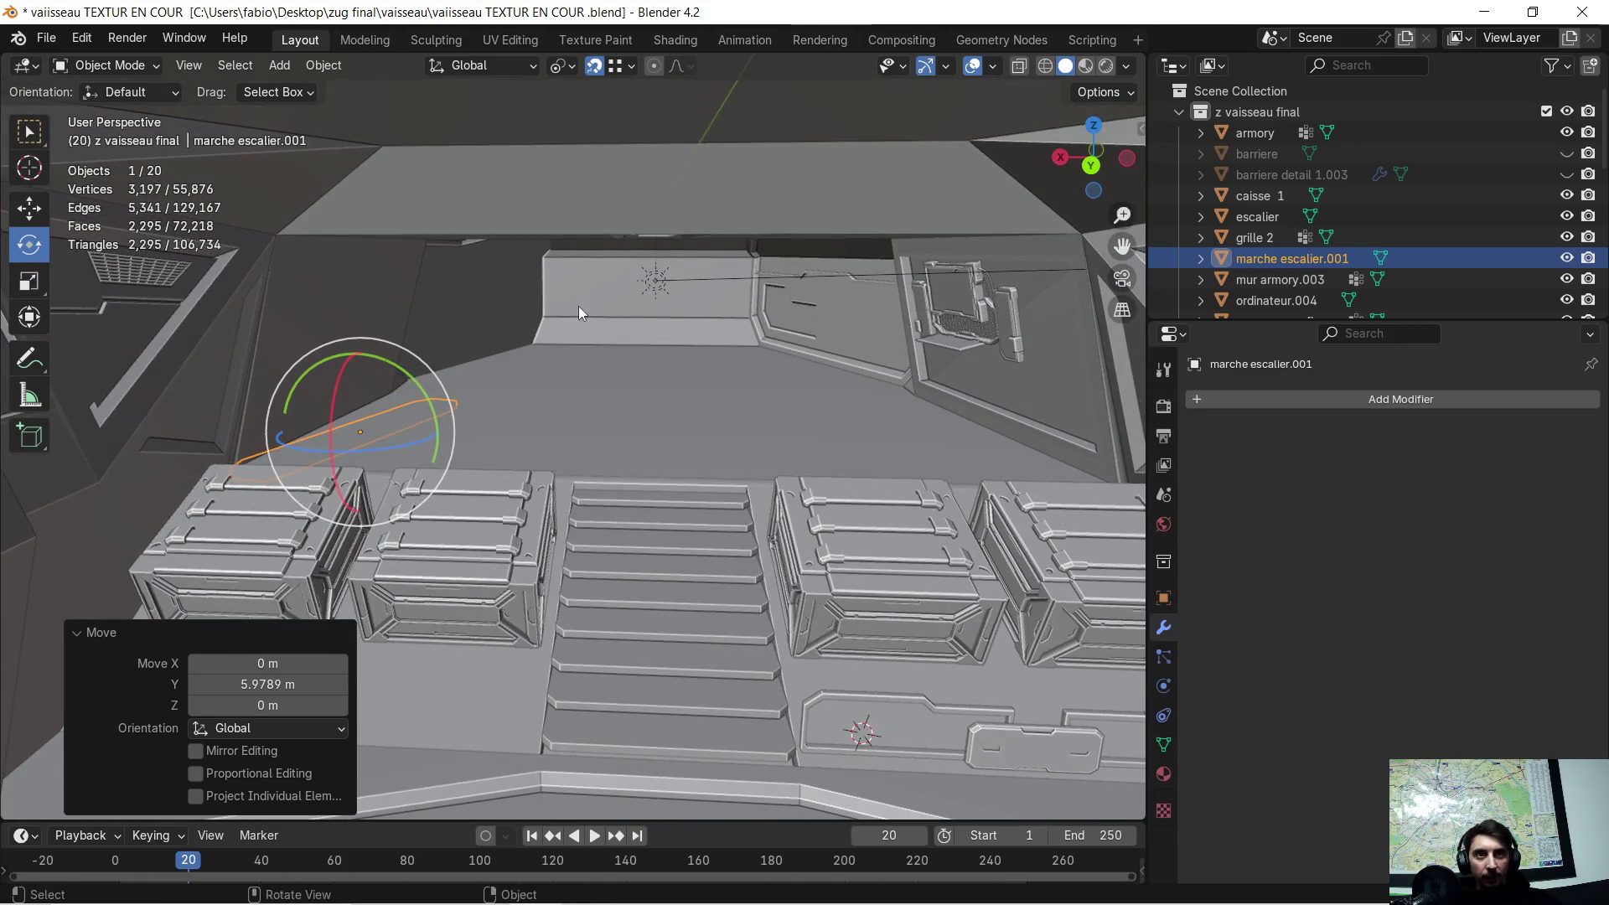
{"action": "key", "text": "ctrl+a"}
{"action": "left_click", "coordinate": [595, 372]}
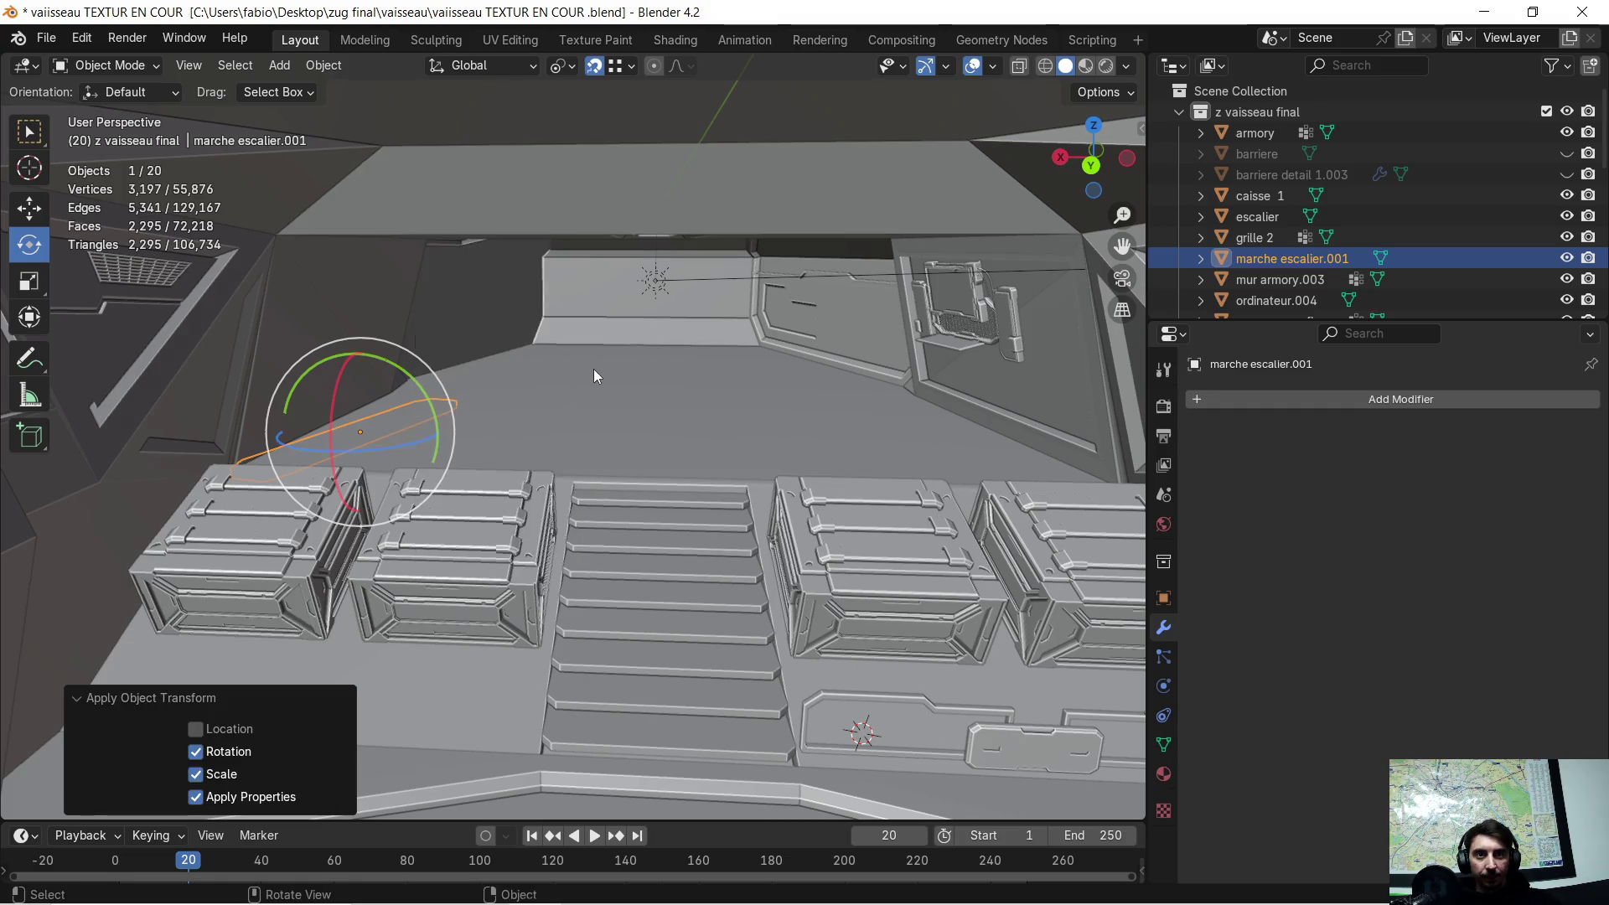
- Nudge the step along Y and X so it sits above the stairs
{"action": "key", "text": "g"}
{"action": "key", "text": "y"}
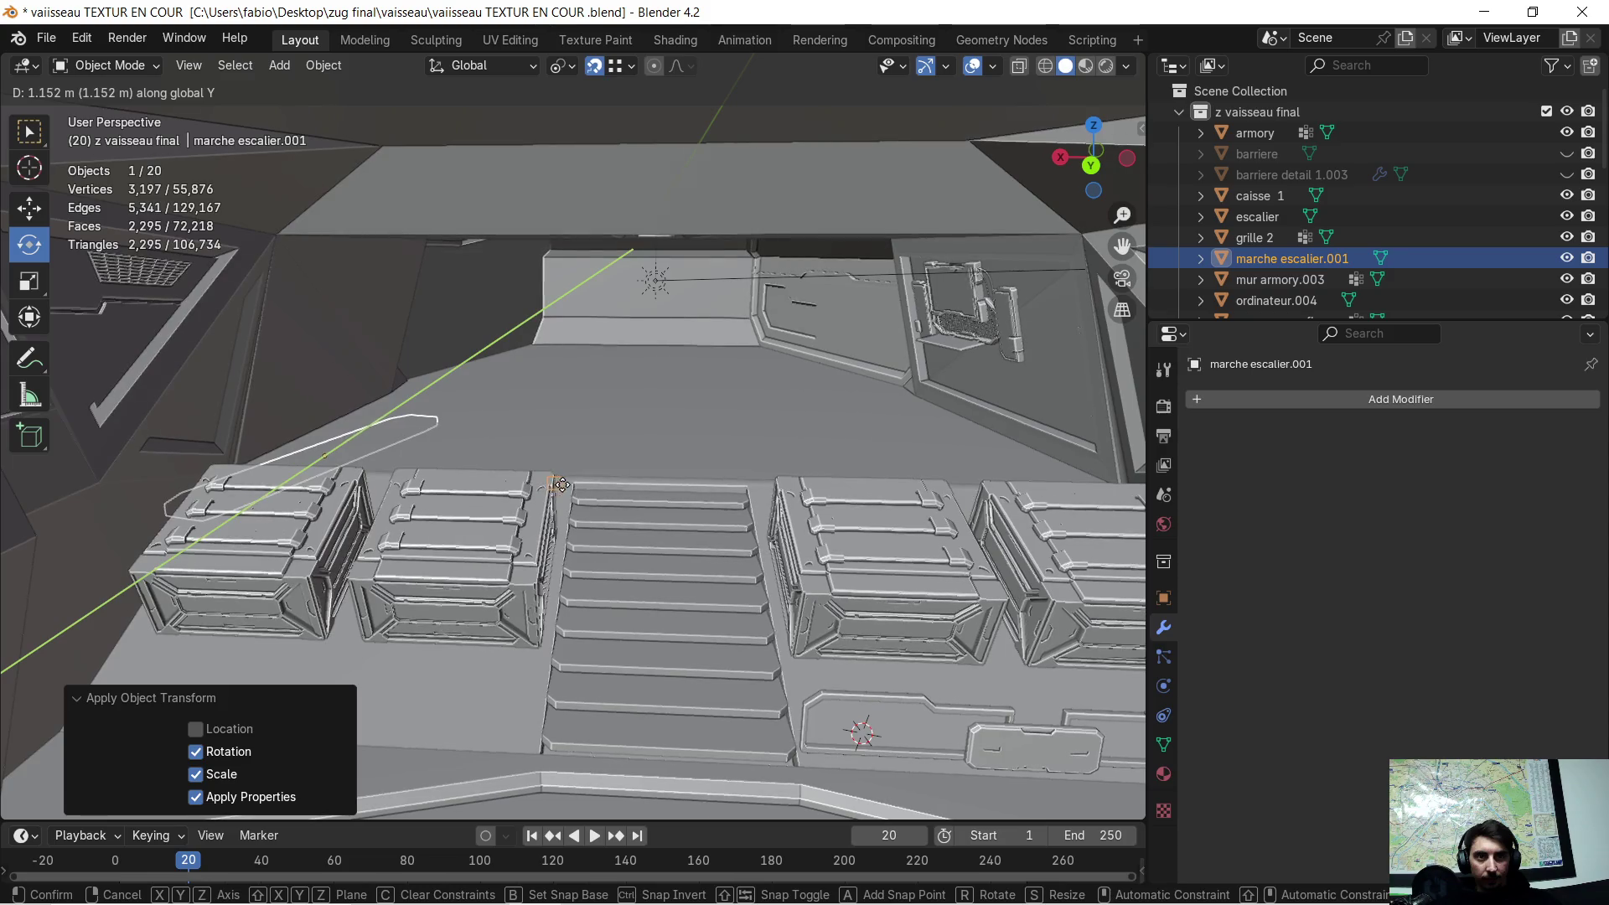
{"action": "left_click", "coordinate": [568, 492]}
{"action": "middle_click_drag", "start_coordinate": [585, 511], "coordinate": [599, 518]}
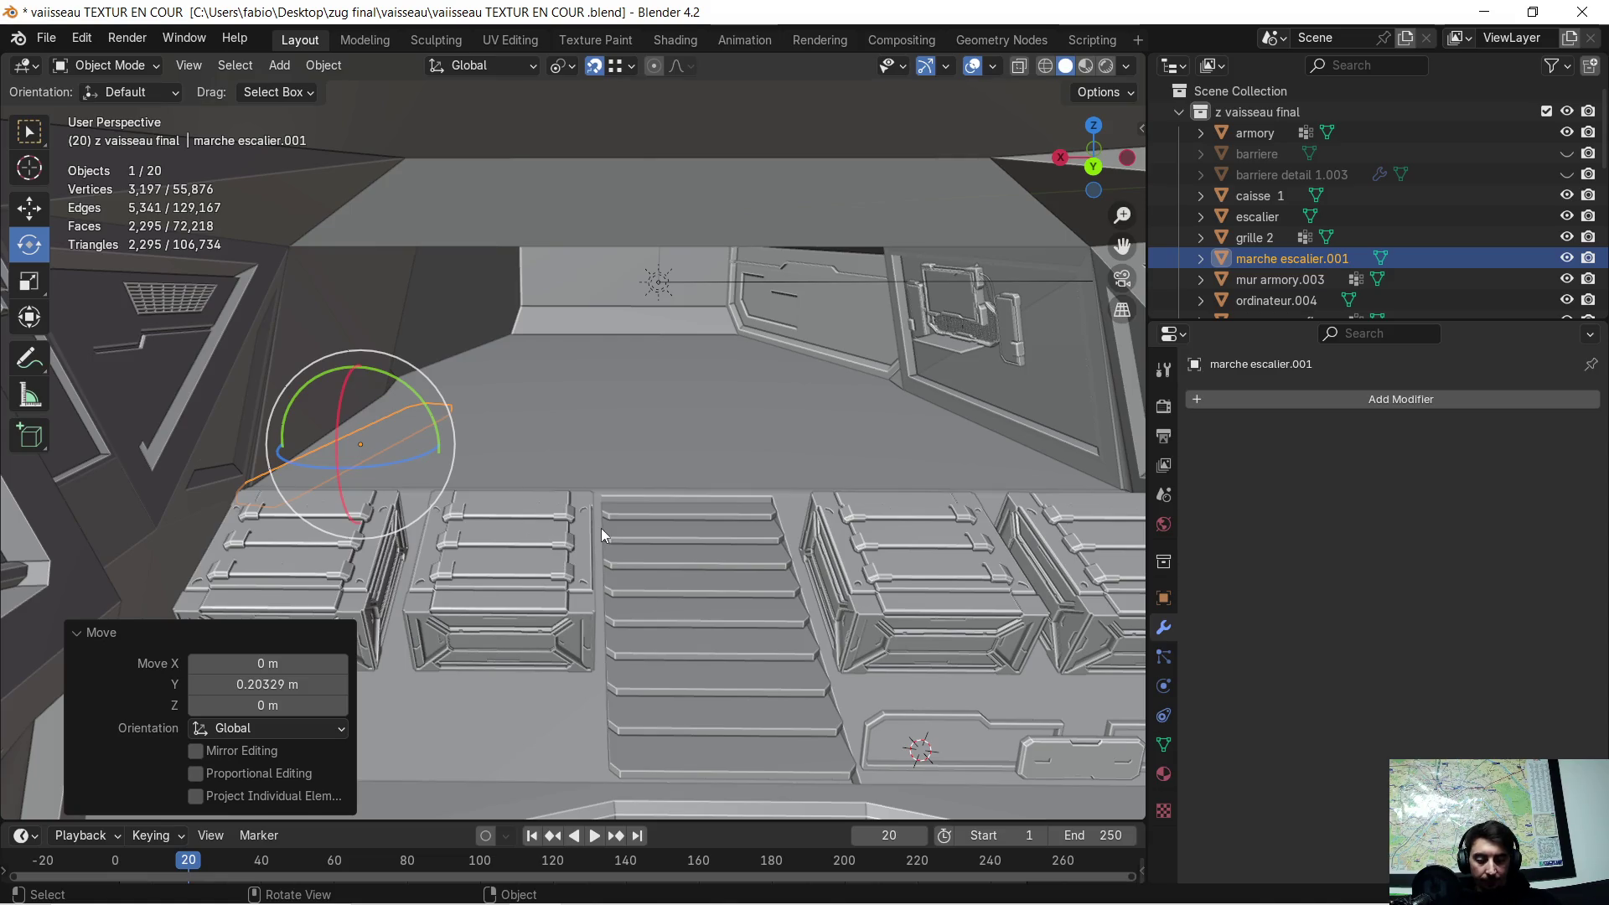
{"action": "key", "text": "g"}
{"action": "key", "text": "x"}
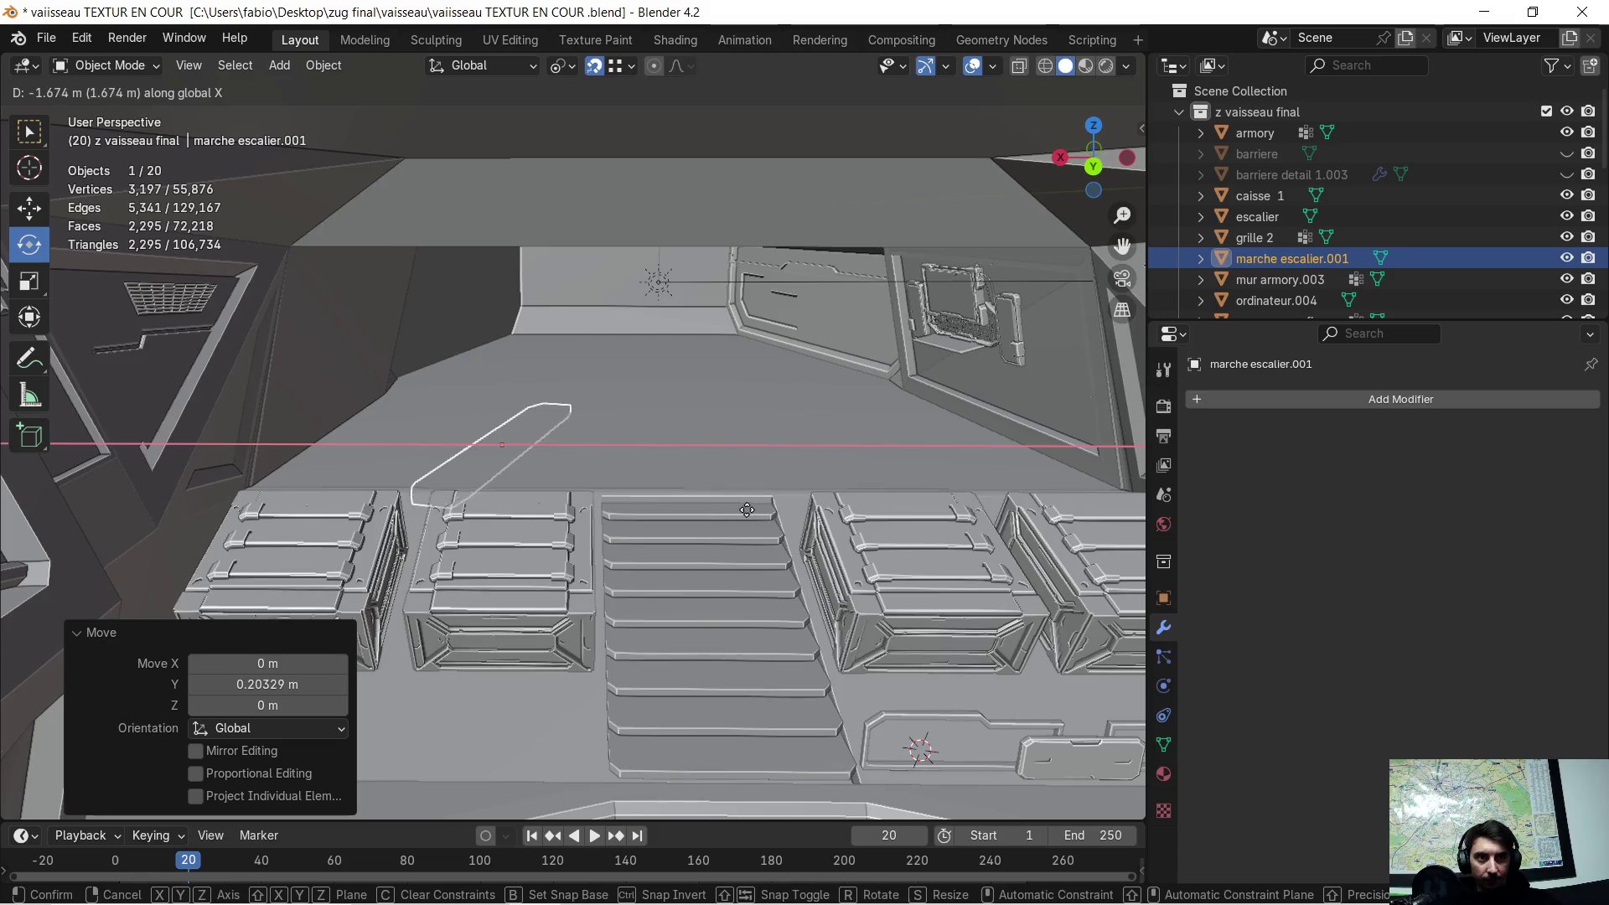
{"action": "left_click", "coordinate": [732, 519]}
{"action": "middle_click_drag", "start_coordinate": [732, 519], "coordinate": [732, 512]}
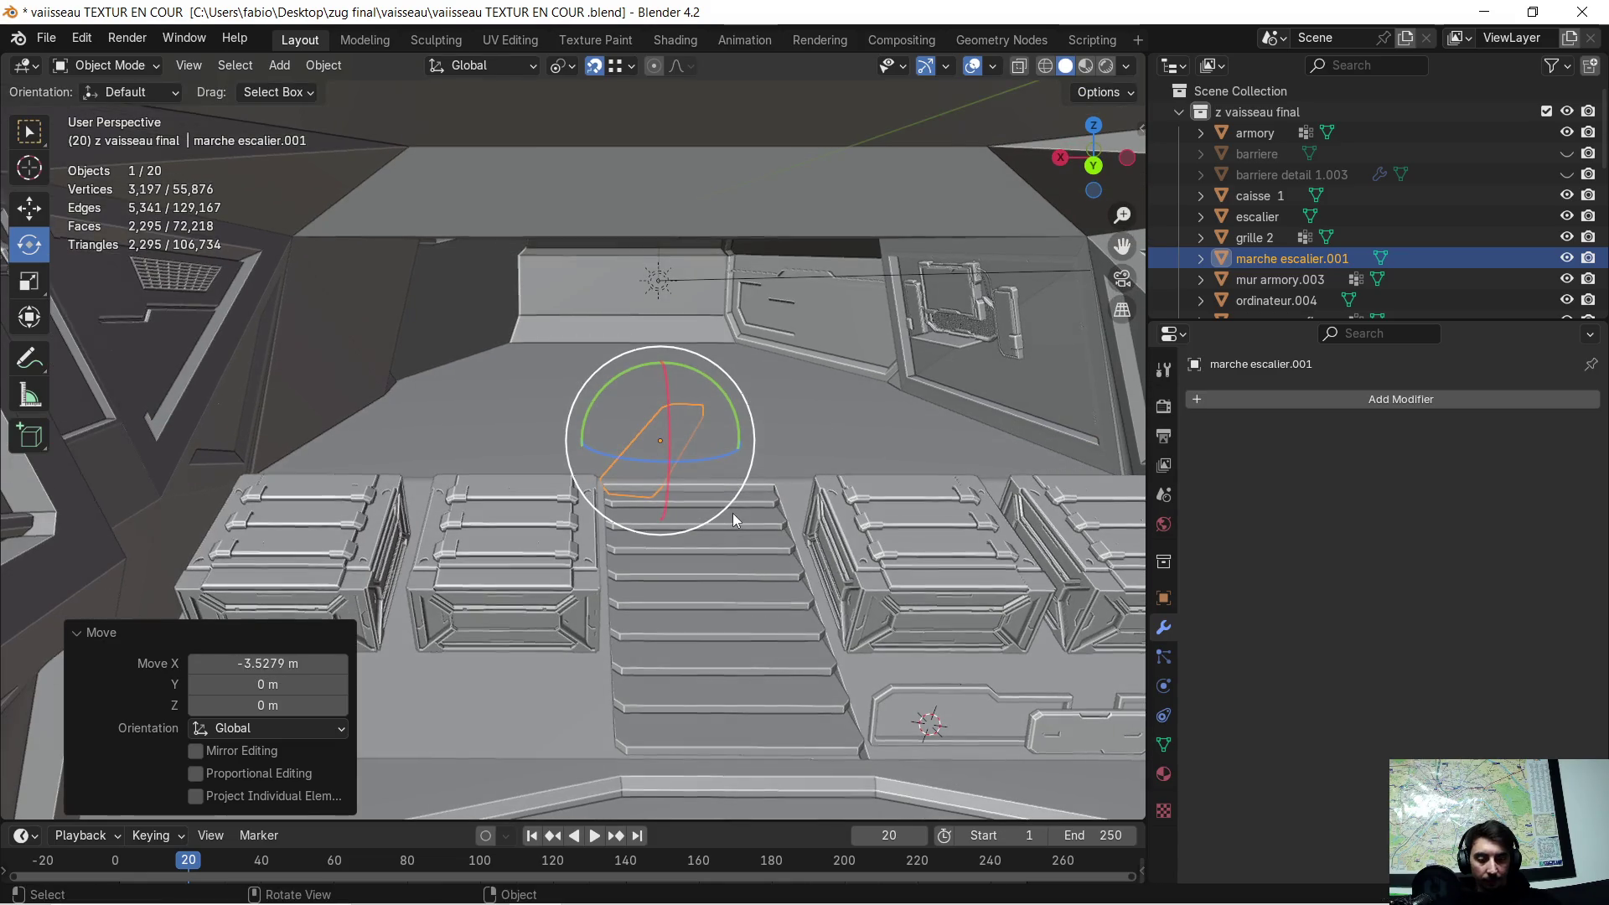
- Rotate the step 104° on Z, apply transforms, and drop it onto the top of the stairs
{"action": "key", "text": "r"}
{"action": "key", "text": "z"}
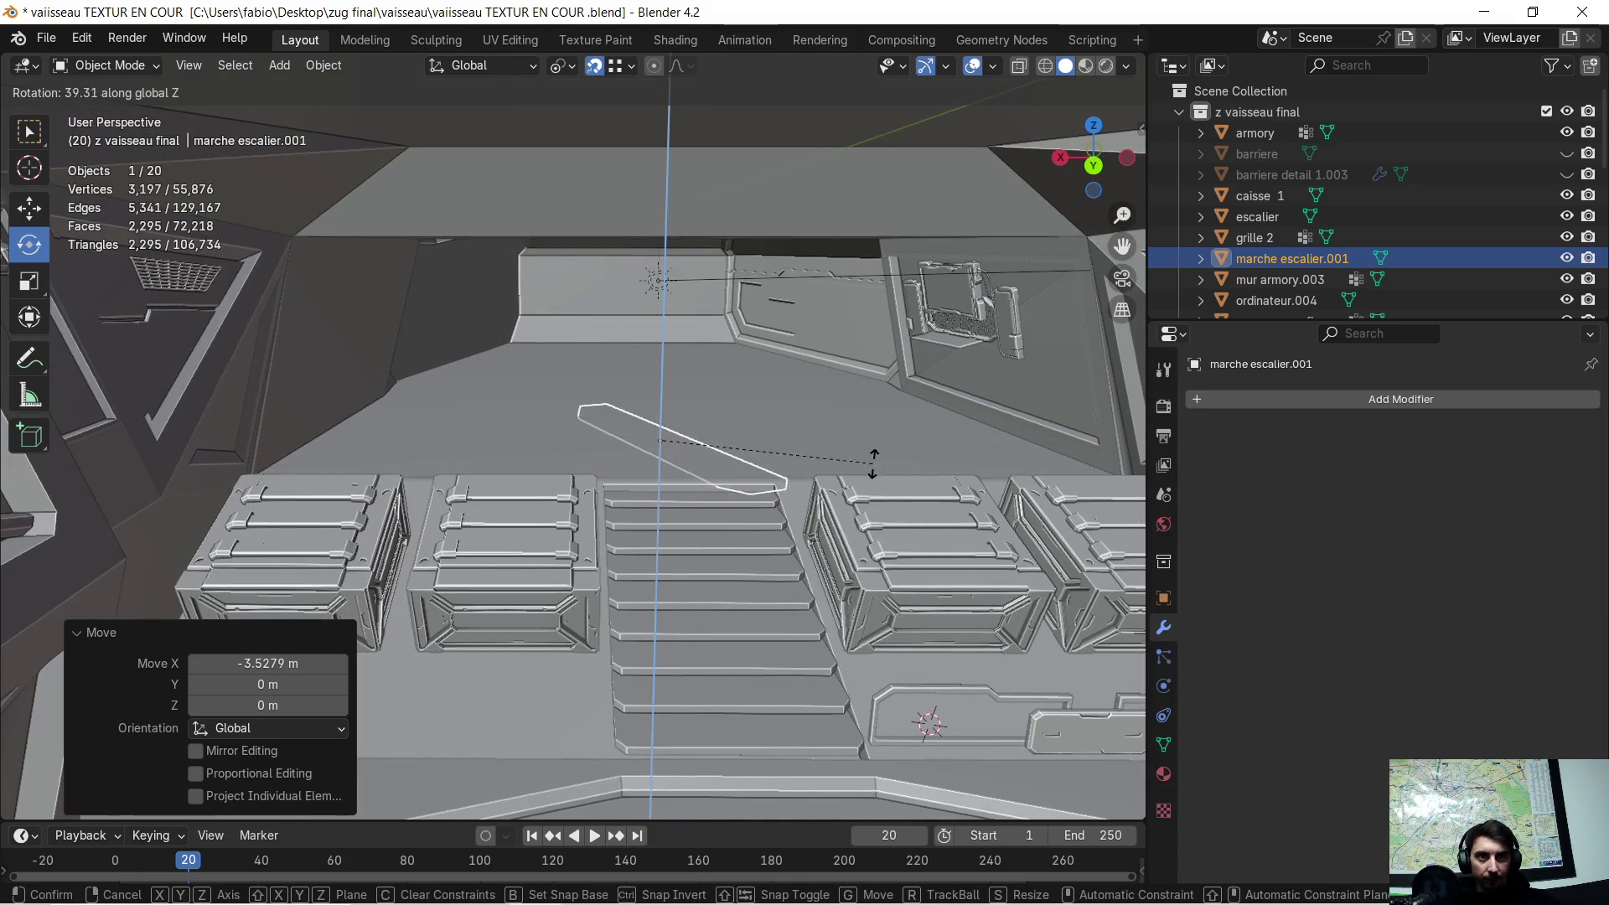
{"action": "left_click", "coordinate": [786, 232]}
{"action": "mouse_move", "coordinate": [520, 469]}
{"action": "middle_mouse_down"}
{"action": "mouse_move", "coordinate": [551, 470]}
{"action": "mouse_move", "coordinate": [456, 471]}
{"action": "middle_mouse_up"}
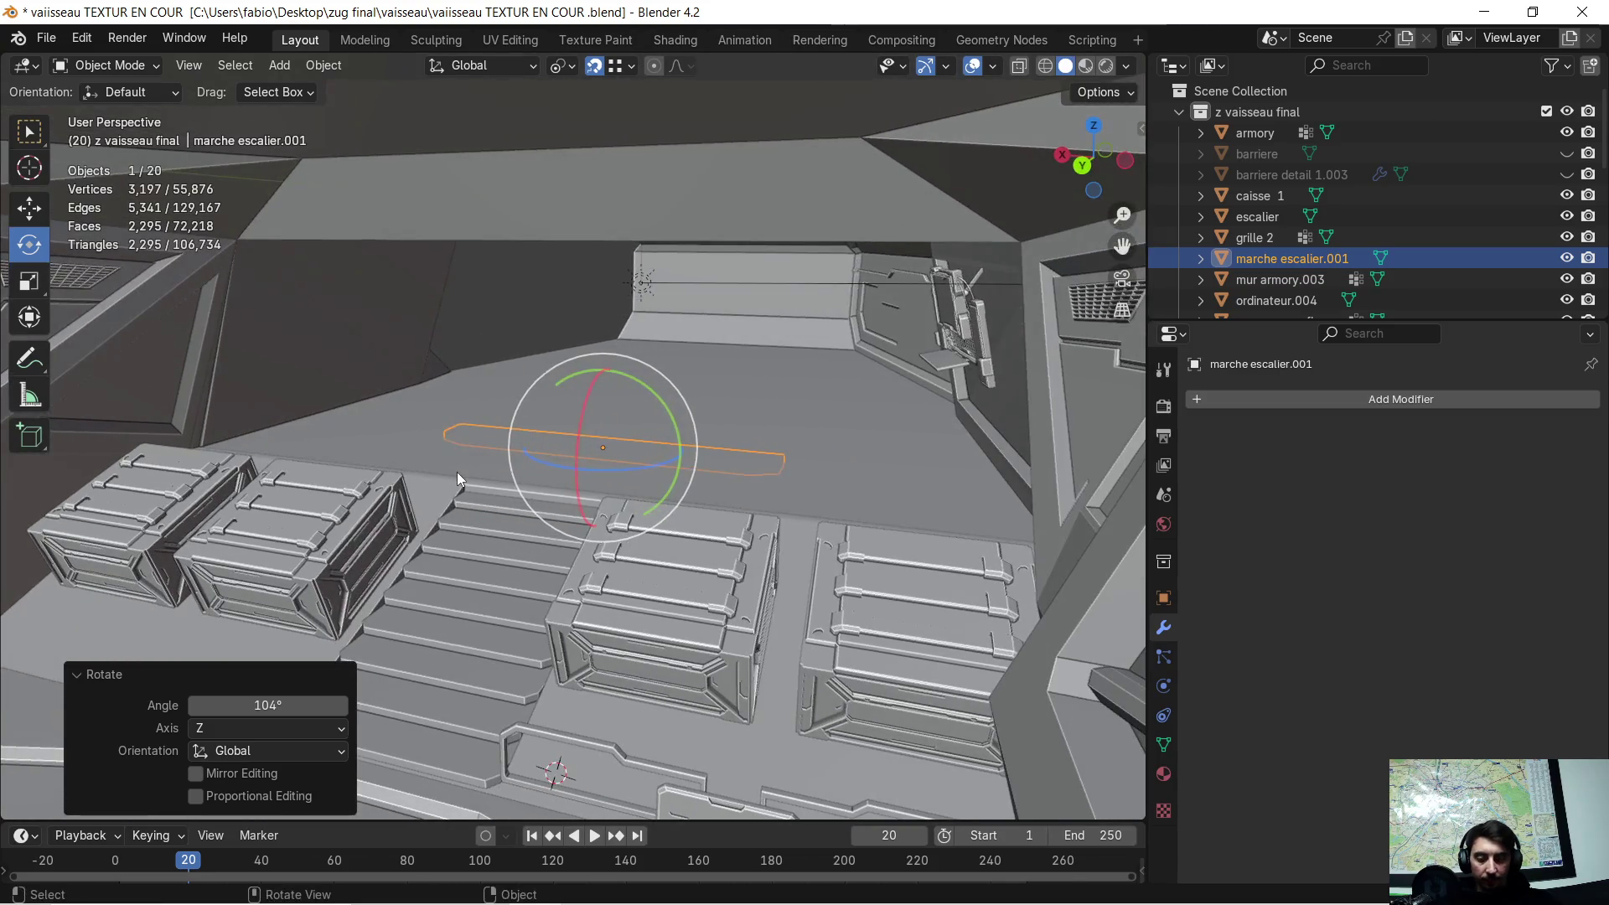
{"action": "key", "text": "ctrl+a"}
{"action": "left_click", "coordinate": [456, 471]}
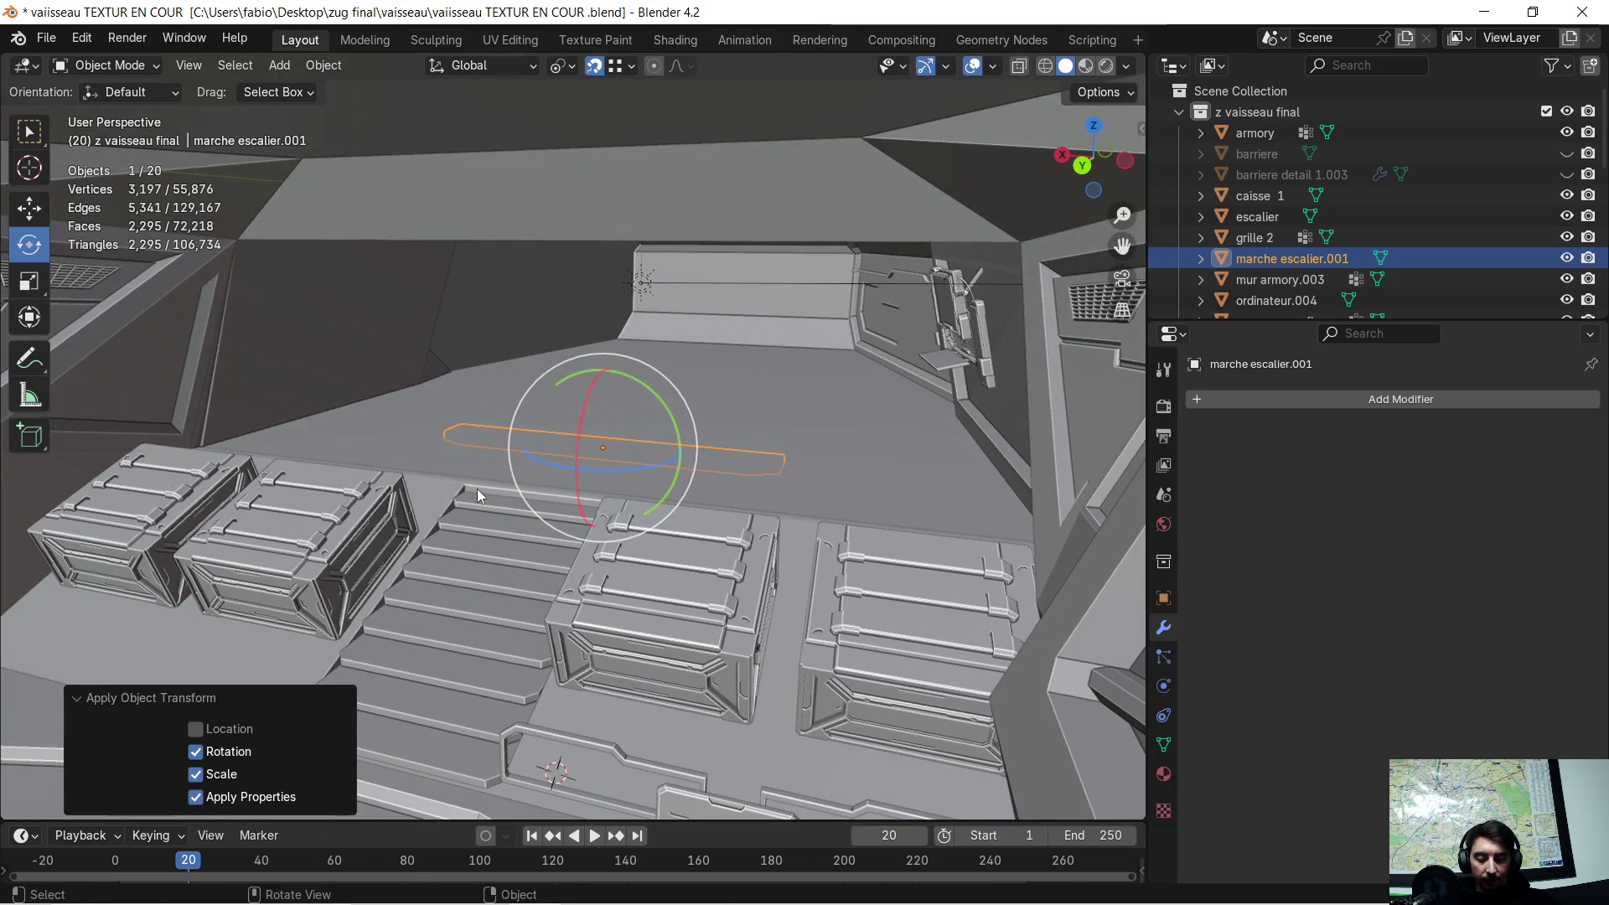
{"action": "key", "text": "g"}
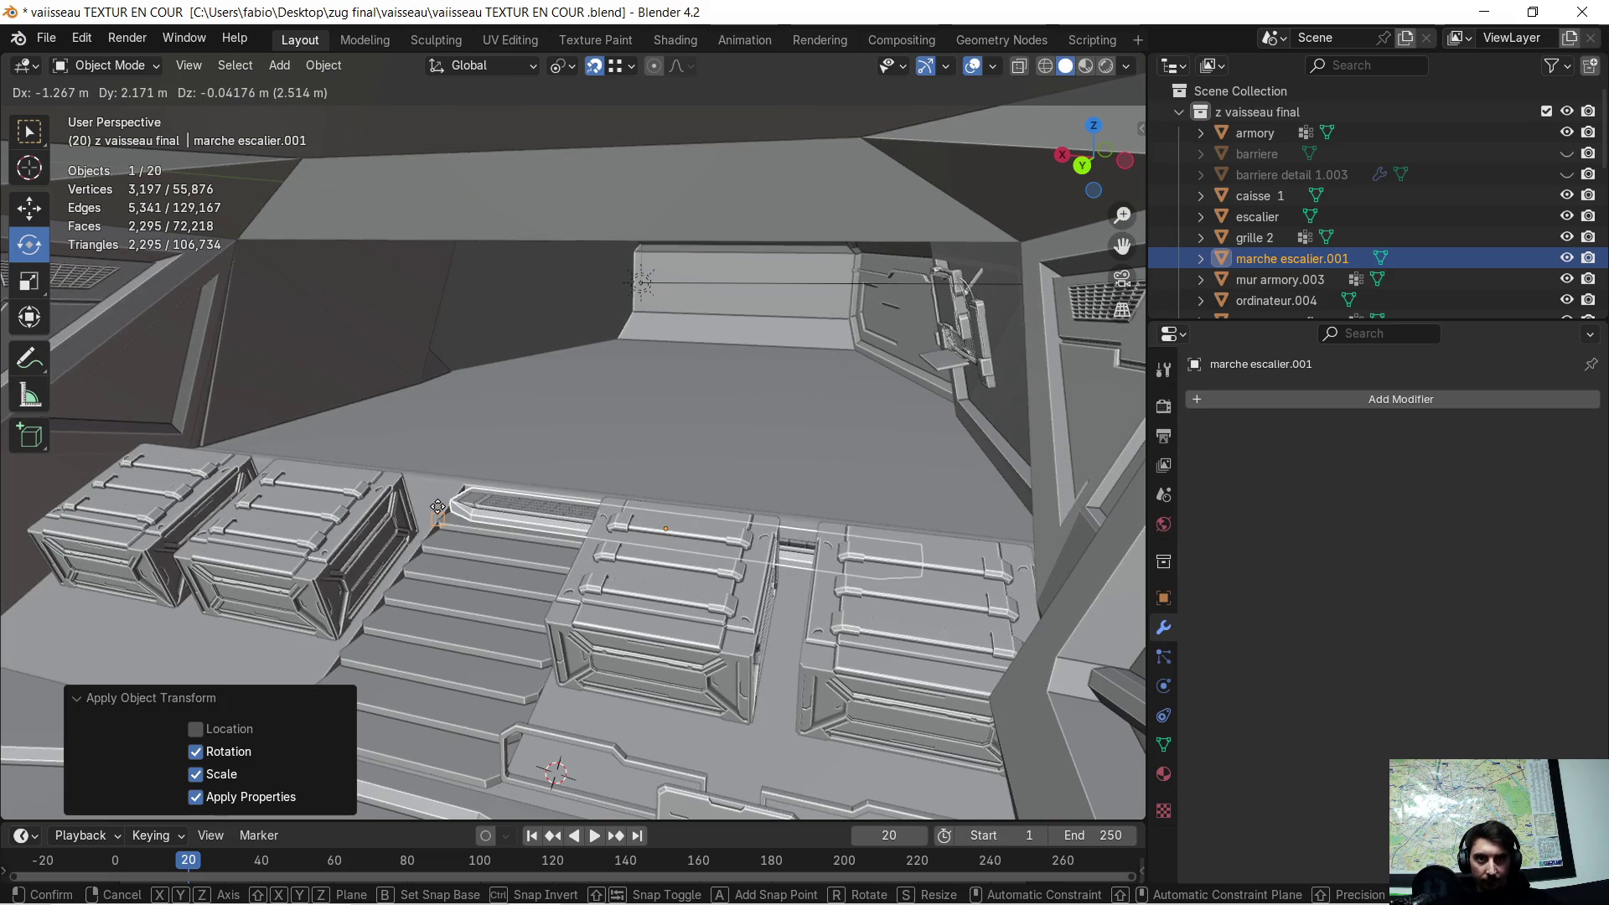
{"action": "left_click", "coordinate": [437, 507]}
- Shrink the step uniformly, narrow it on X, and slide it along X over the top stair
{"action": "middle_click_drag", "start_coordinate": [442, 520], "coordinate": [484, 515]}
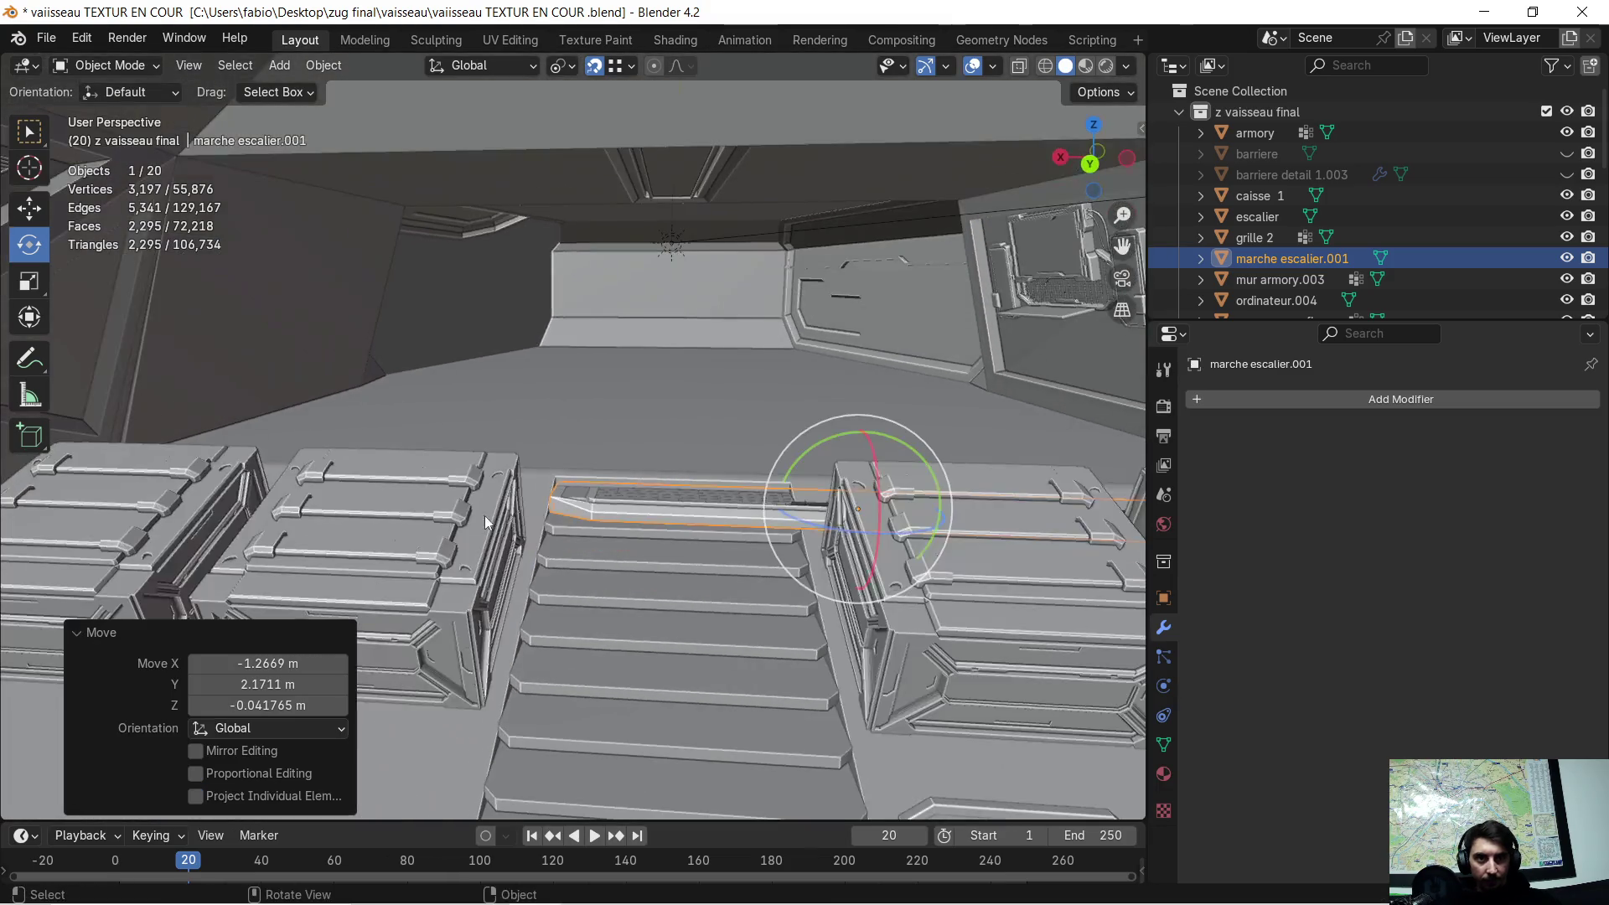
{"action": "scroll", "coordinate": [597, 500], "scroll_direction": "up", "scroll_amount": 2}
{"action": "scroll", "coordinate": [683, 499], "scroll_direction": "up", "scroll_amount": 5}
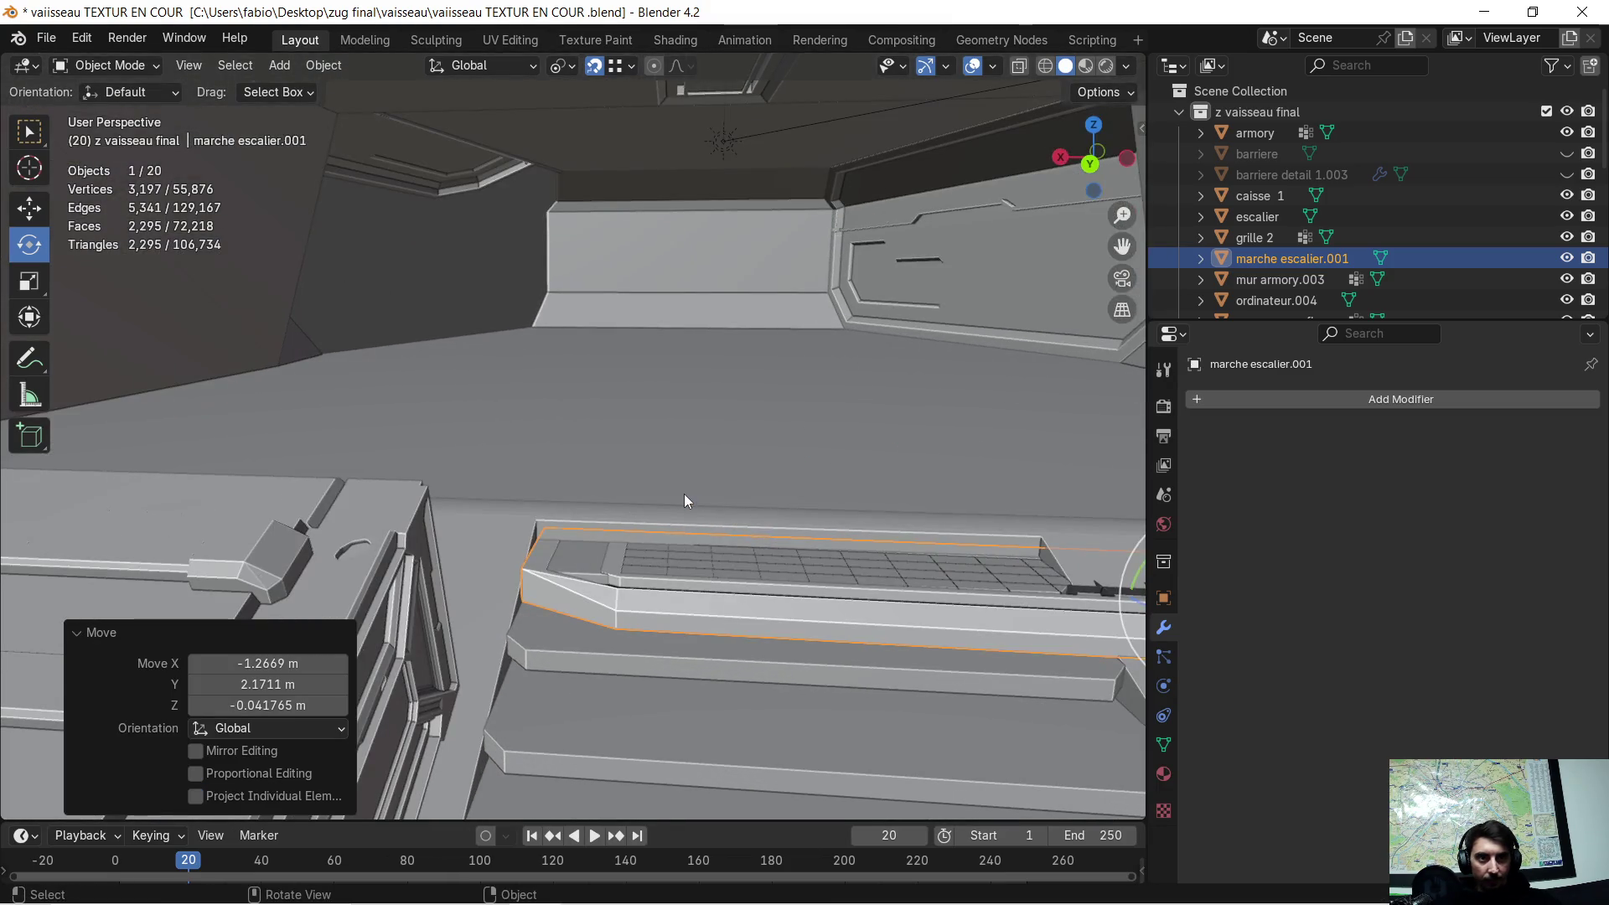
{"action": "scroll", "coordinate": [763, 511], "scroll_direction": "down", "scroll_amount": 5}
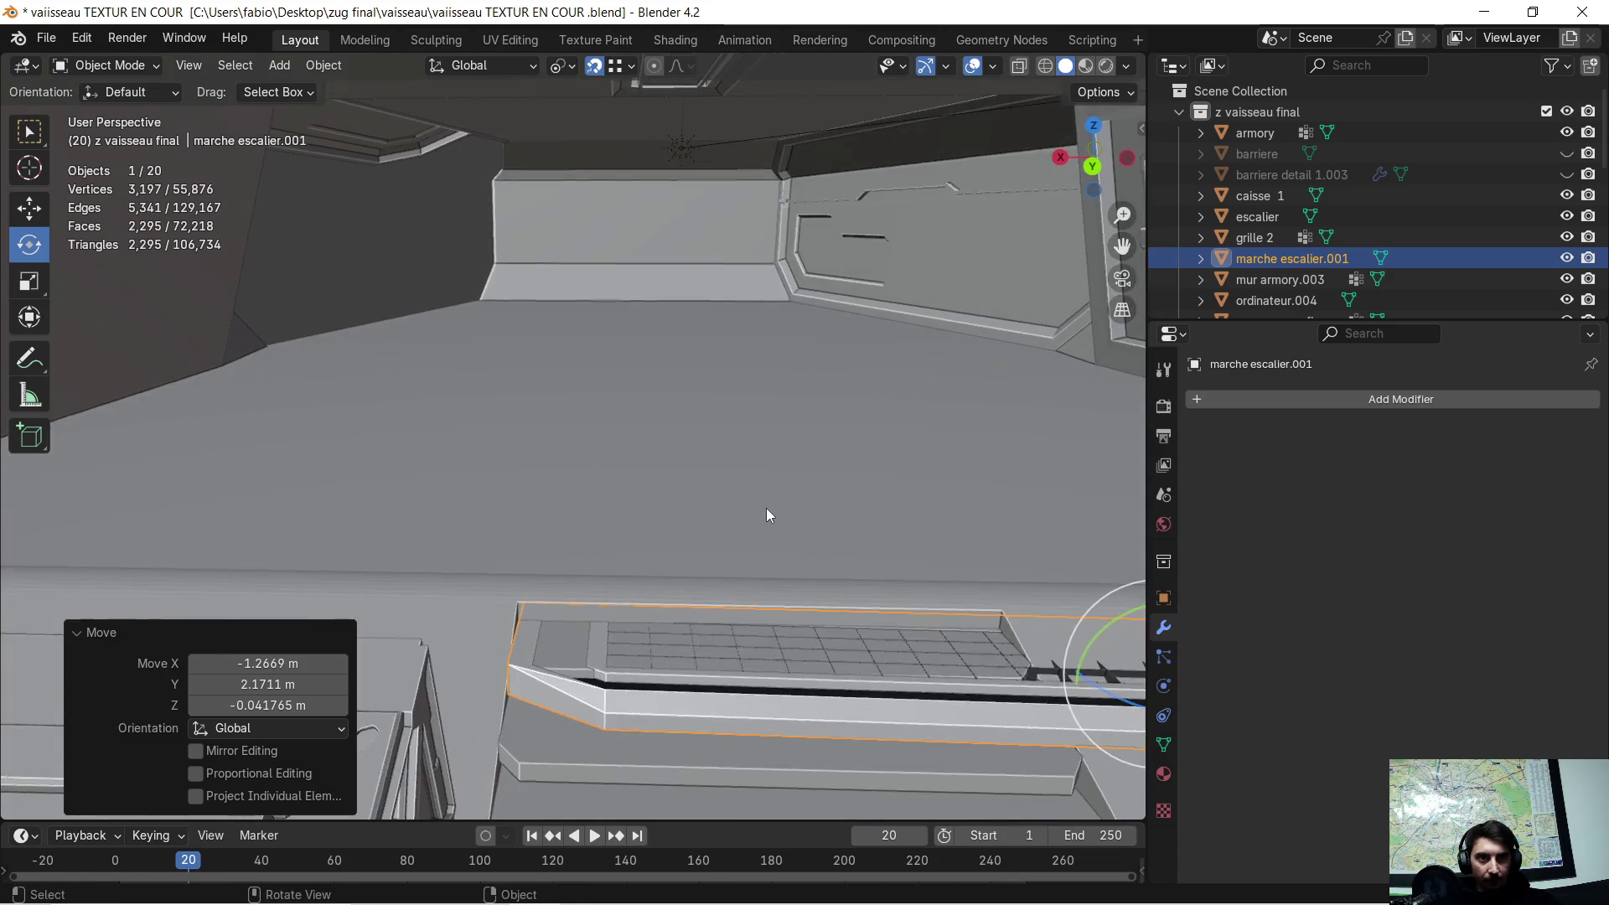
{"action": "key", "text": "s"}
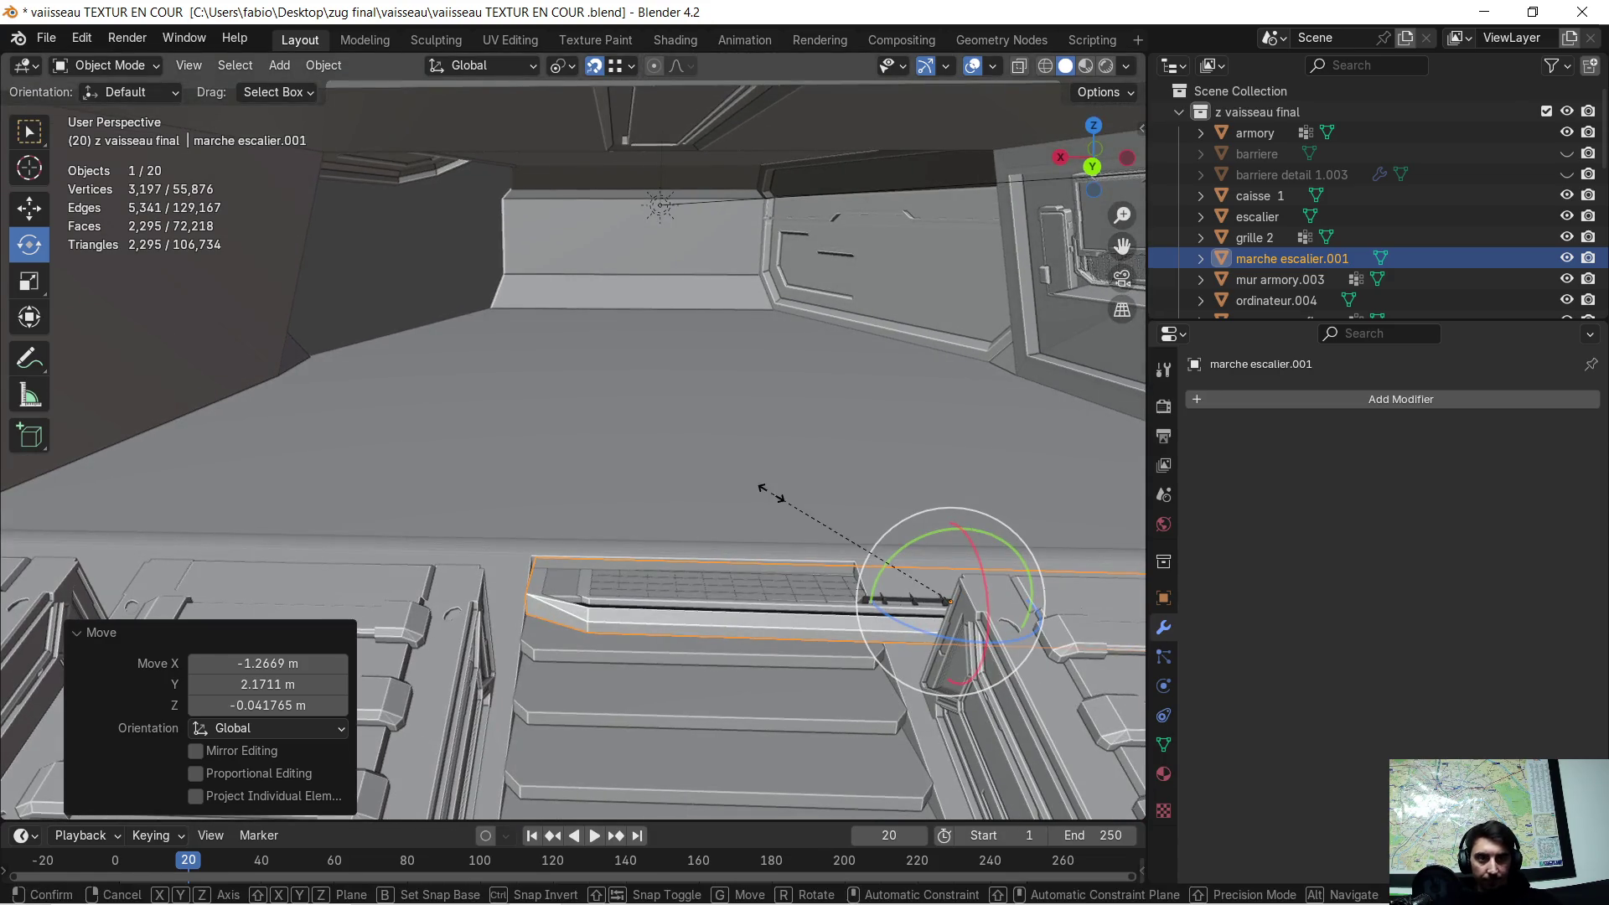
{"action": "left_click", "coordinate": [855, 528]}
{"action": "key", "text": "s"}
{"action": "key", "text": "x"}
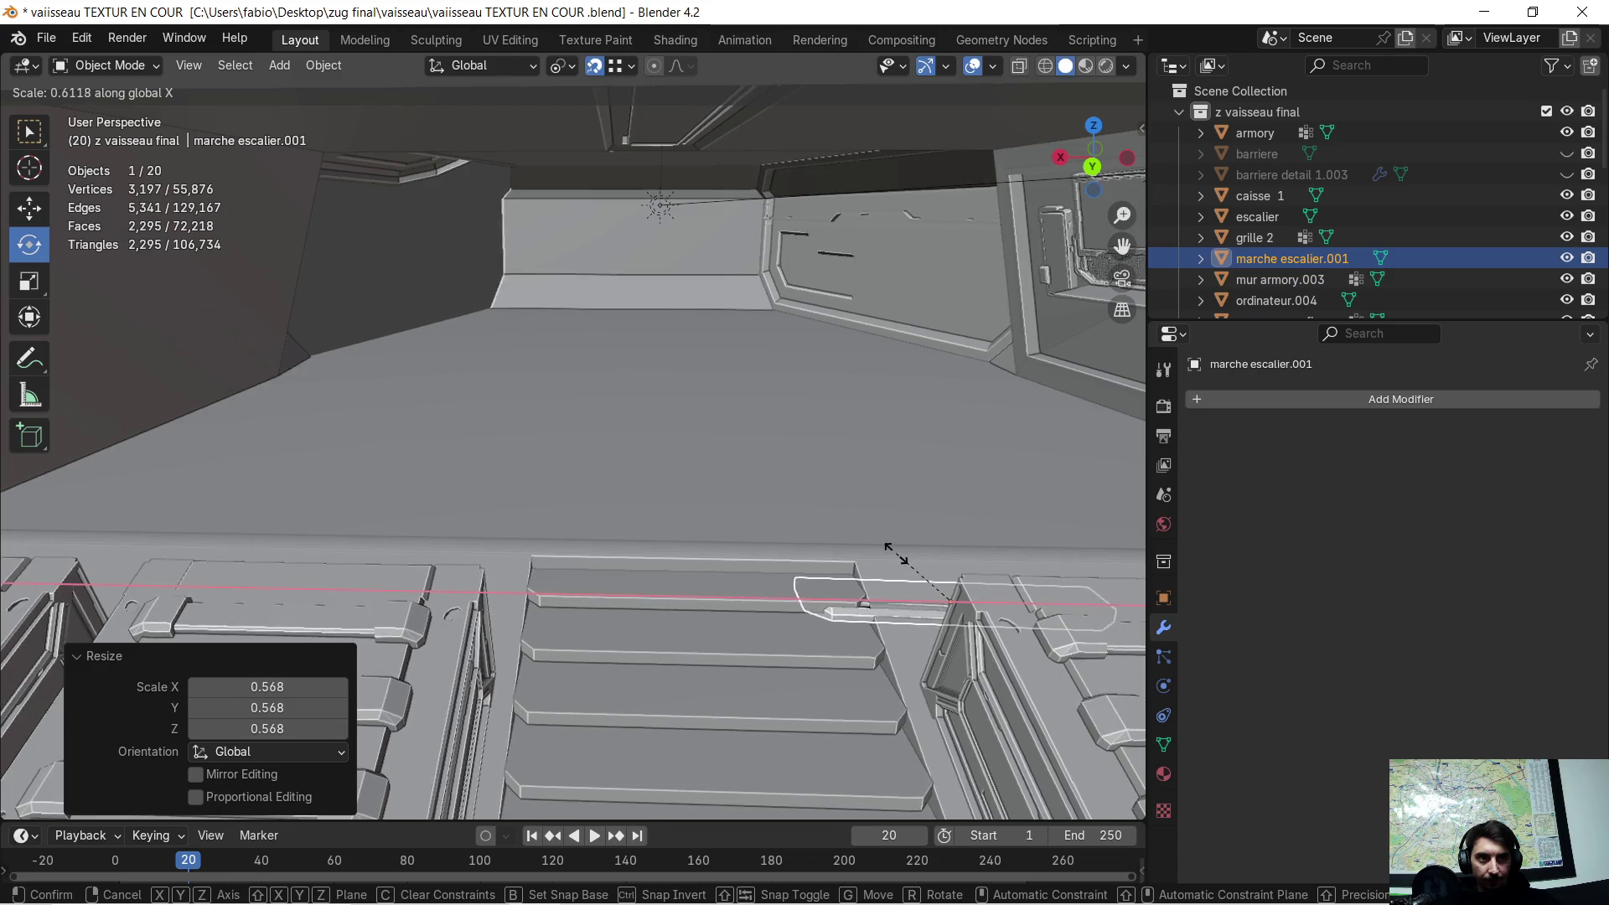
{"action": "left_click", "coordinate": [896, 553]}
{"action": "key", "text": "g"}
{"action": "key", "text": "x"}
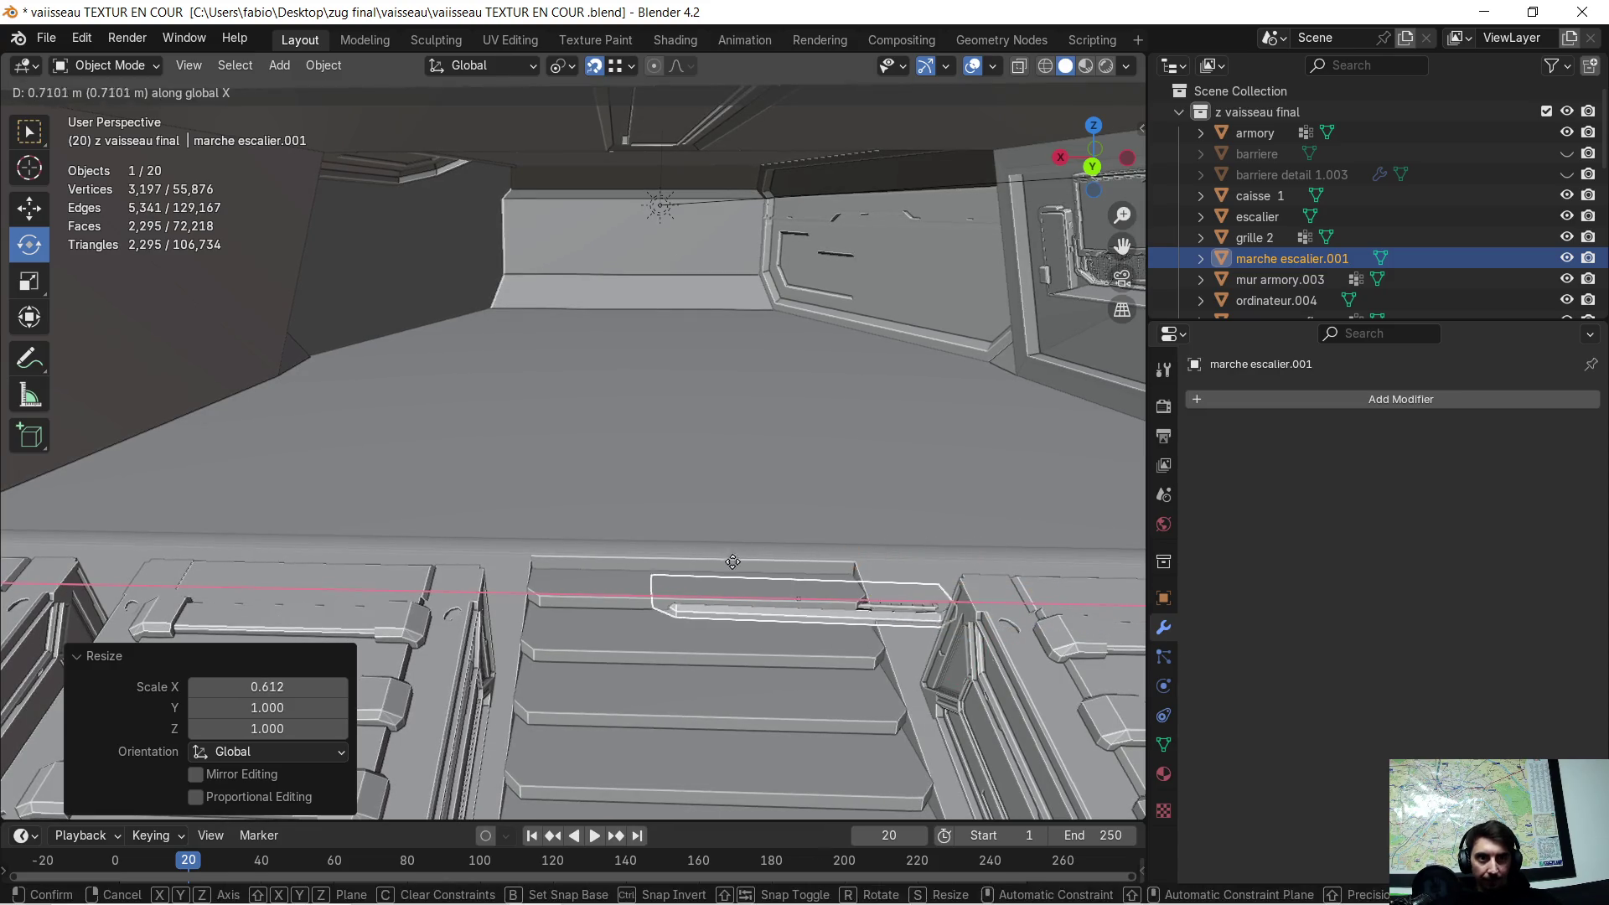
{"action": "left_click", "coordinate": [548, 564]}
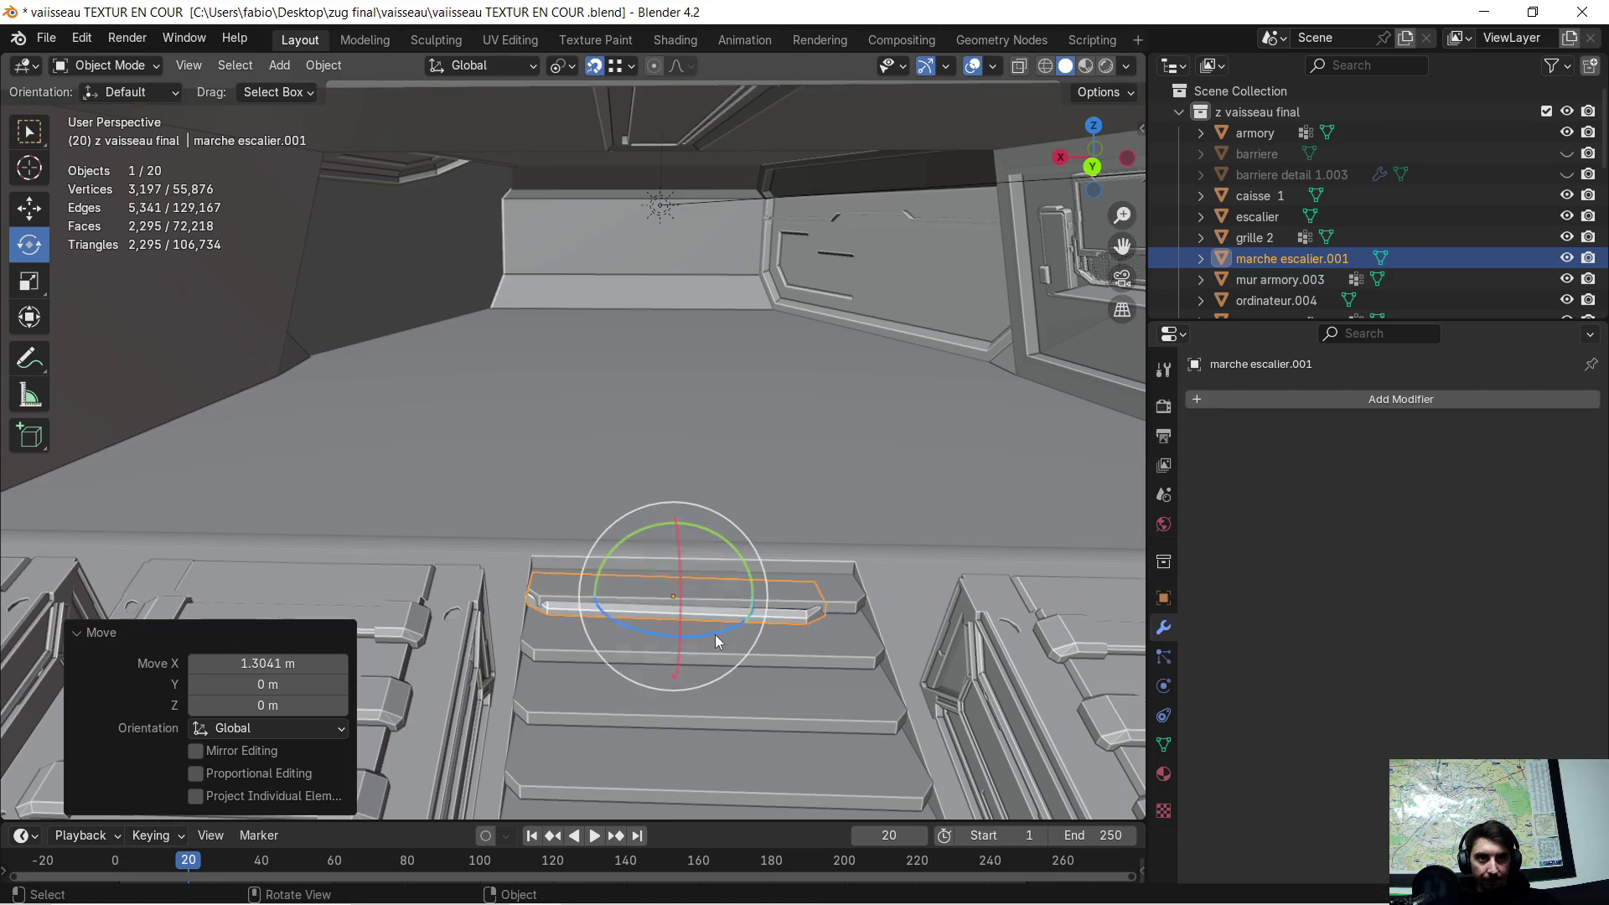
- Rotate the step 1.7° around Z and shift it slightly along X
{"action": "scroll", "coordinate": [741, 656], "scroll_direction": "up", "scroll_amount": 4}
{"action": "scroll", "coordinate": [742, 642], "scroll_direction": "down", "scroll_amount": 2}
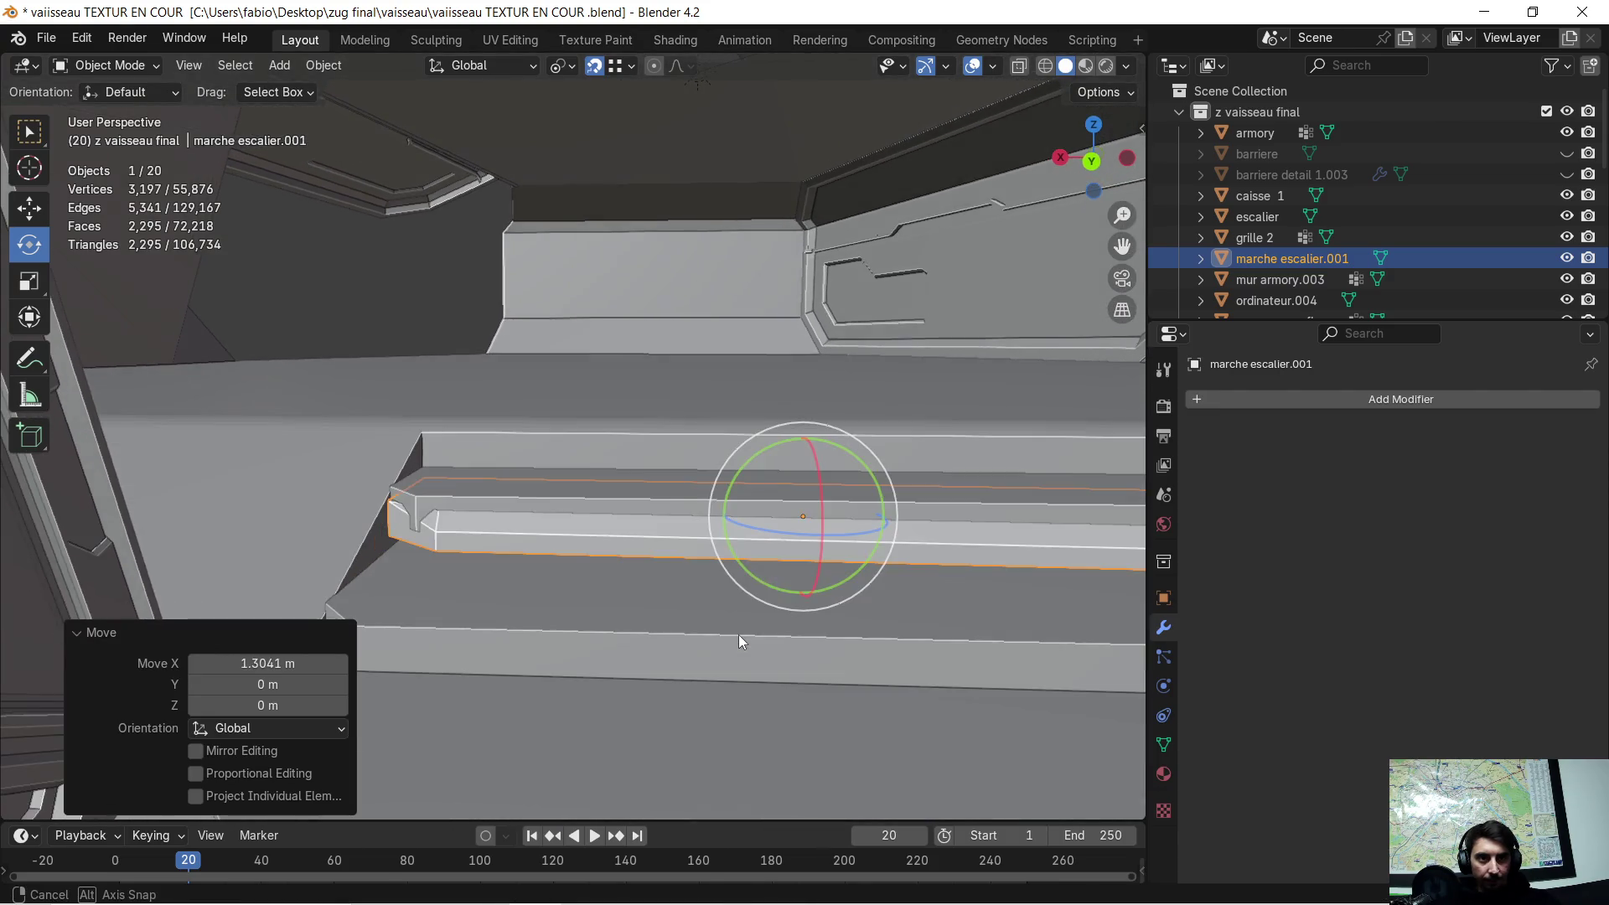
{"action": "middle_click_drag", "start_coordinate": [767, 611], "coordinate": [712, 632]}
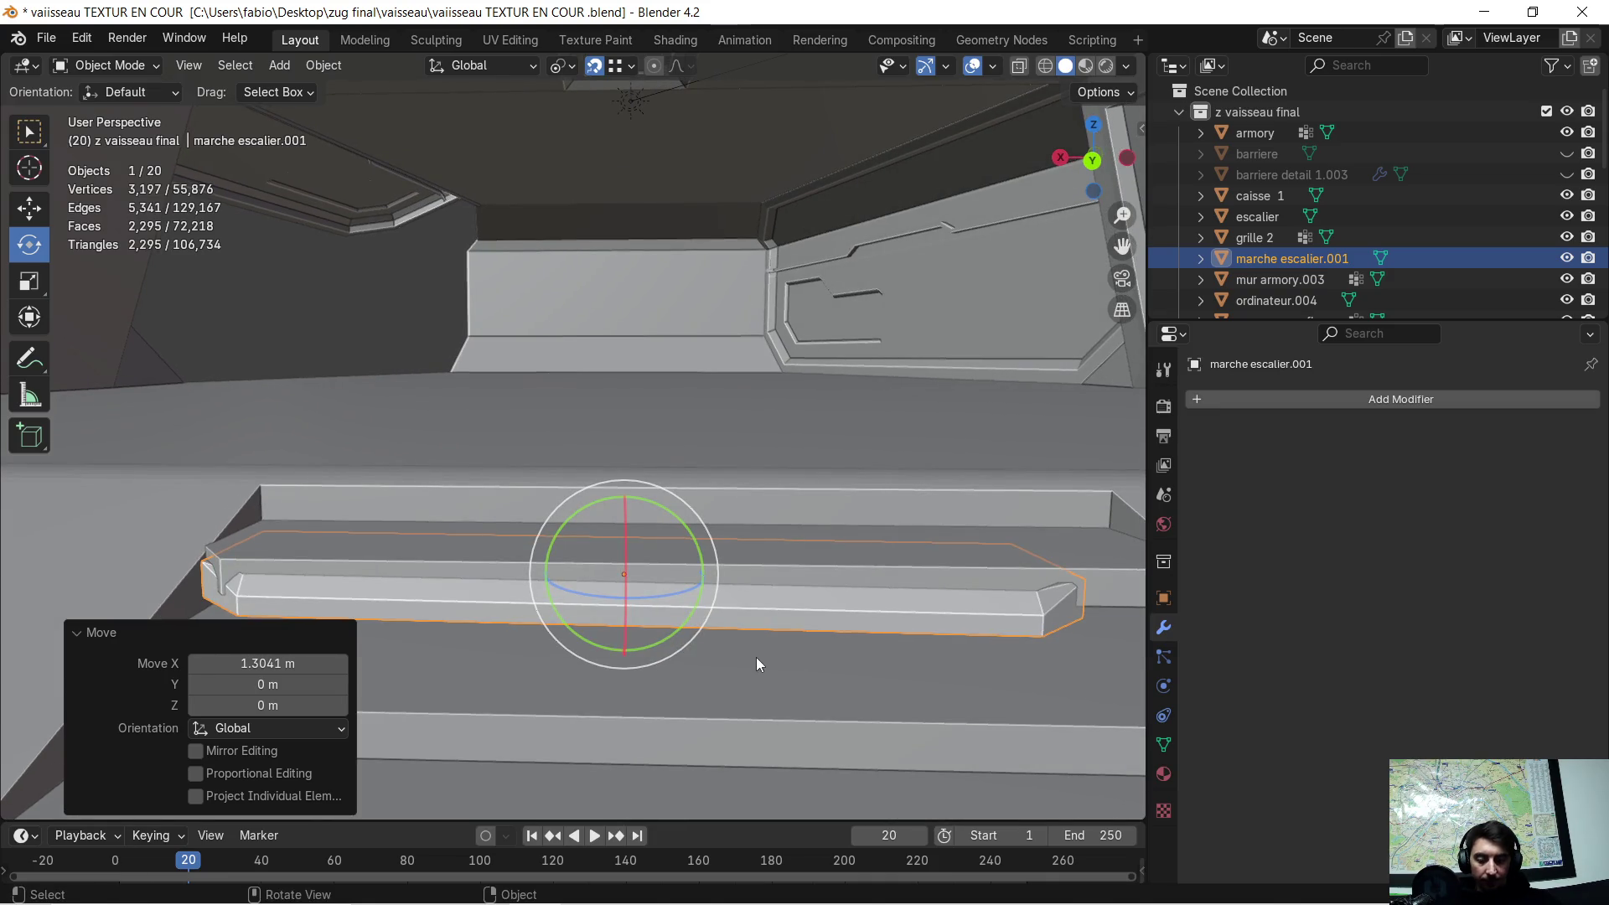
{"action": "key", "text": "r"}
{"action": "key", "text": "z"}
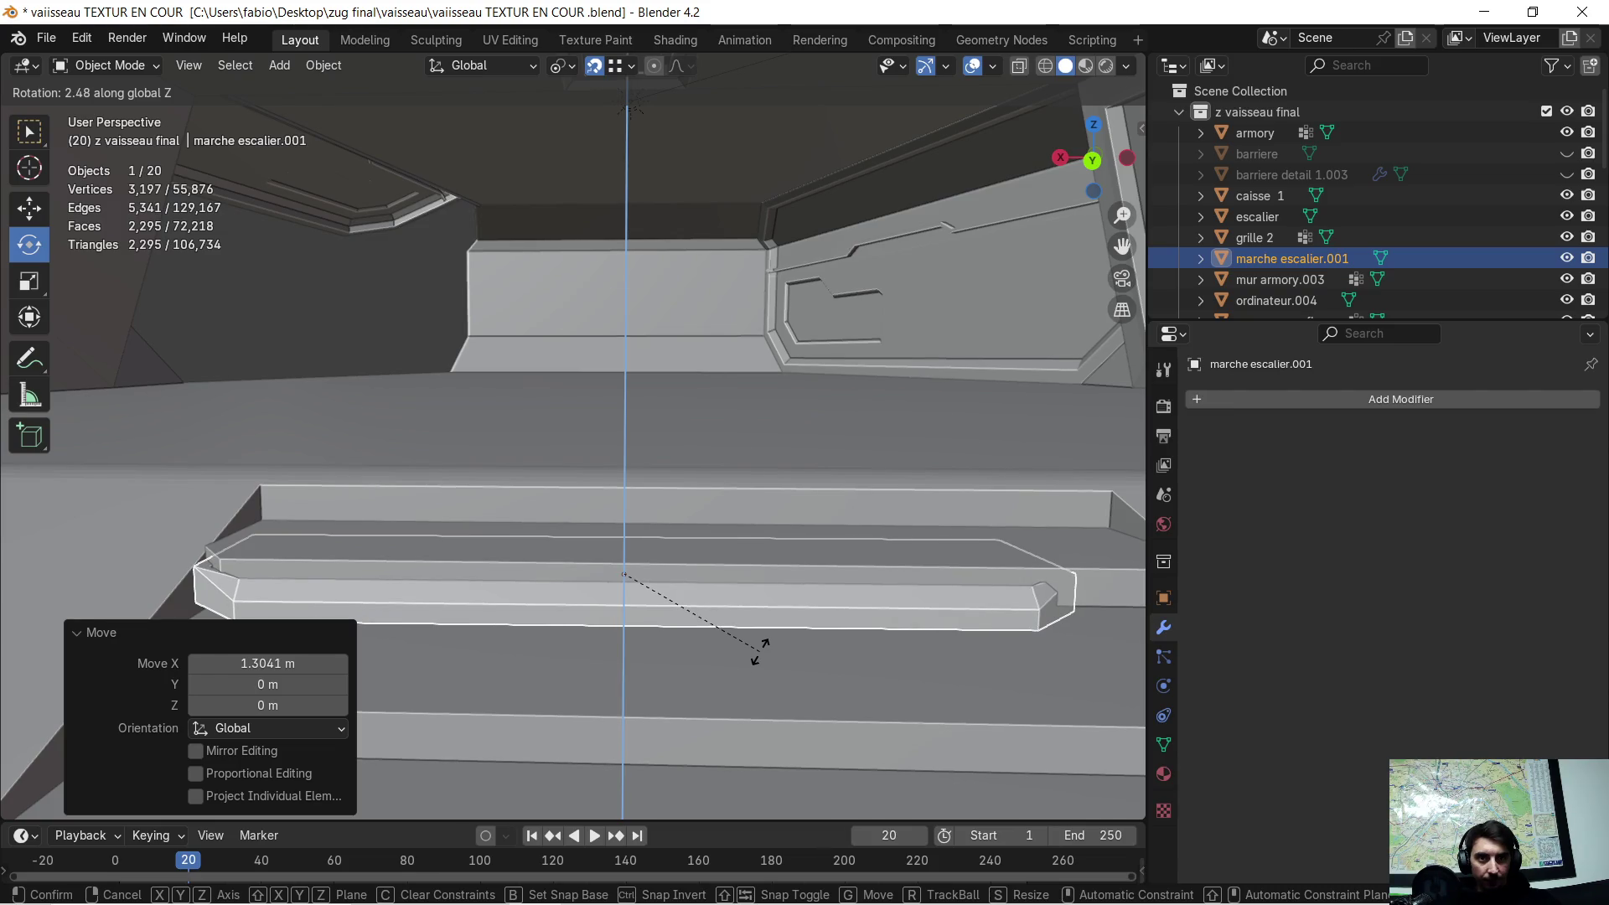
{"action": "left_click", "coordinate": [756, 651]}
{"action": "key", "text": "g"}
{"action": "key", "text": "x"}
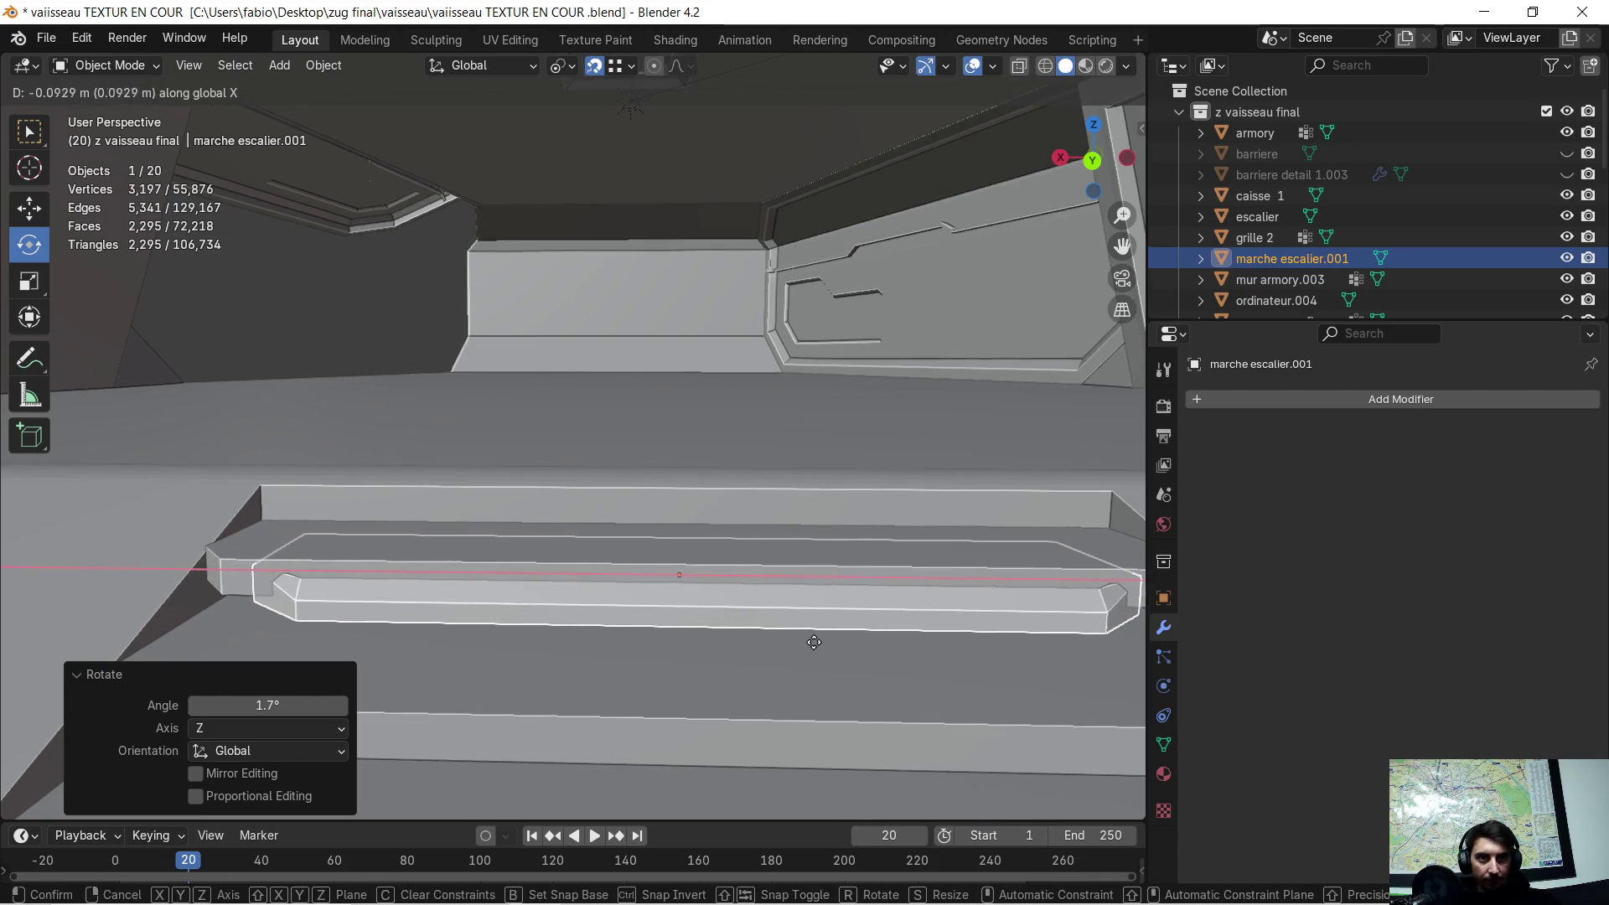
{"action": "left_click", "coordinate": [830, 637]}
{"action": "scroll", "coordinate": [826, 637], "scroll_direction": "down", "scroll_amount": 5}
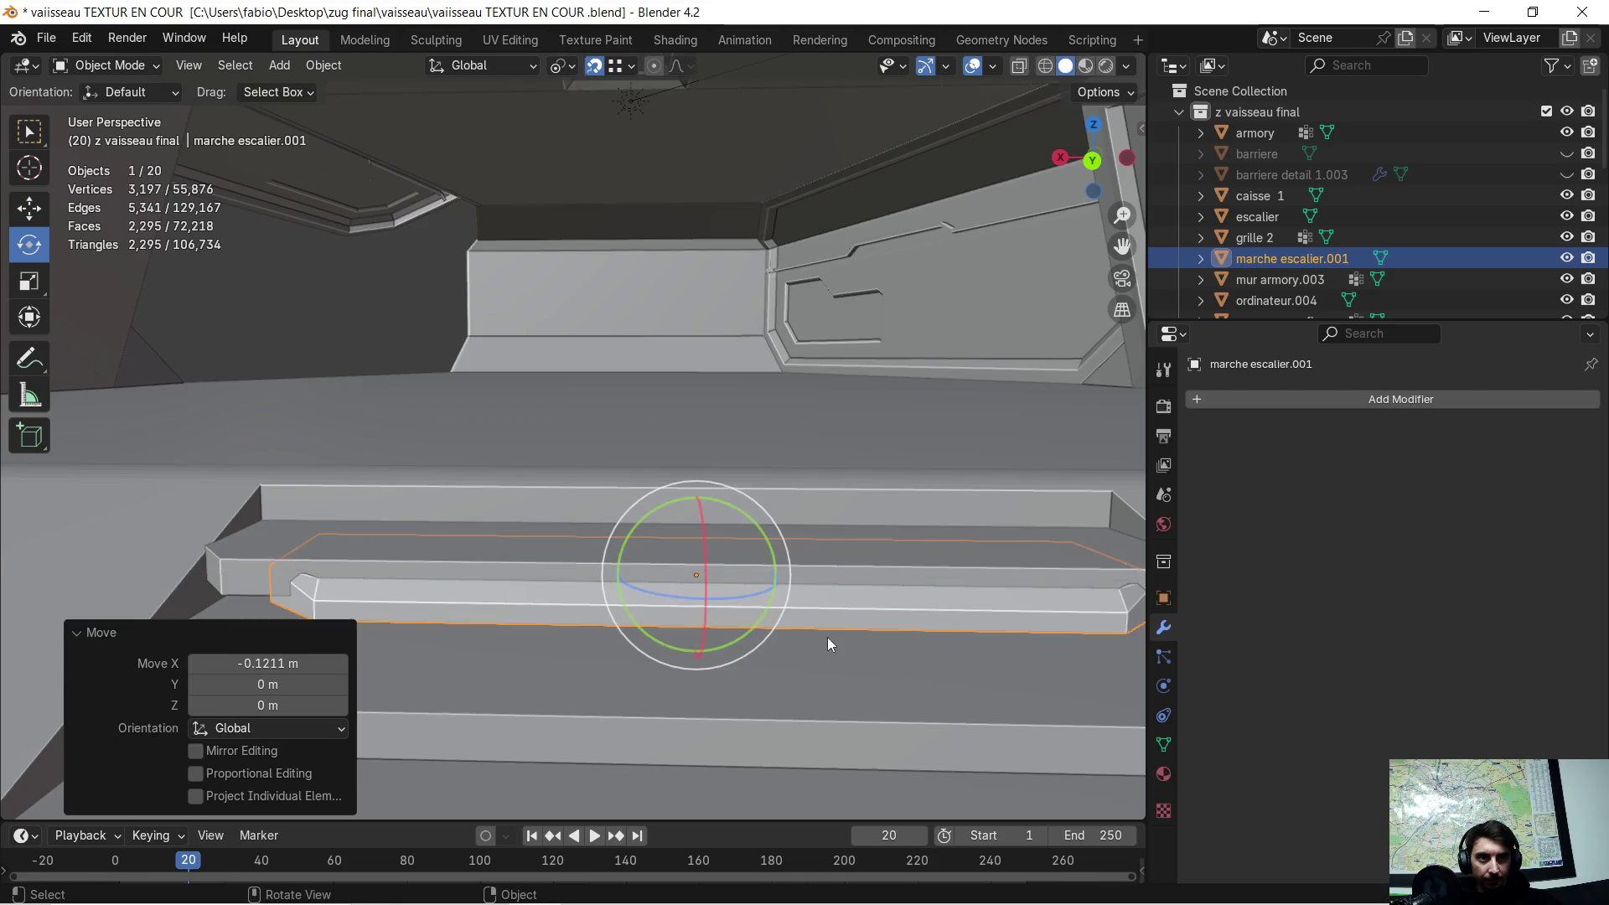
{"action": "mouse_move", "coordinate": [769, 577]}
{"action": "middle_mouse_down", "text": "ctrl"}
{"action": "mouse_move", "coordinate": [766, 605]}
{"action": "mouse_move", "coordinate": [766, 590]}
{"action": "middle_mouse_up", "text": "ctrl"}
{"action": "scroll", "coordinate": [767, 590], "scroll_direction": "down", "scroll_amount": 5}
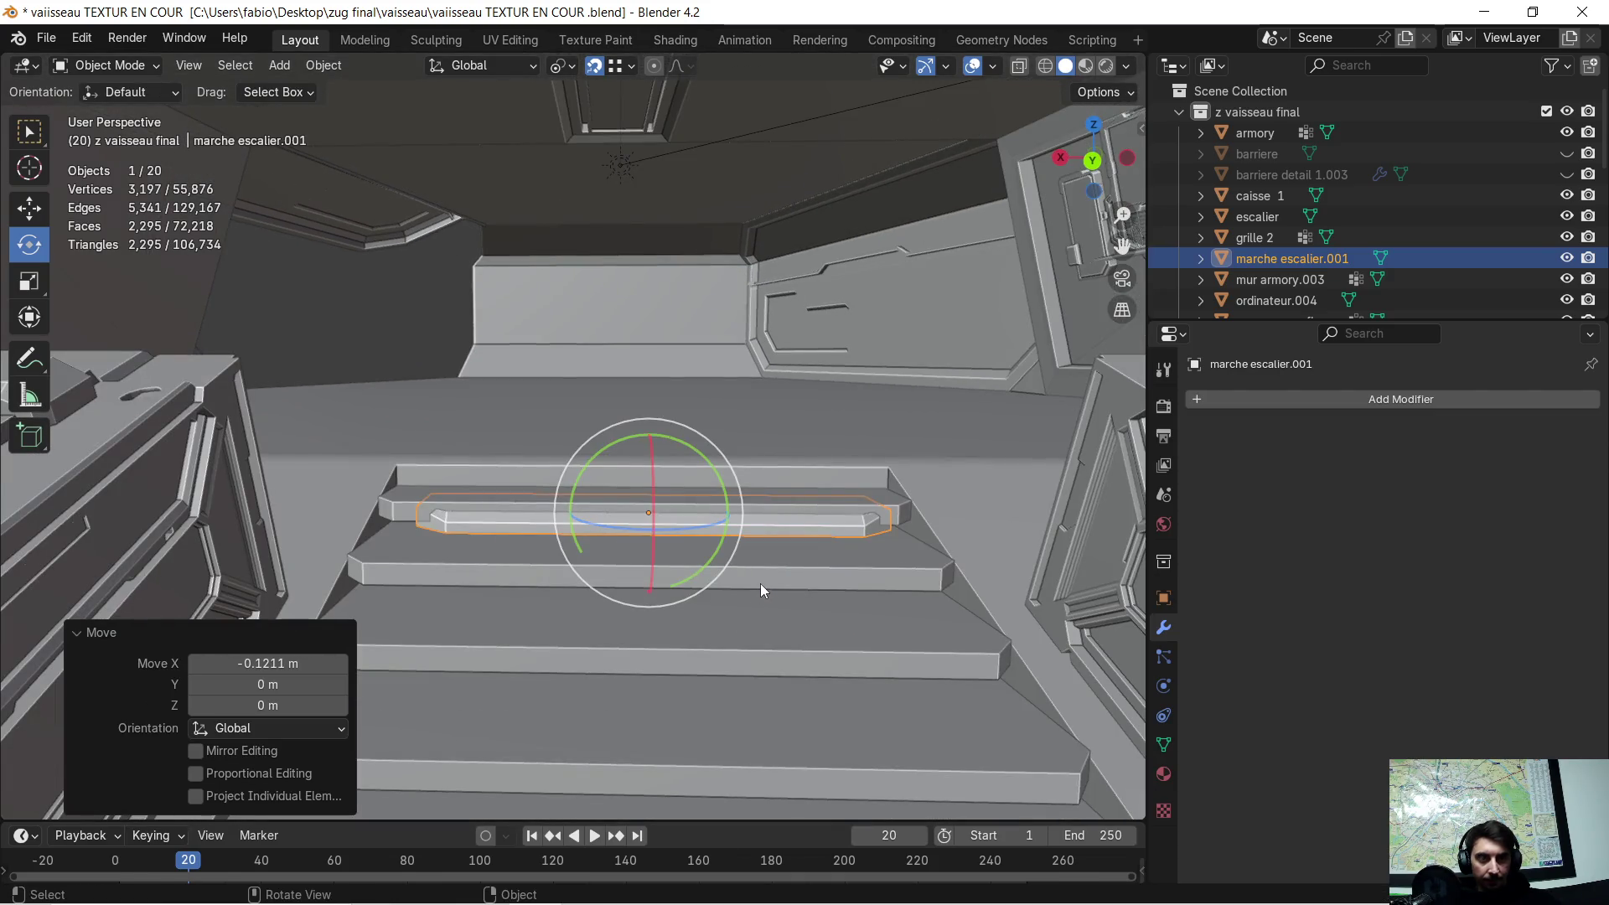
- Widen the step on X to 1.019, centre it along X, and raise it 0.021208 m
{"action": "key", "text": "s"}
{"action": "key", "text": "x"}
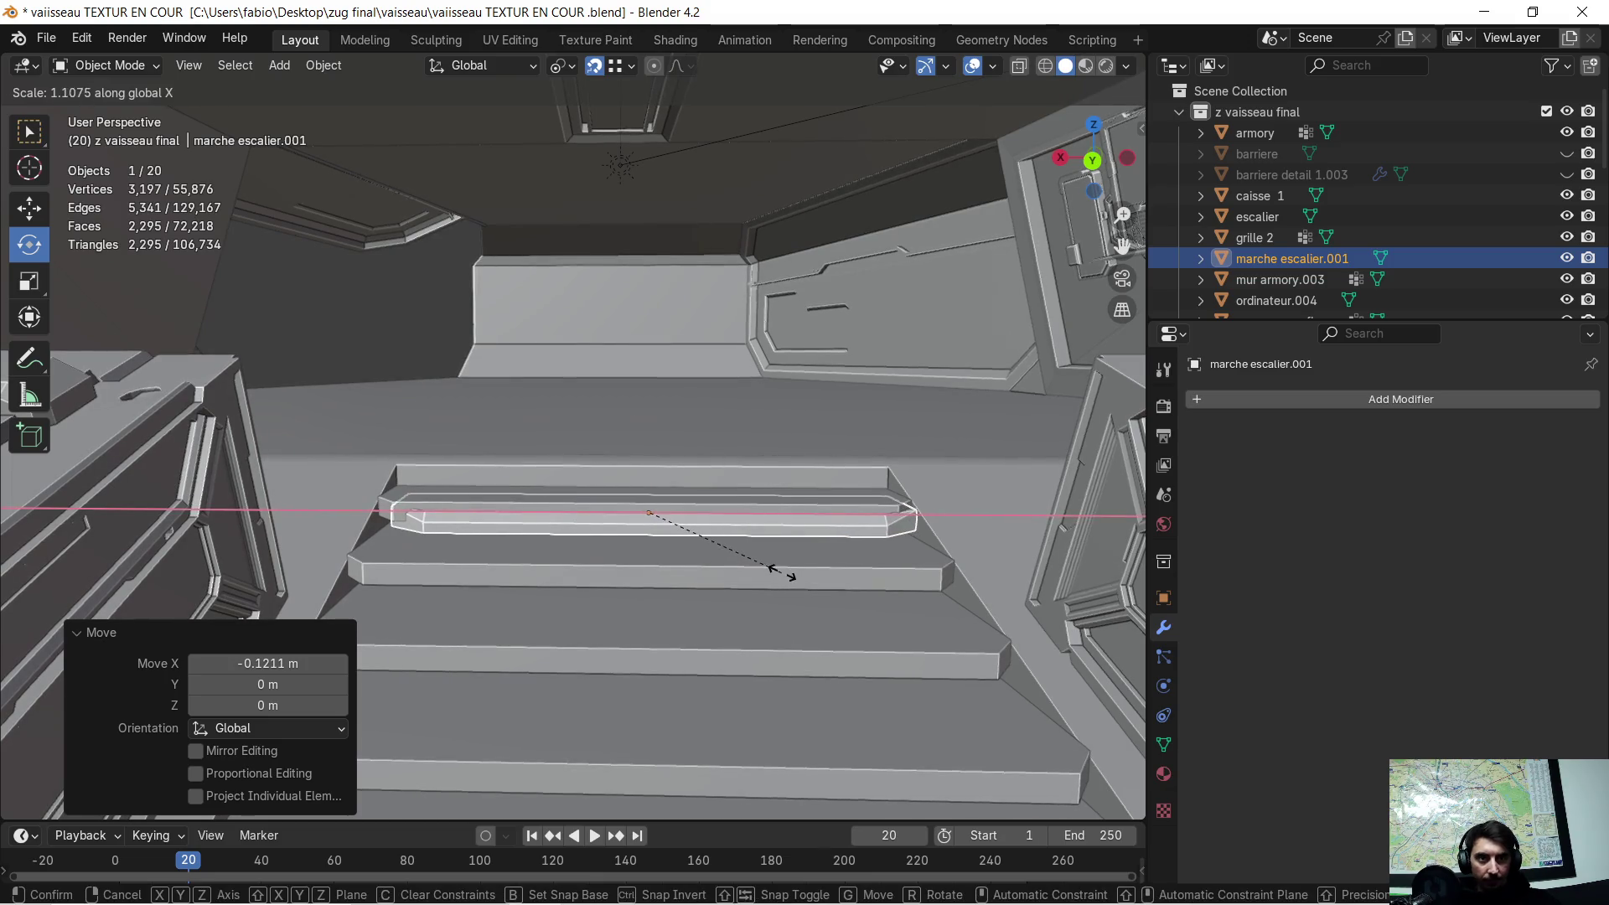
{"action": "left_click", "coordinate": [772, 569]}
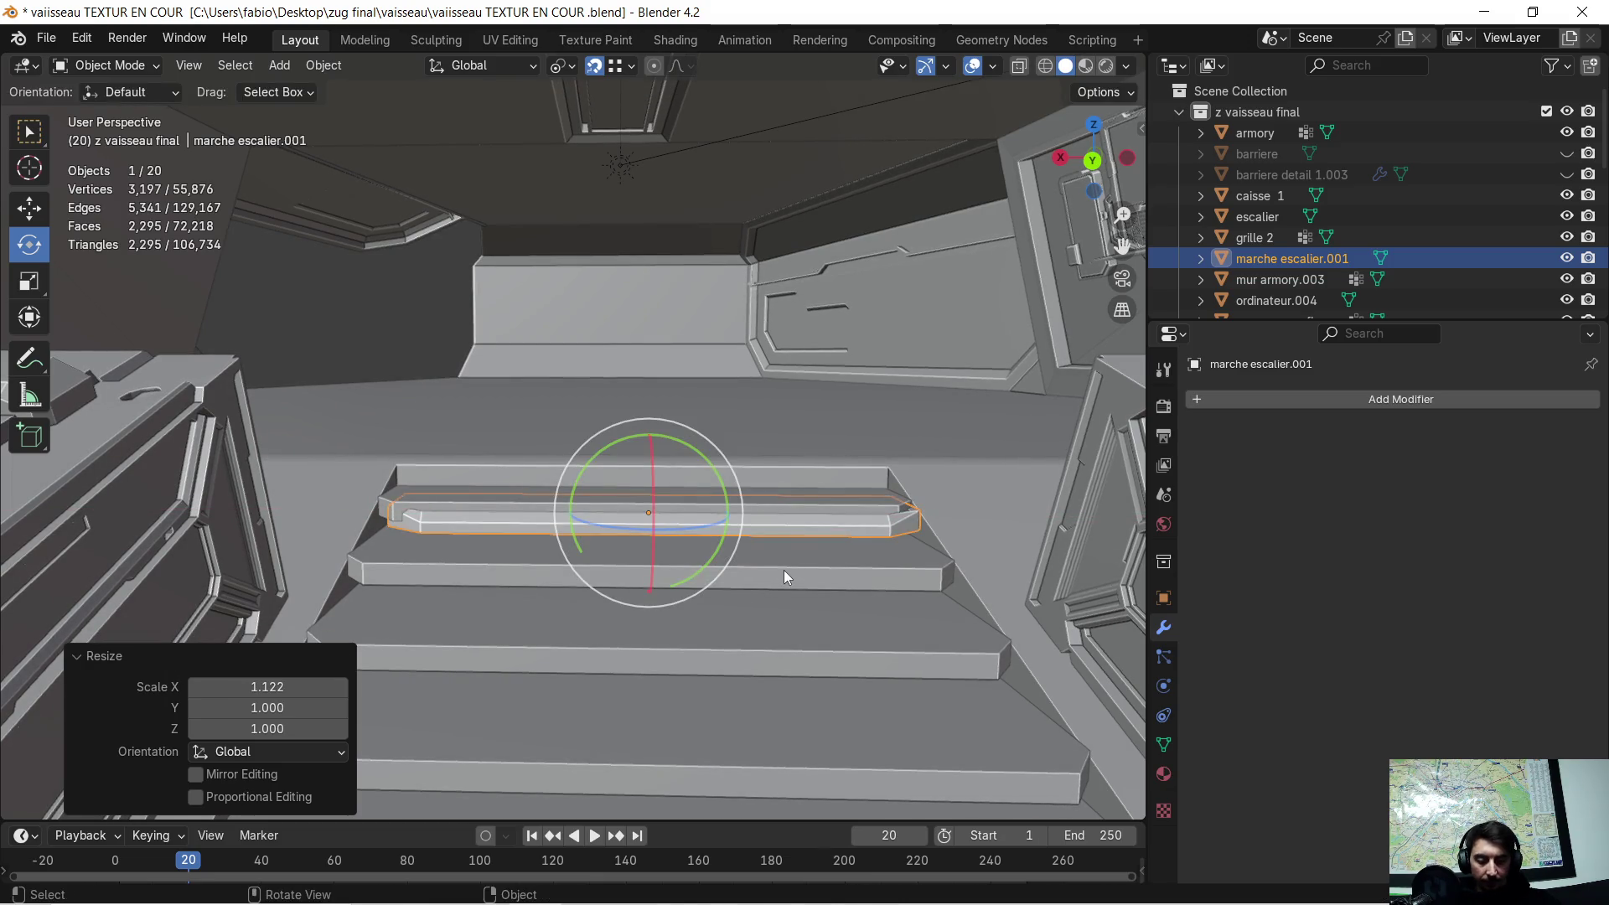
{"action": "key", "text": "g"}
{"action": "key", "text": "x"}
{"action": "left_click", "coordinate": [773, 570]}
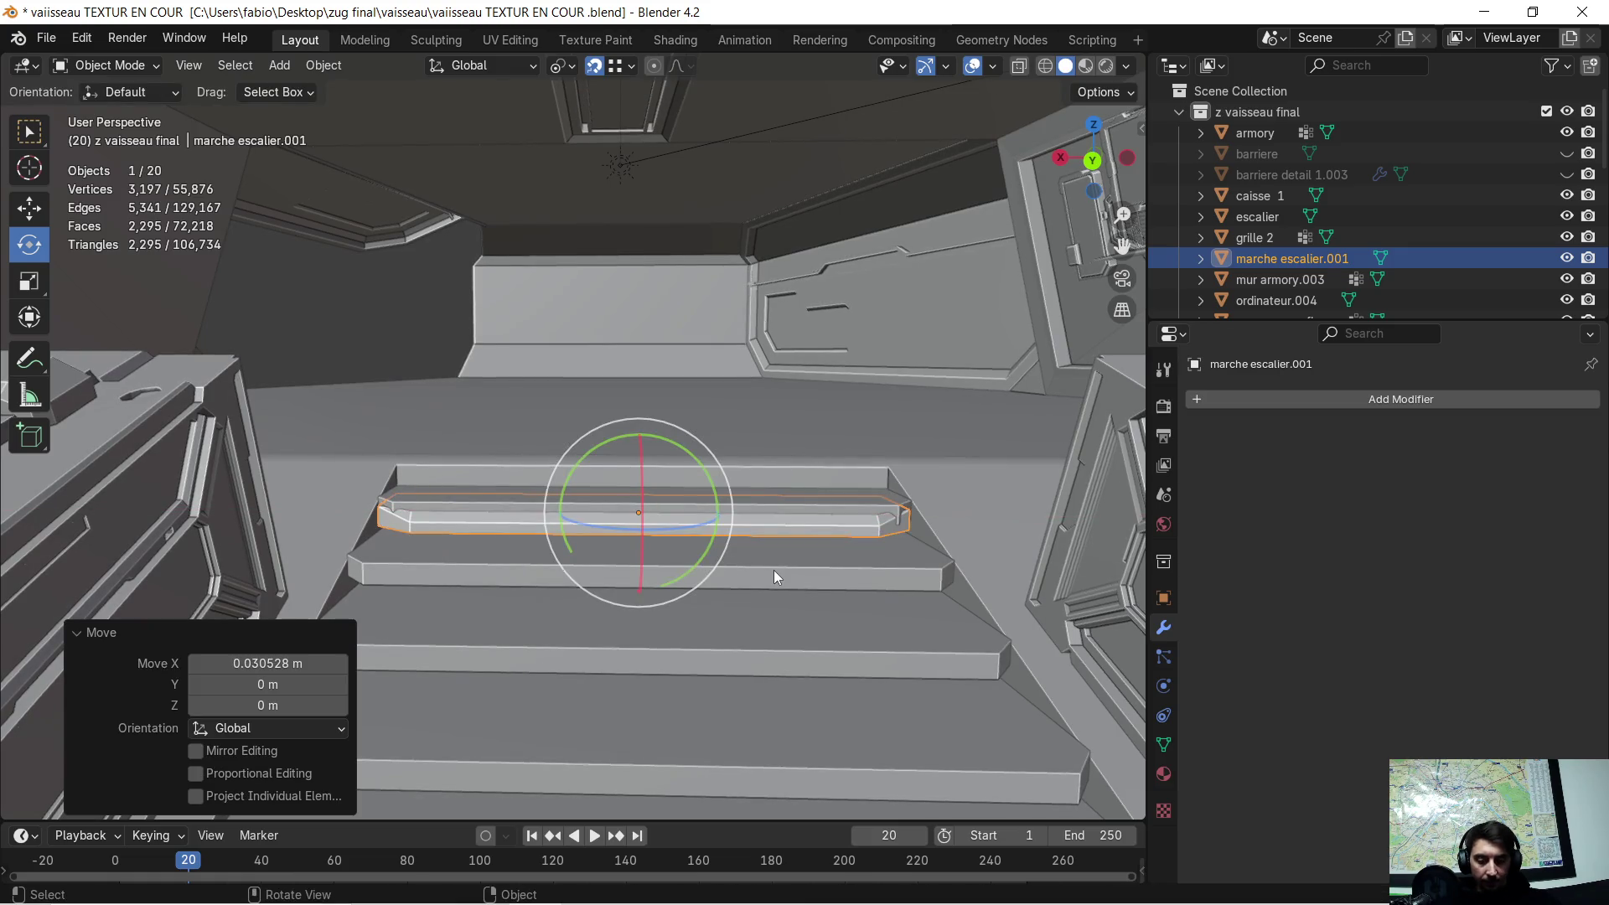
{"action": "key", "text": "s"}
{"action": "key", "text": "x"}
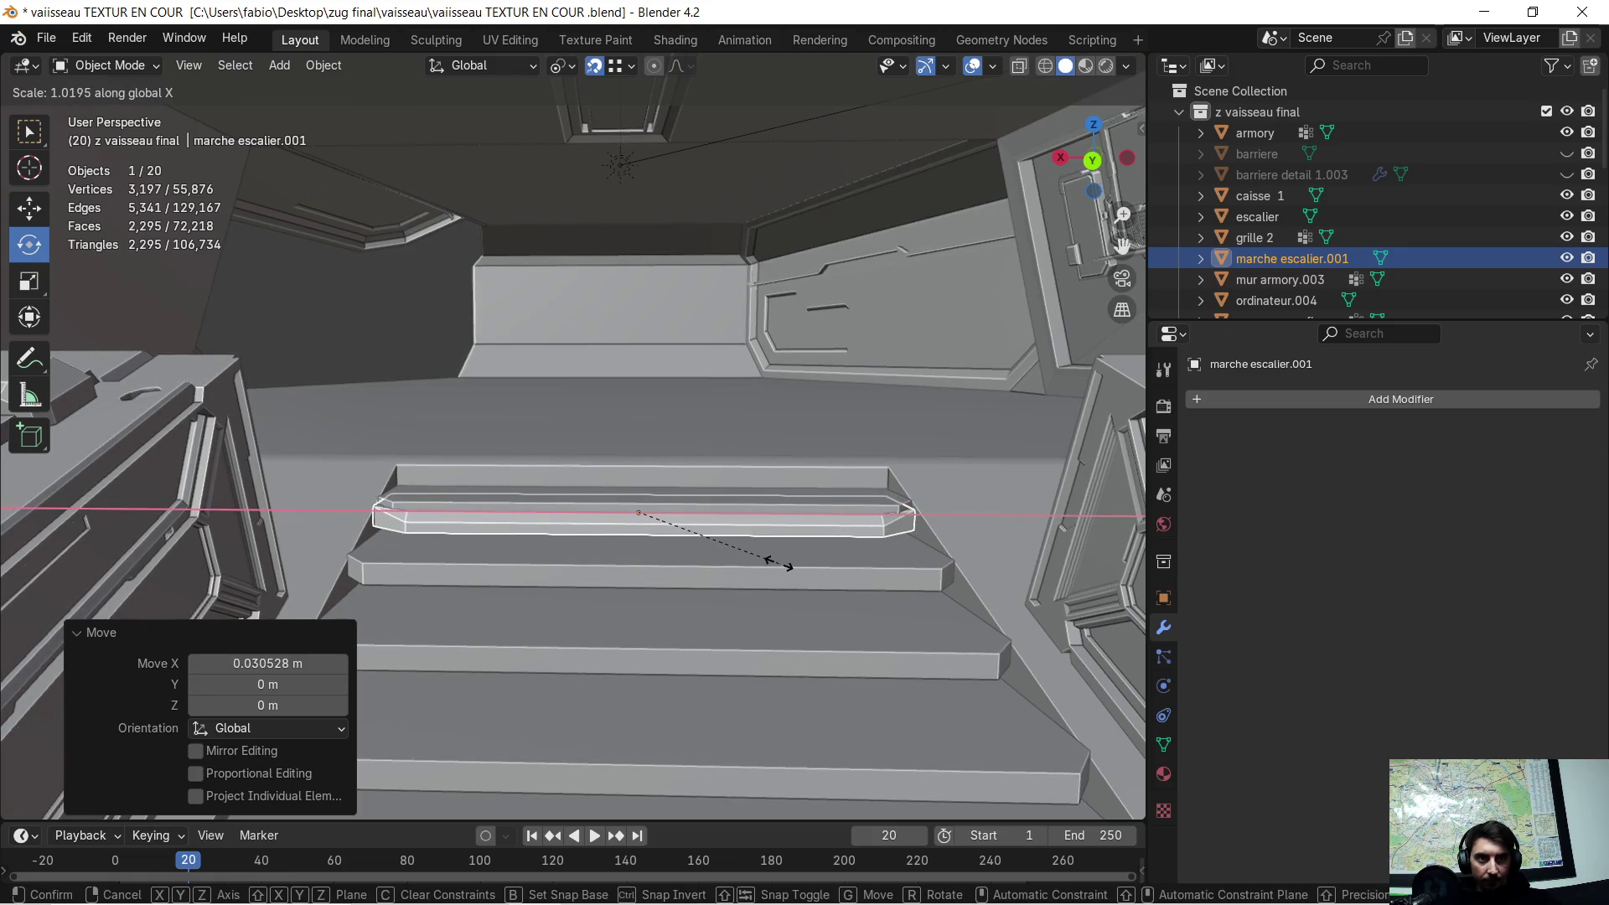
{"action": "left_click", "coordinate": [777, 563]}
{"action": "scroll", "coordinate": [767, 553], "scroll_direction": "up", "scroll_amount": 3}
{"action": "scroll", "coordinate": [772, 480], "scroll_direction": "down", "scroll_amount": 5}
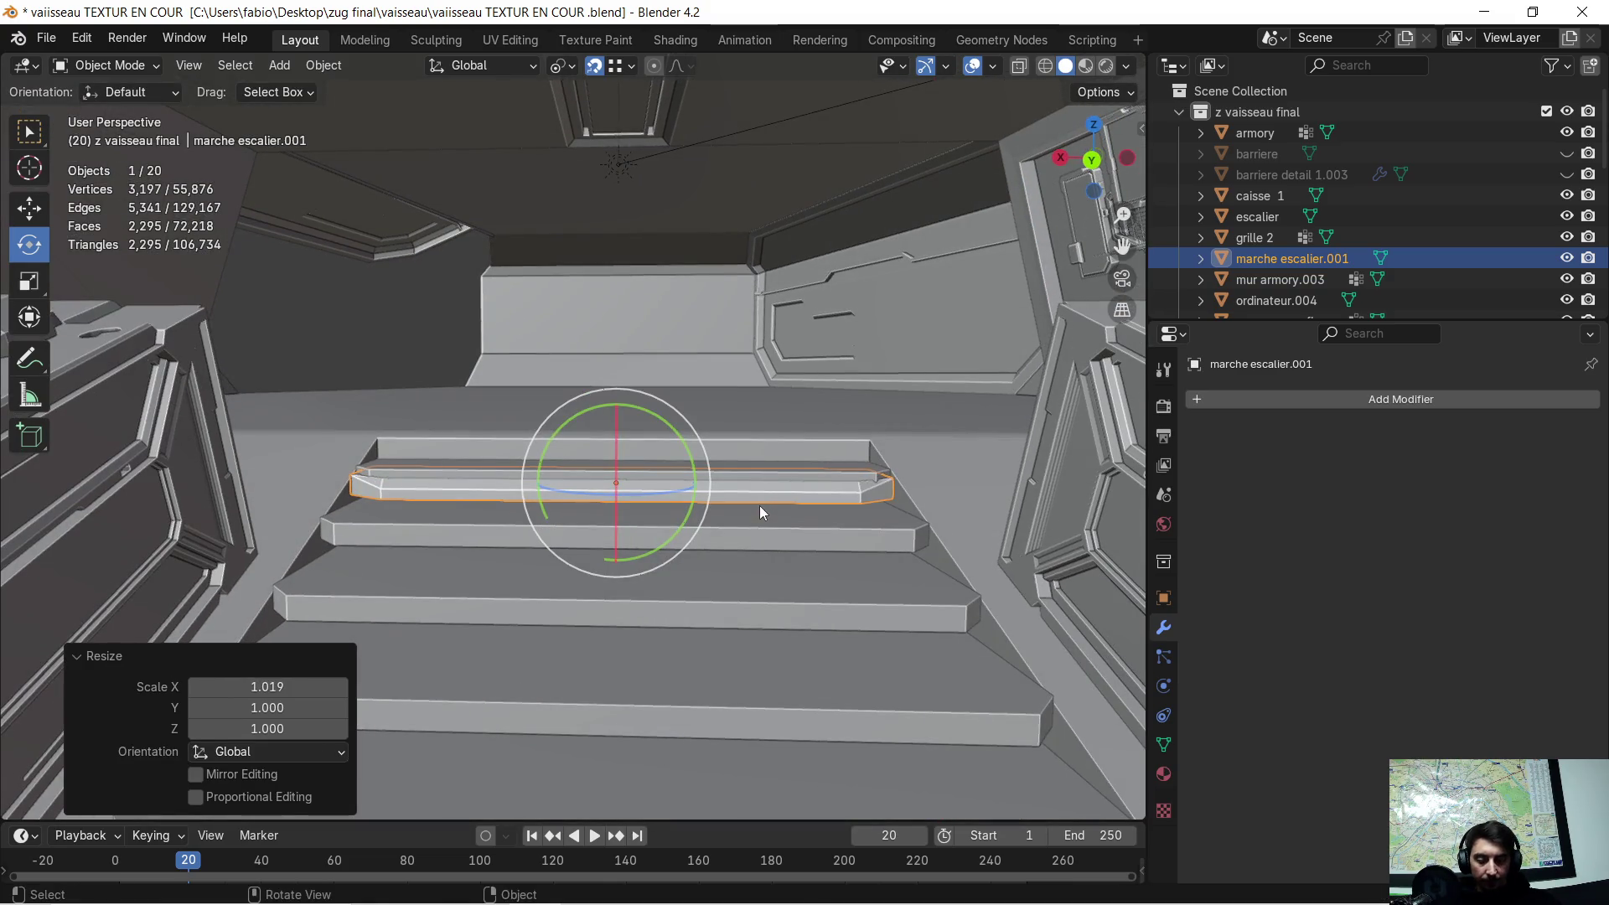
{"action": "key", "text": "g"}
{"action": "key", "text": "z"}
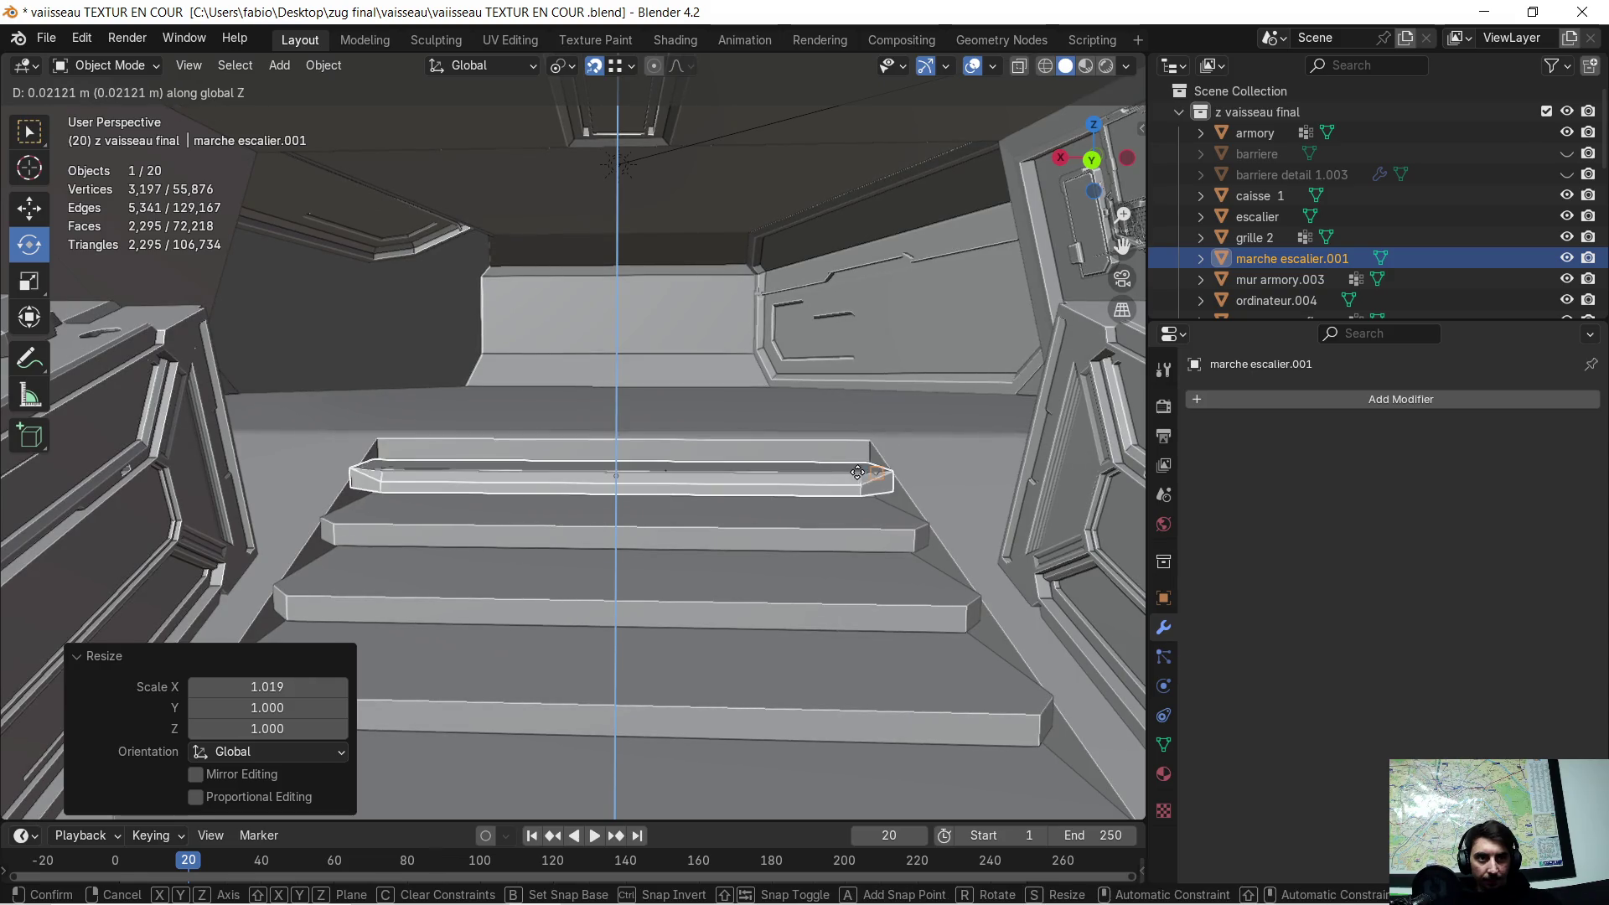
{"action": "left_click", "coordinate": [830, 498]}
- Hide the escalier staircase and reselect the marche escalier.001 step piece
{"action": "mouse_move", "coordinate": [829, 499]}
{"action": "middle_mouse_down"}
{"action": "mouse_move", "coordinate": [848, 491]}
{"action": "mouse_move", "coordinate": [790, 528]}
{"action": "mouse_move", "coordinate": [510, 542]}
{"action": "mouse_move", "coordinate": [846, 503]}
{"action": "mouse_move", "coordinate": [697, 595]}
{"action": "mouse_move", "coordinate": [762, 521]}
{"action": "mouse_move", "coordinate": [838, 531]}
{"action": "mouse_move", "coordinate": [709, 555]}
{"action": "mouse_move", "coordinate": [734, 550]}
{"action": "middle_mouse_up"}
{"action": "left_click", "coordinate": [667, 538]}
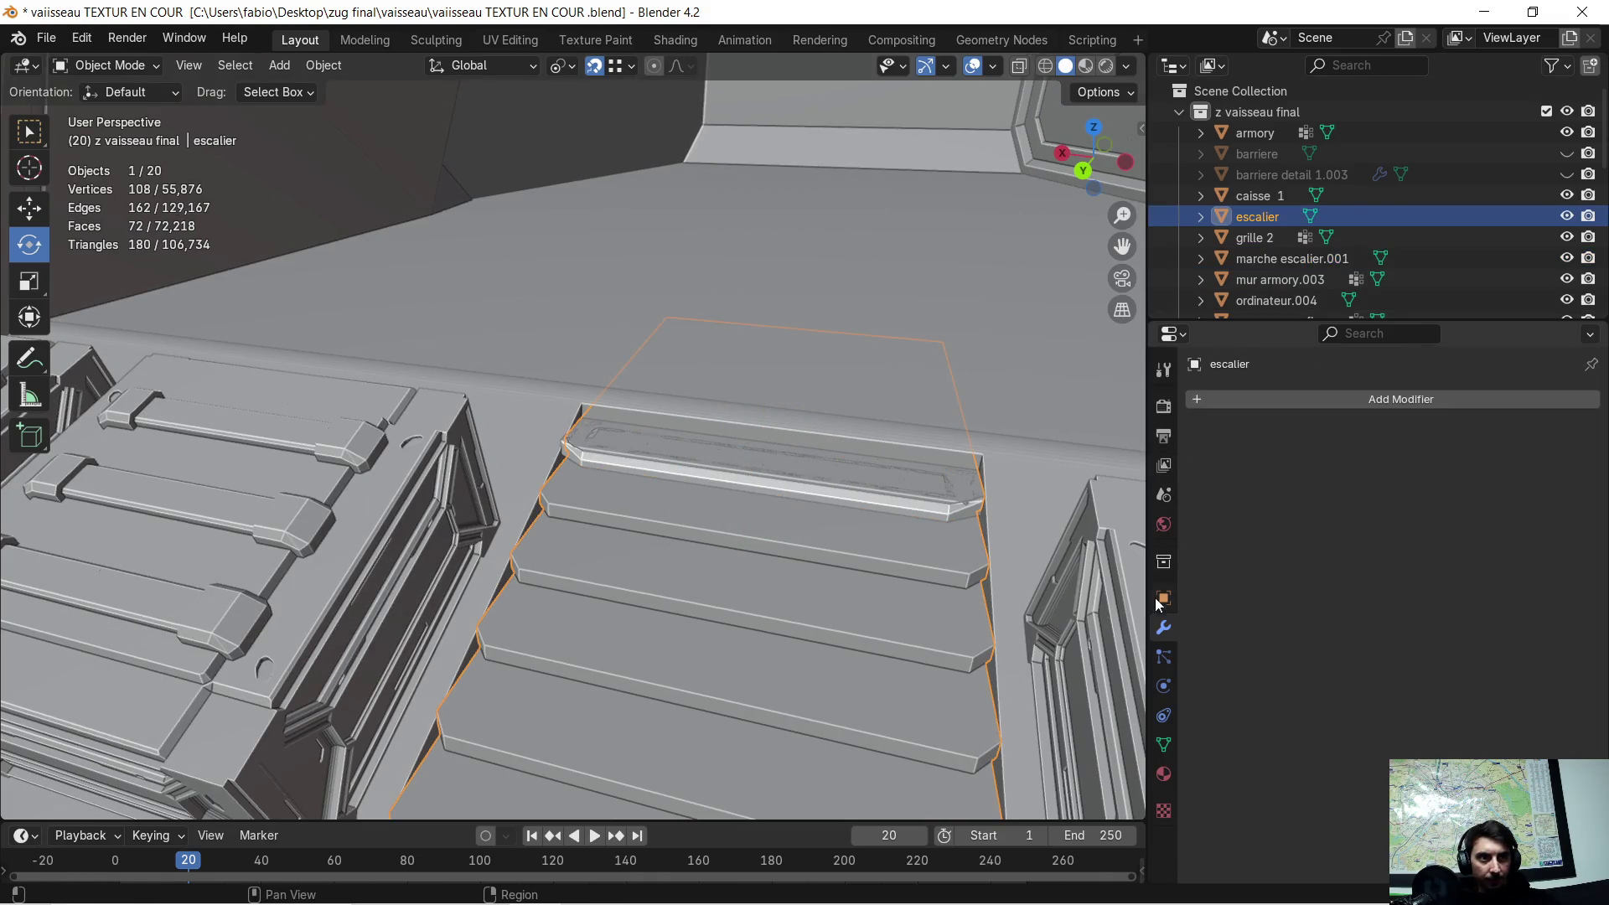
{"action": "mouse_move", "coordinate": [888, 475]}
{"action": "middle_mouse_down"}
{"action": "mouse_move", "coordinate": [715, 572]}
{"action": "mouse_move", "coordinate": [759, 513]}
{"action": "middle_mouse_up"}
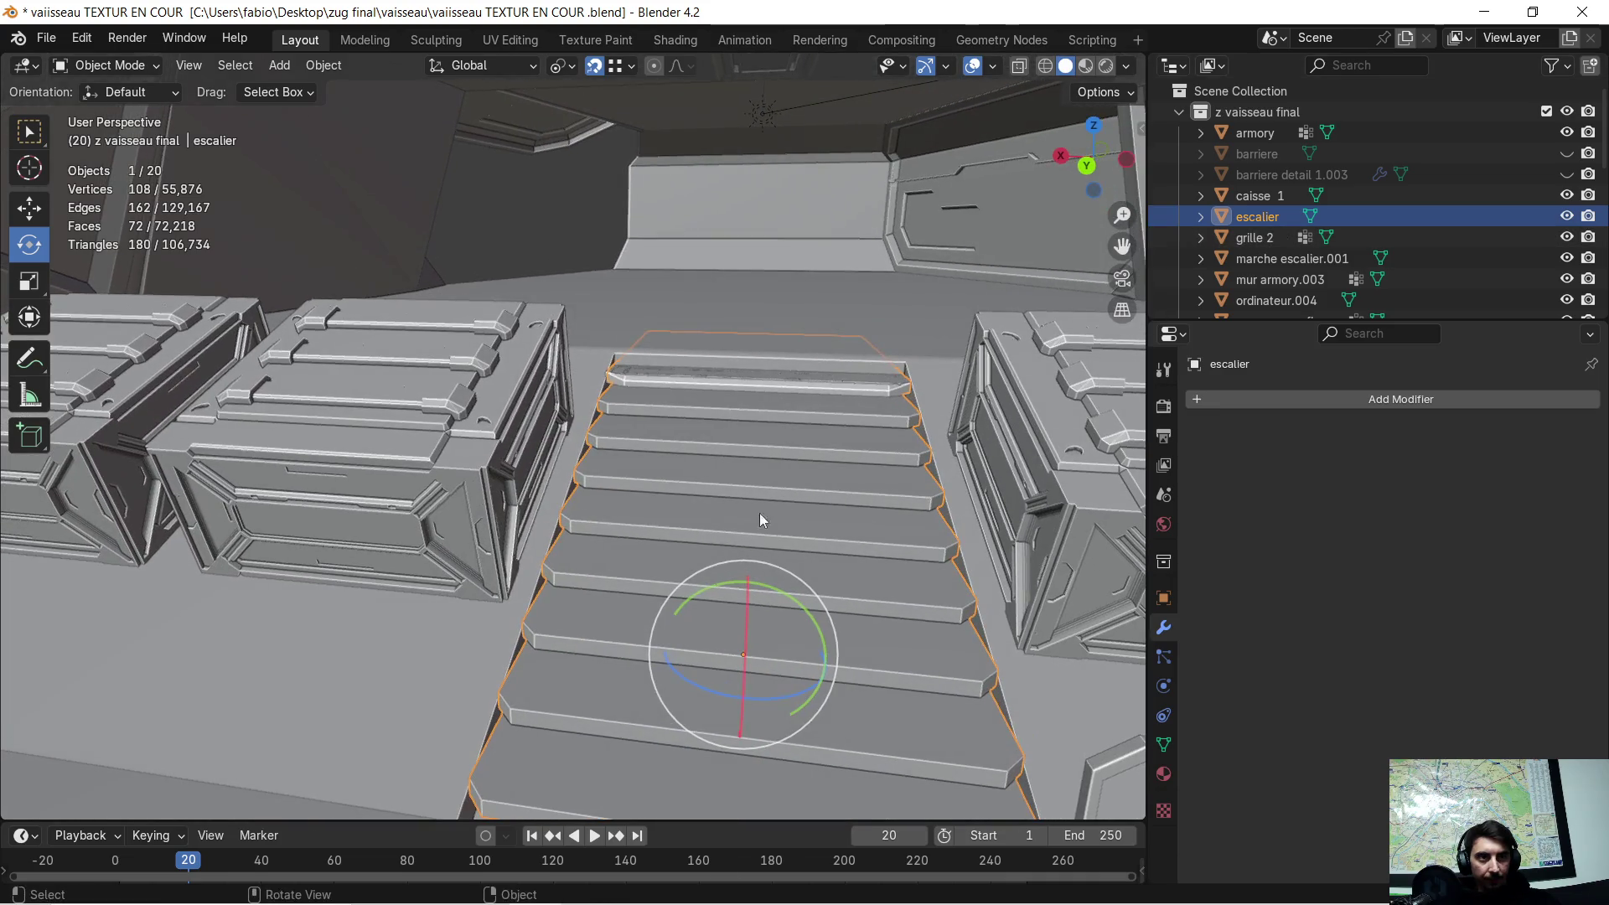
{"action": "left_click", "coordinate": [1565, 216]}
{"action": "mouse_move", "coordinate": [768, 322]}
{"action": "middle_mouse_down"}
{"action": "mouse_move", "coordinate": [783, 337]}
{"action": "mouse_move", "coordinate": [681, 440]}
{"action": "mouse_move", "coordinate": [606, 464]}
{"action": "mouse_move", "coordinate": [628, 446]}
{"action": "middle_mouse_up"}
{"action": "left_click", "coordinate": [679, 446]}
{"action": "scroll", "coordinate": [677, 446], "scroll_direction": "down", "scroll_amount": 3}
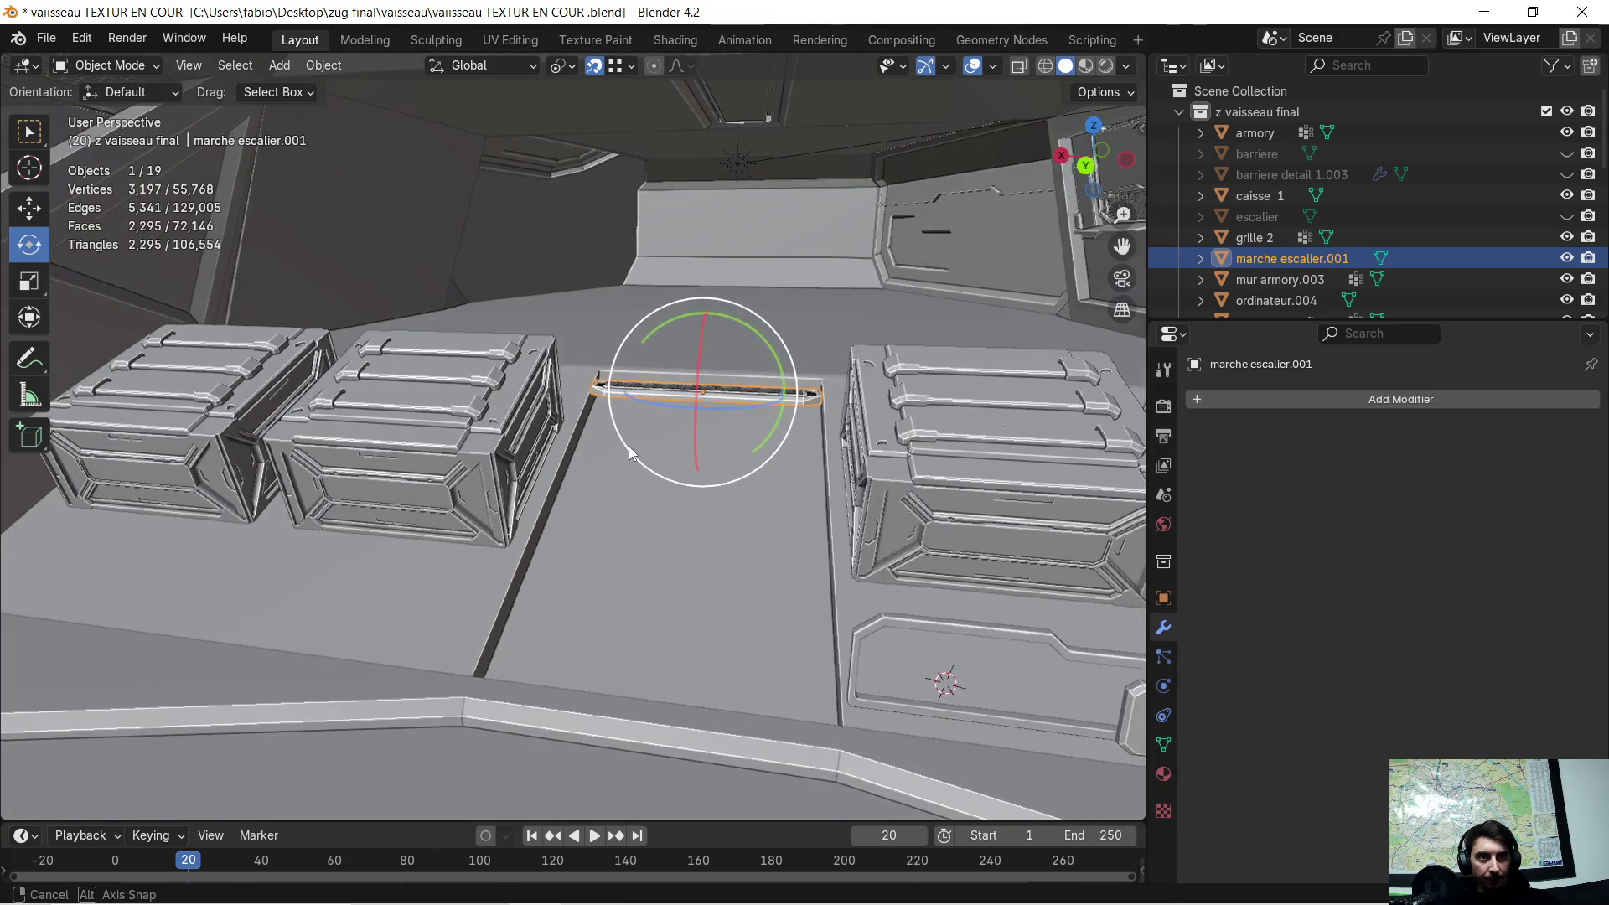
- Add an Array modifier to marche escalier.001 with relative offset X 0 and Z -1.2
{"action": "left_click", "coordinate": [1218, 406]}
{"action": "left_click", "coordinate": [1192, 410]}
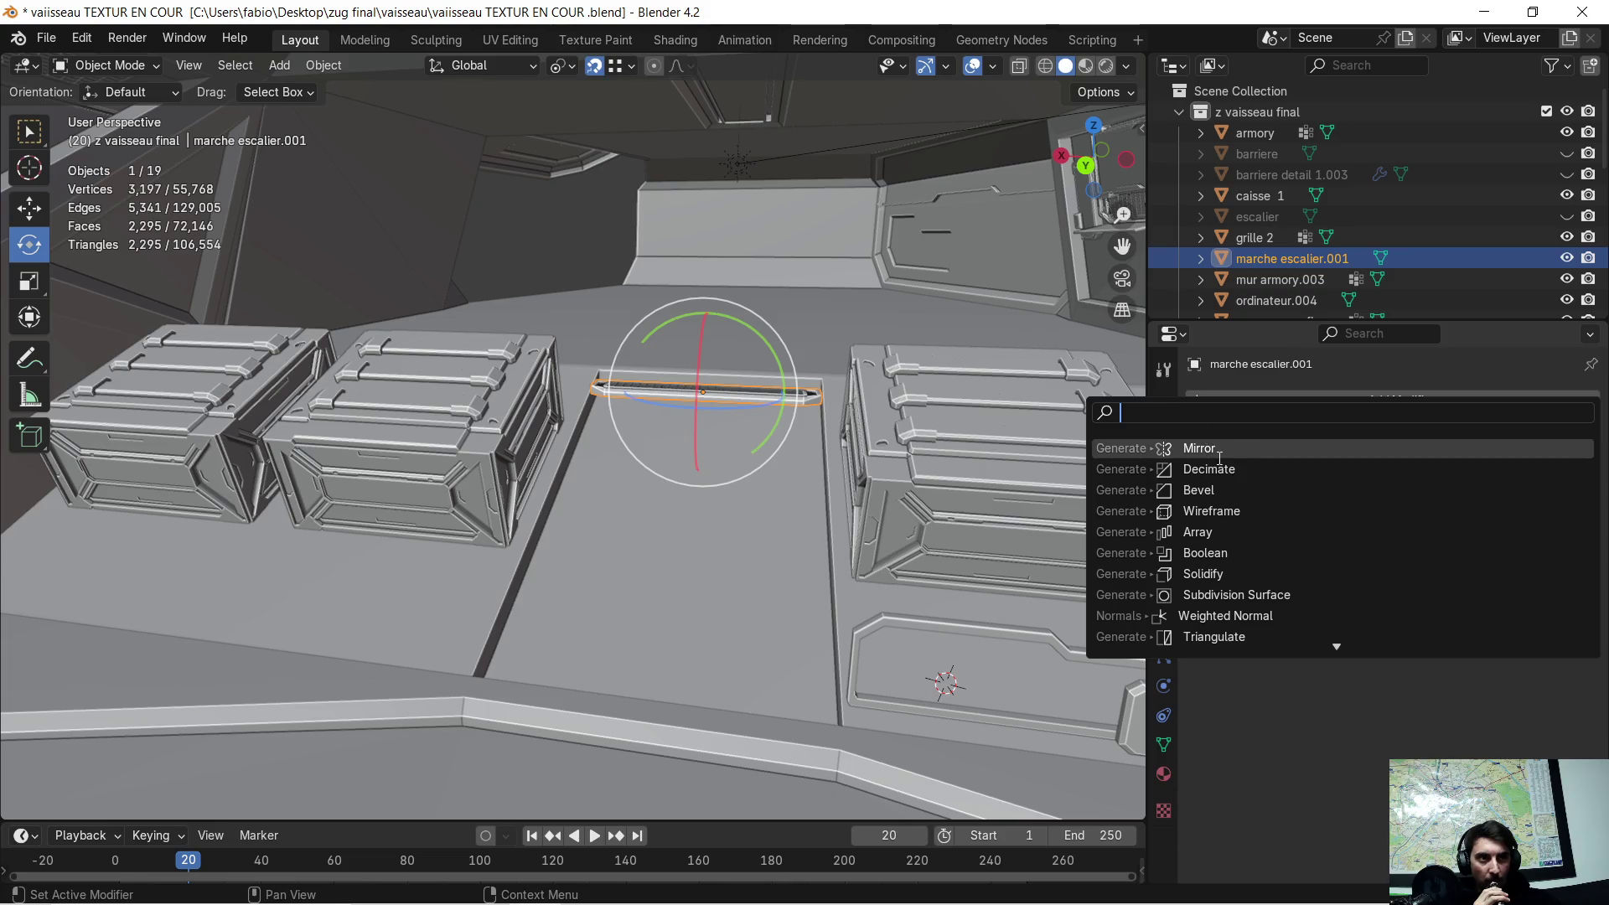
{"action": "left_click", "coordinate": [1217, 531]}
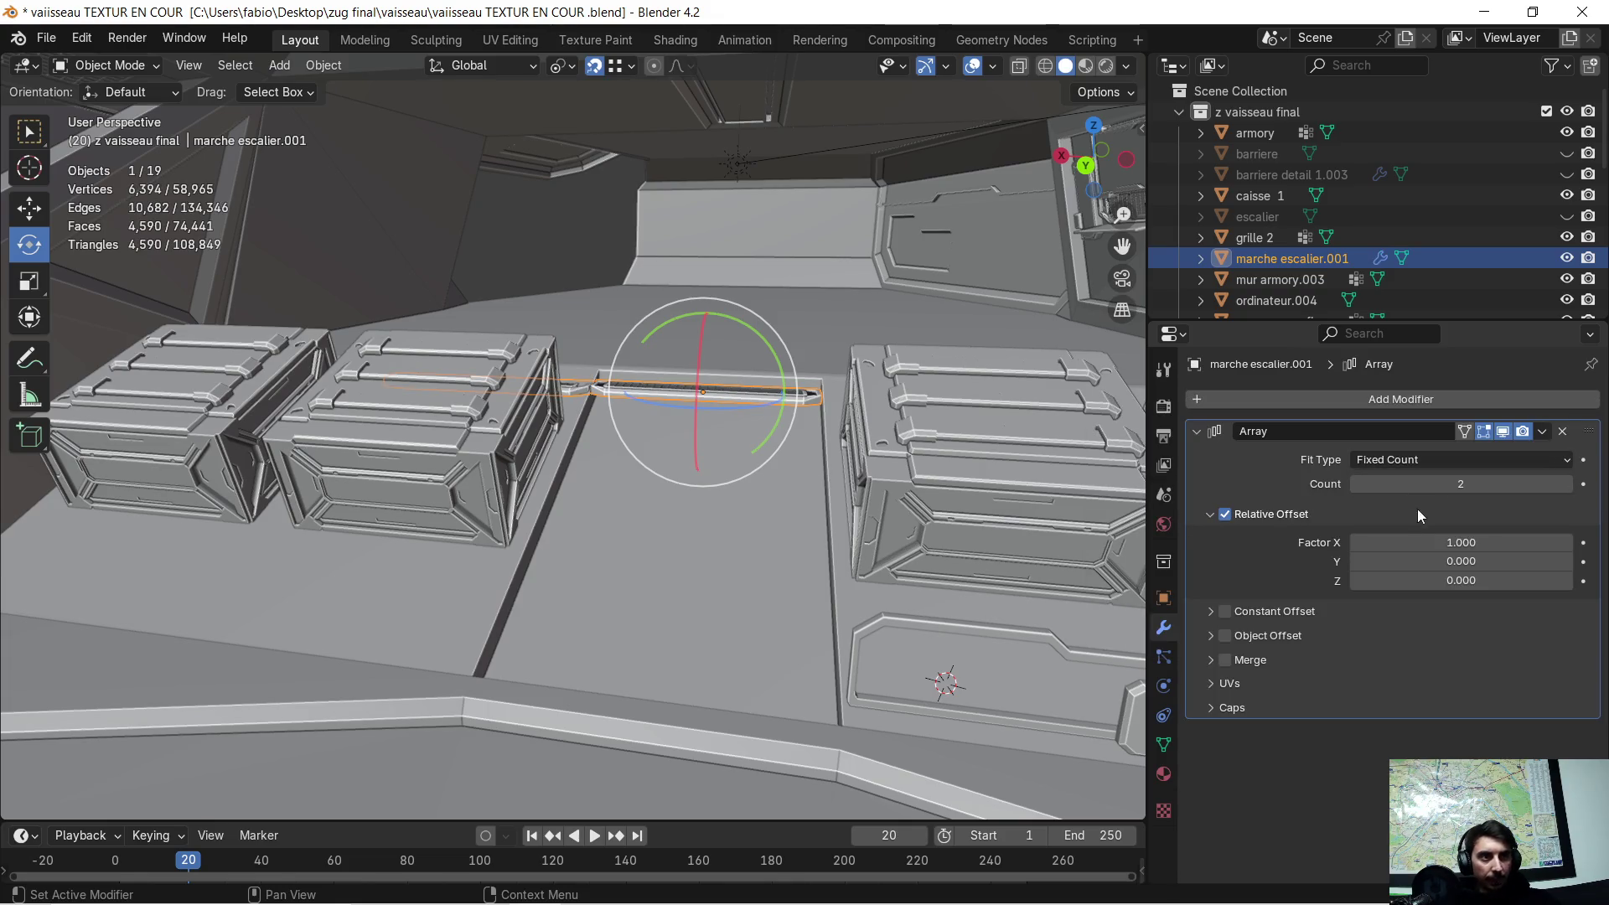
{"action": "left_click", "coordinate": [1428, 540]}
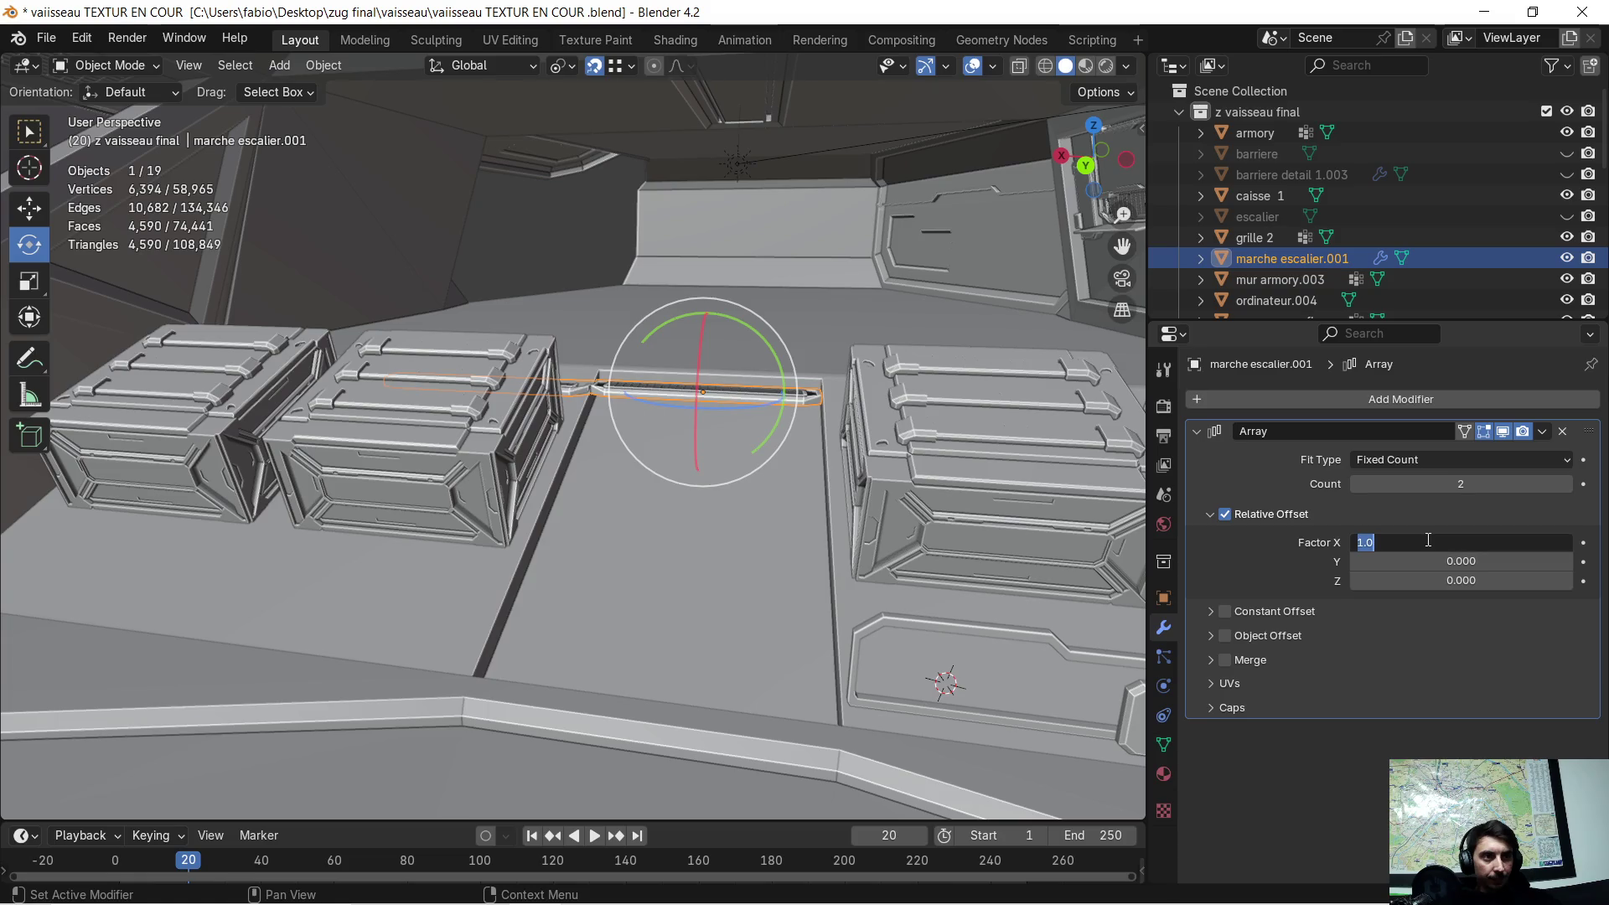
{"action": "type", "text": "0"}
{"action": "key", "text": "Return"}
{"action": "left_click", "coordinate": [1395, 581]}
{"action": "type", "text": "1.2"}
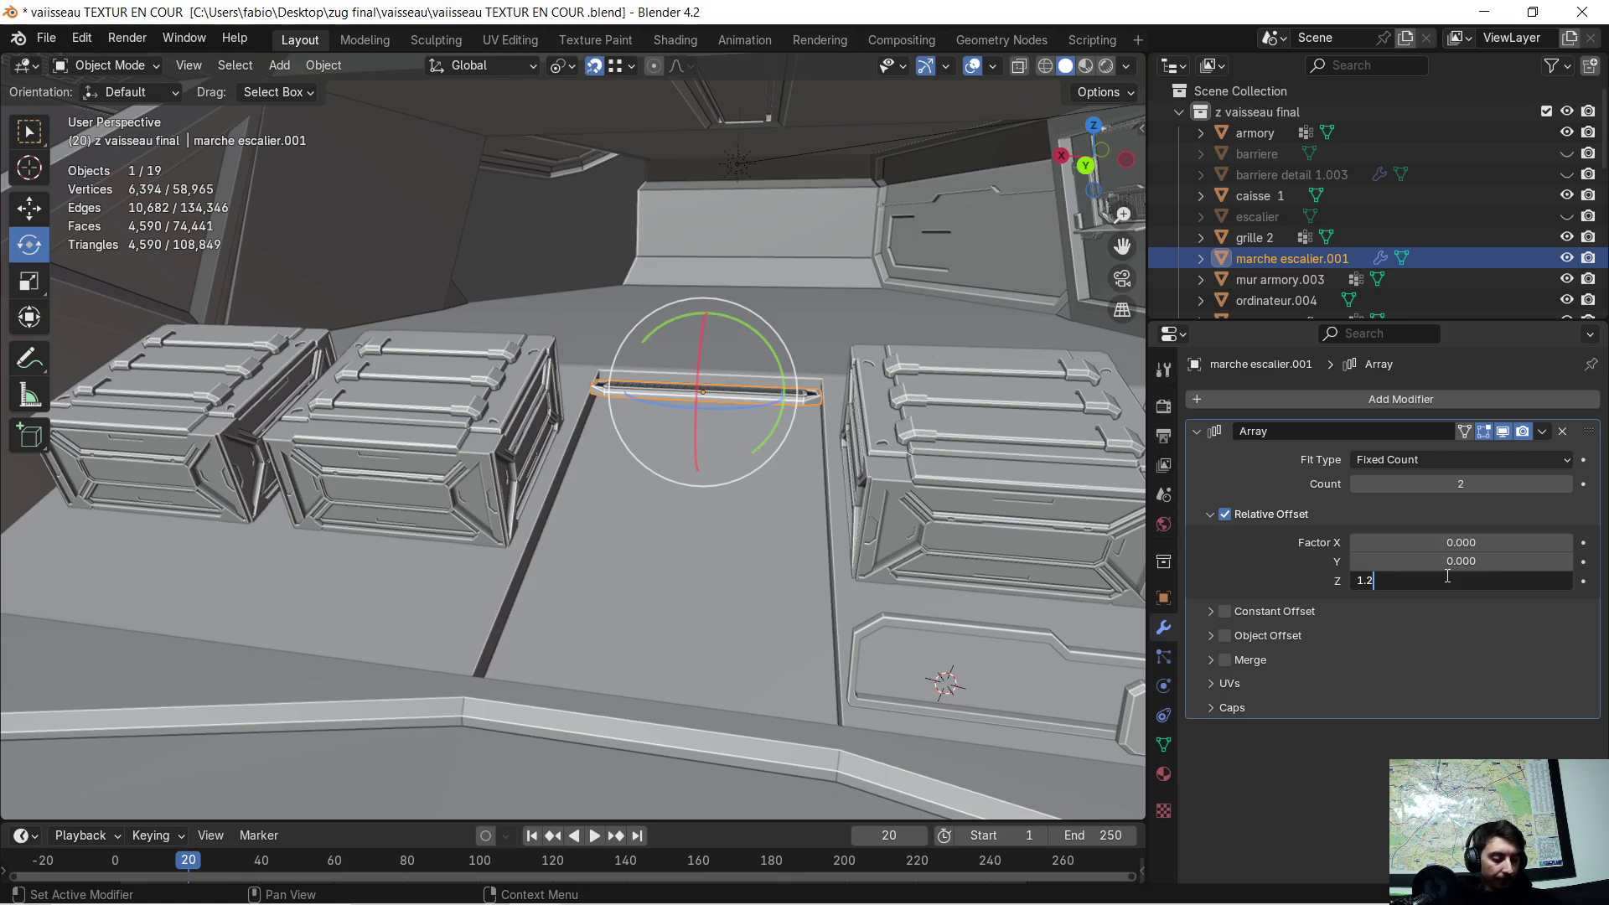
{"action": "key", "text": "Return"}
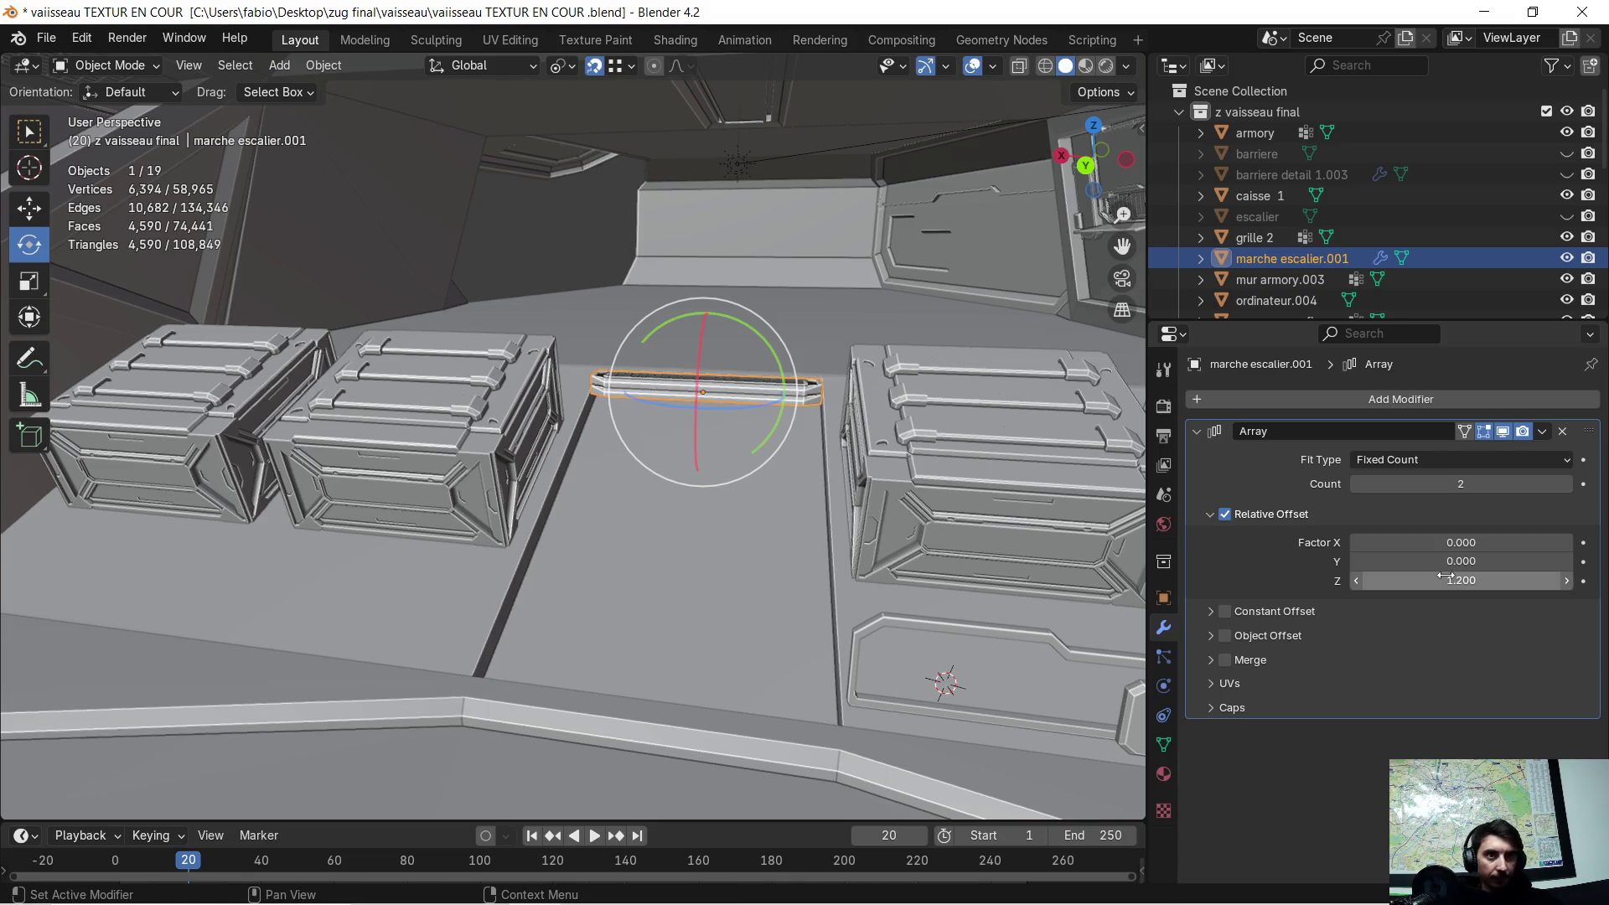
{"action": "left_click", "coordinate": [1445, 577]}
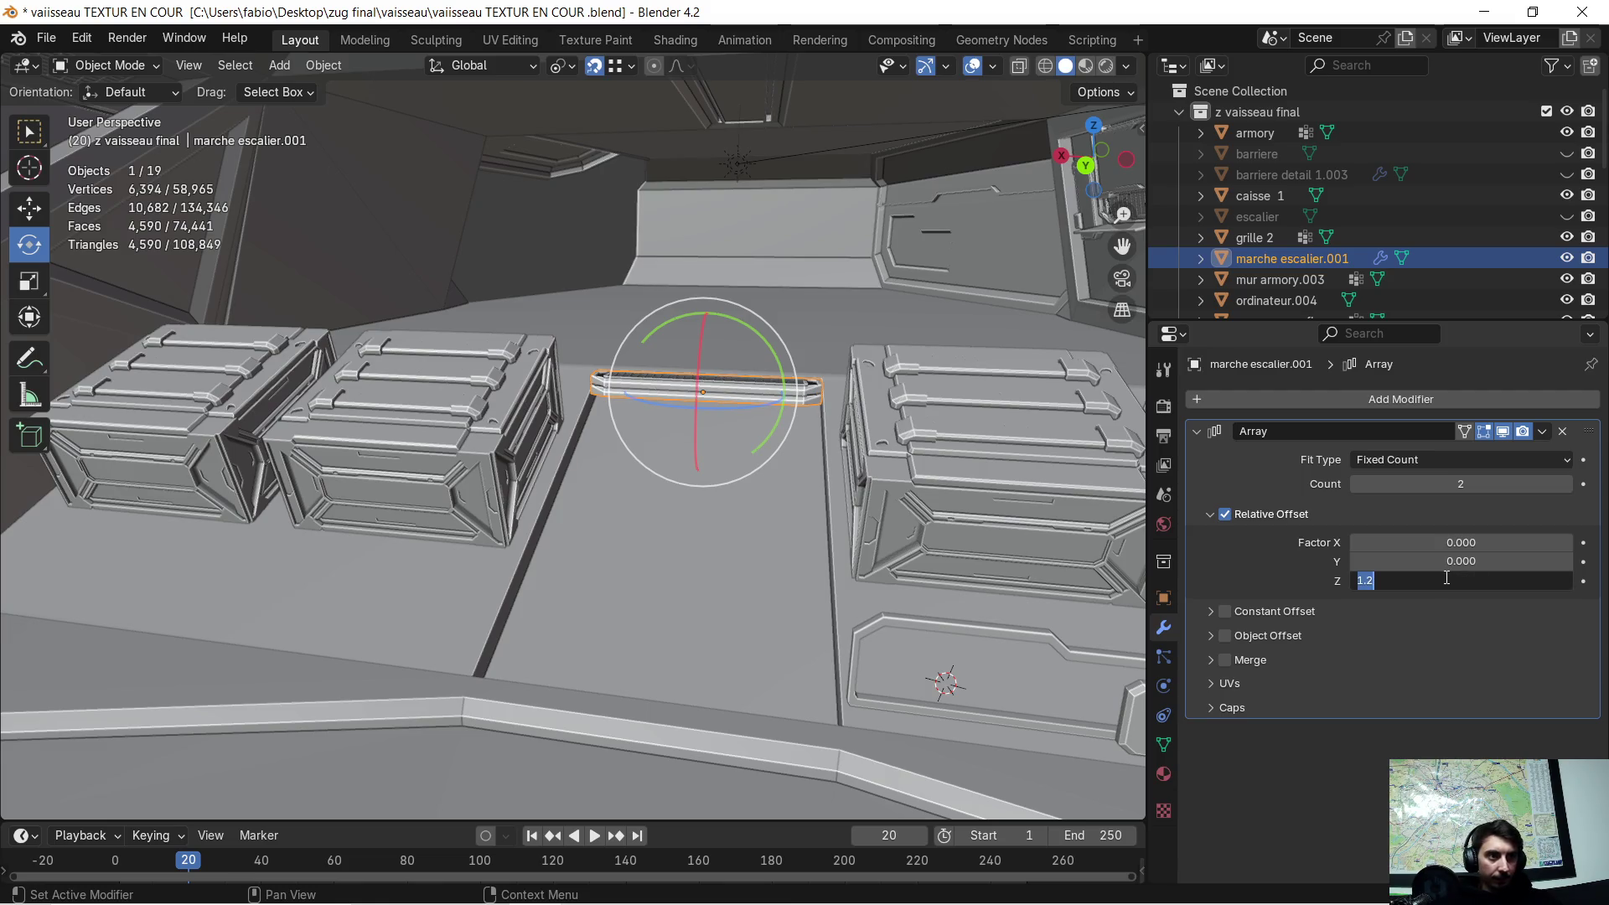
{"action": "type", "text": "-1.2"}
{"action": "key", "text": "Return"}
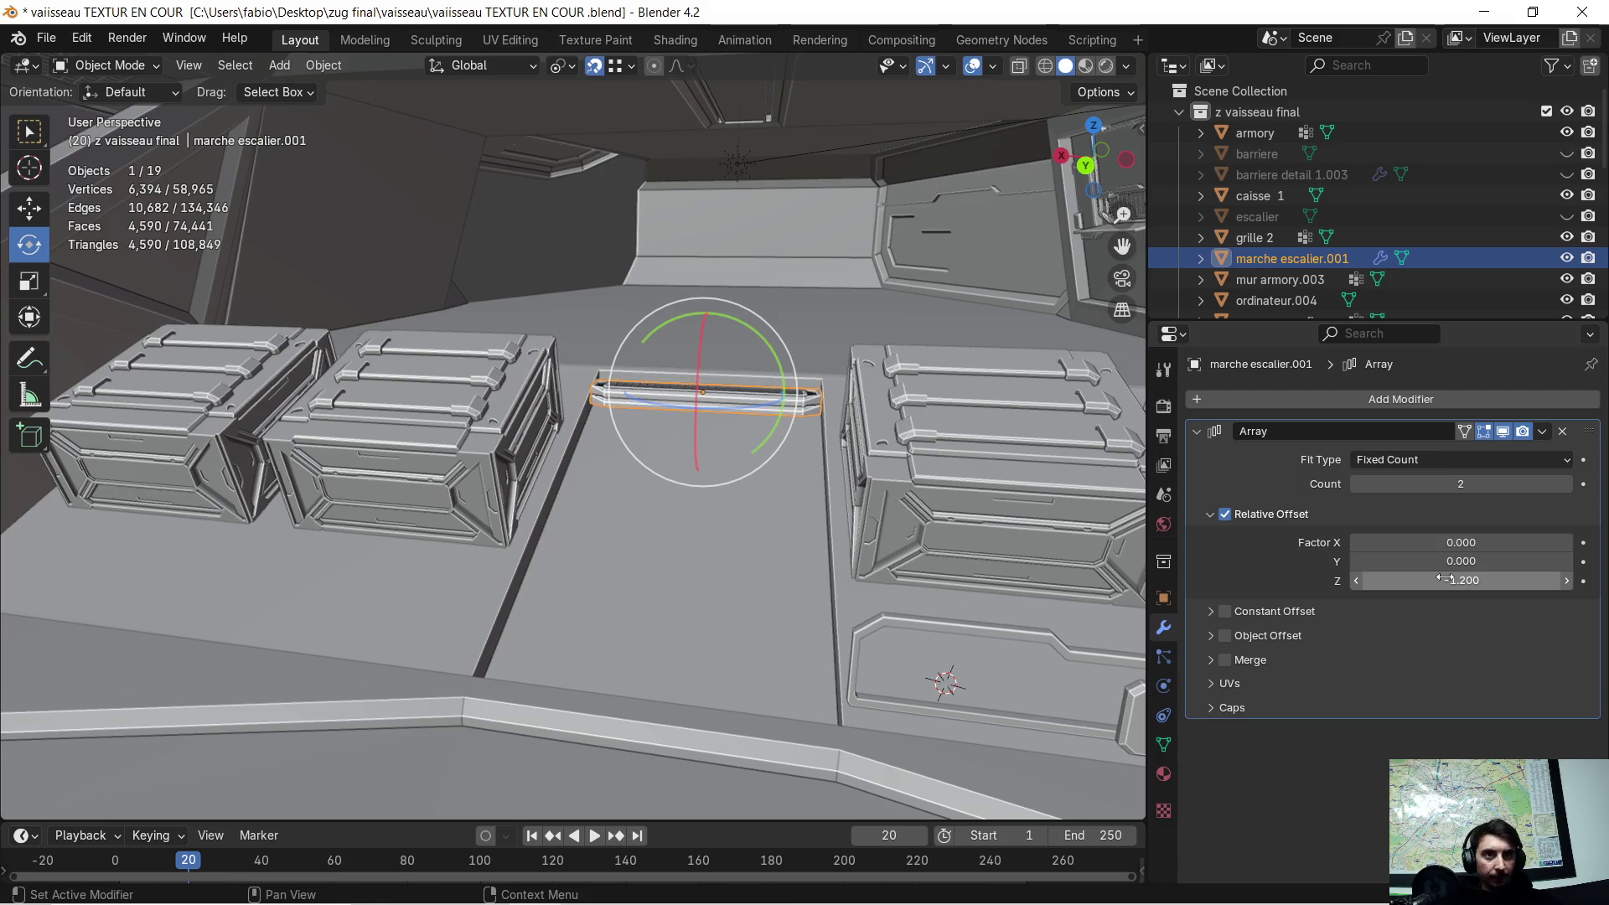
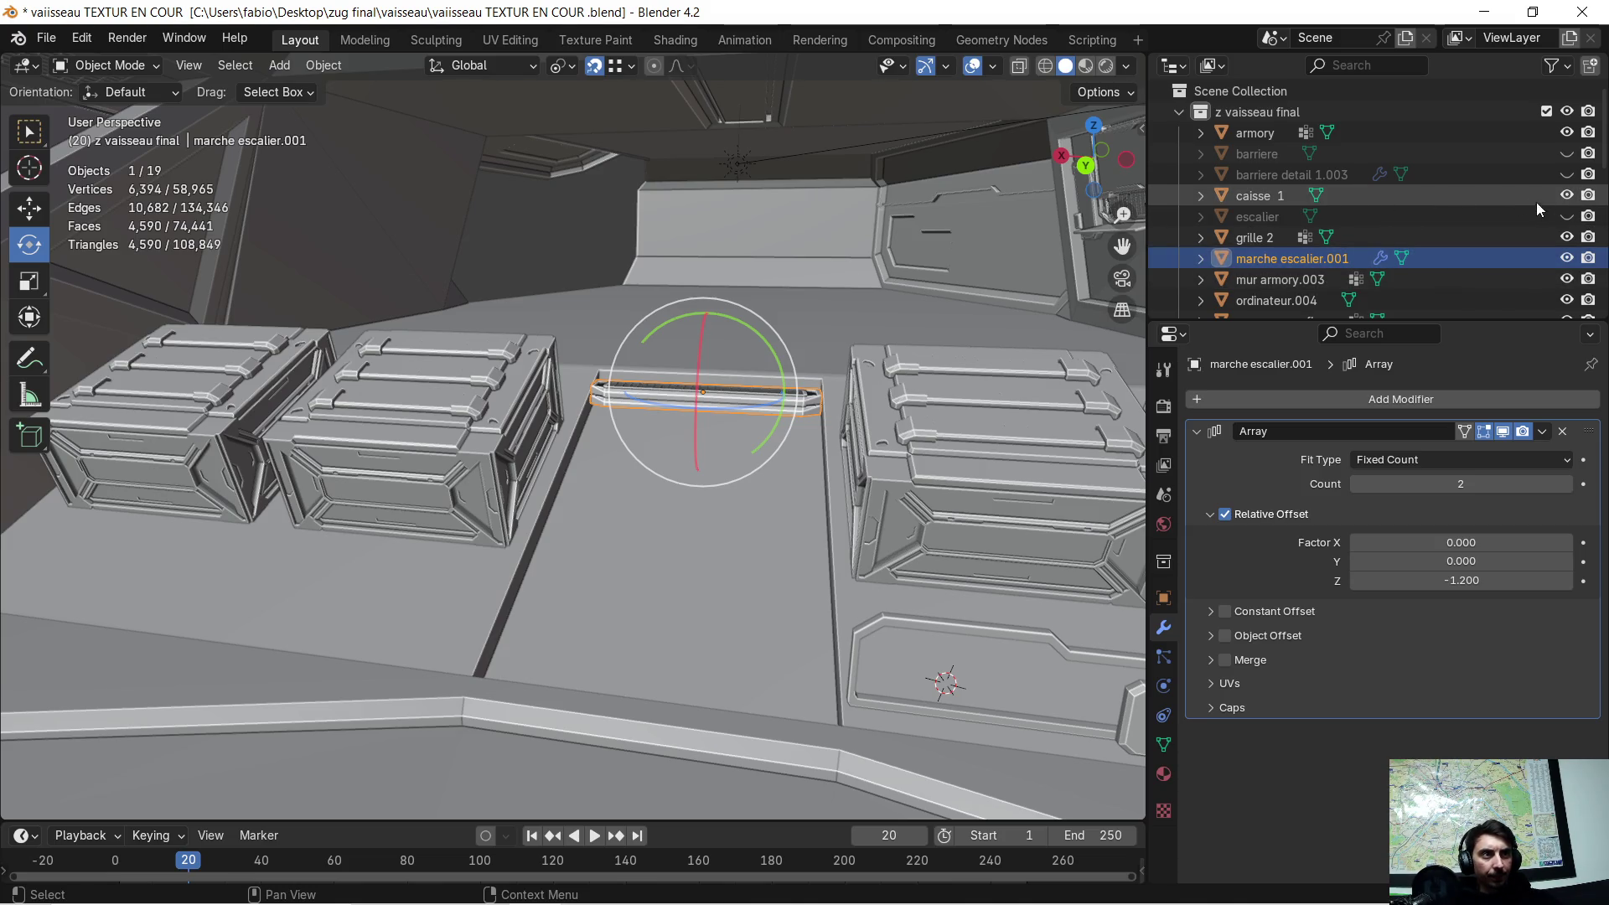
- Unhide the escalier staircase and set the Array modifier count to 9
{"action": "left_click", "coordinate": [1565, 216]}
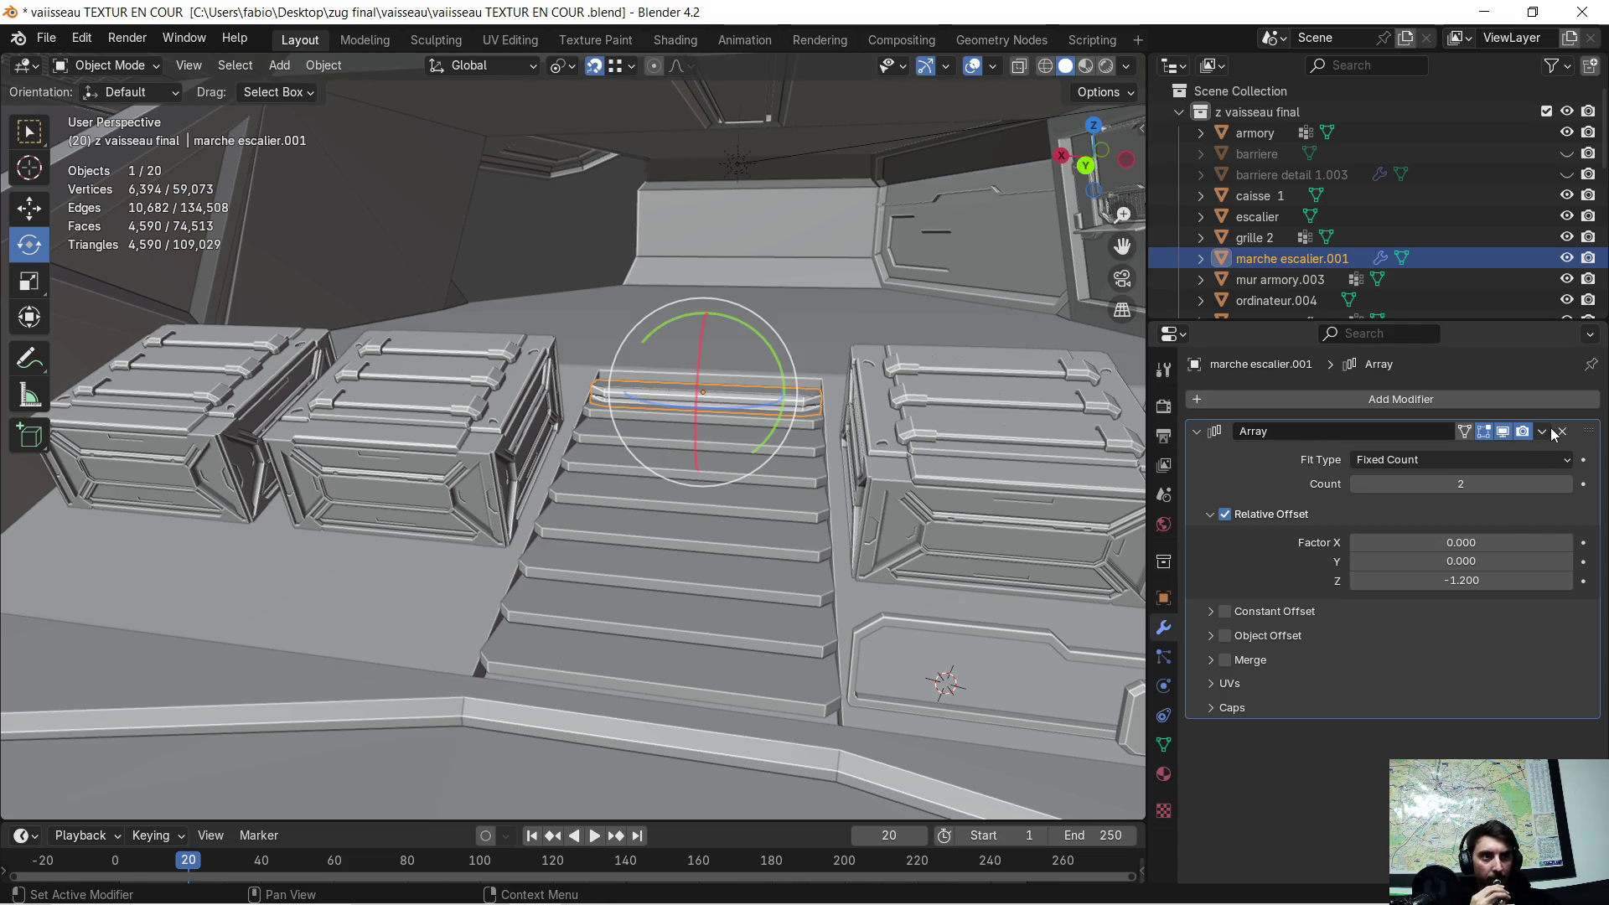
{"action": "left_click", "coordinate": [1503, 484]}
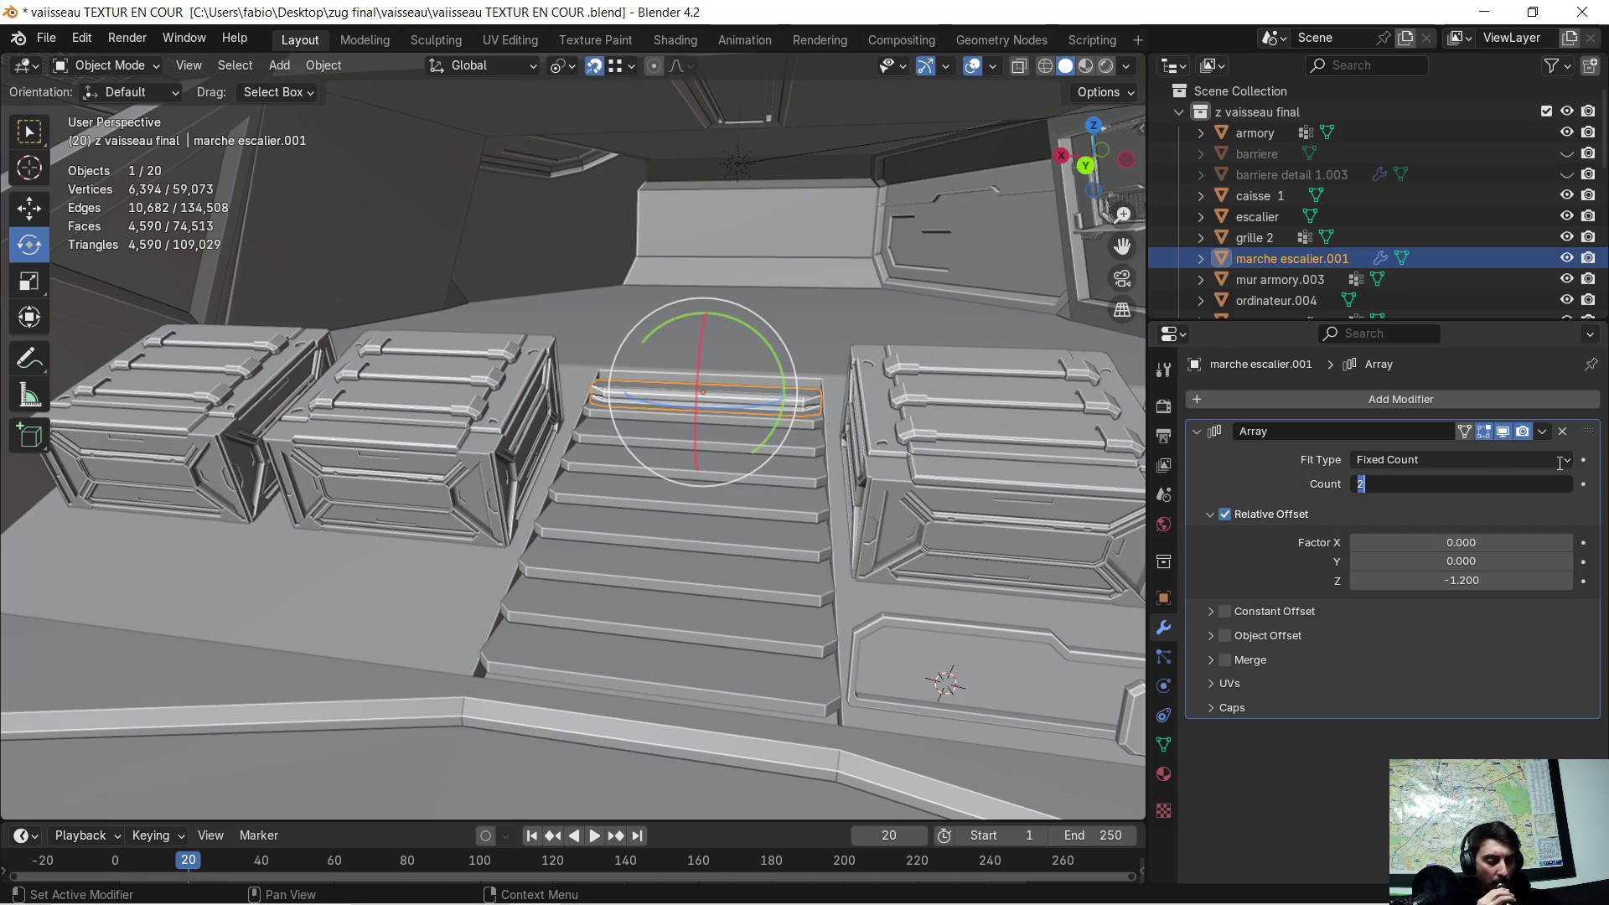
{"action": "type", "text": "9"}
{"action": "key", "text": "Return"}
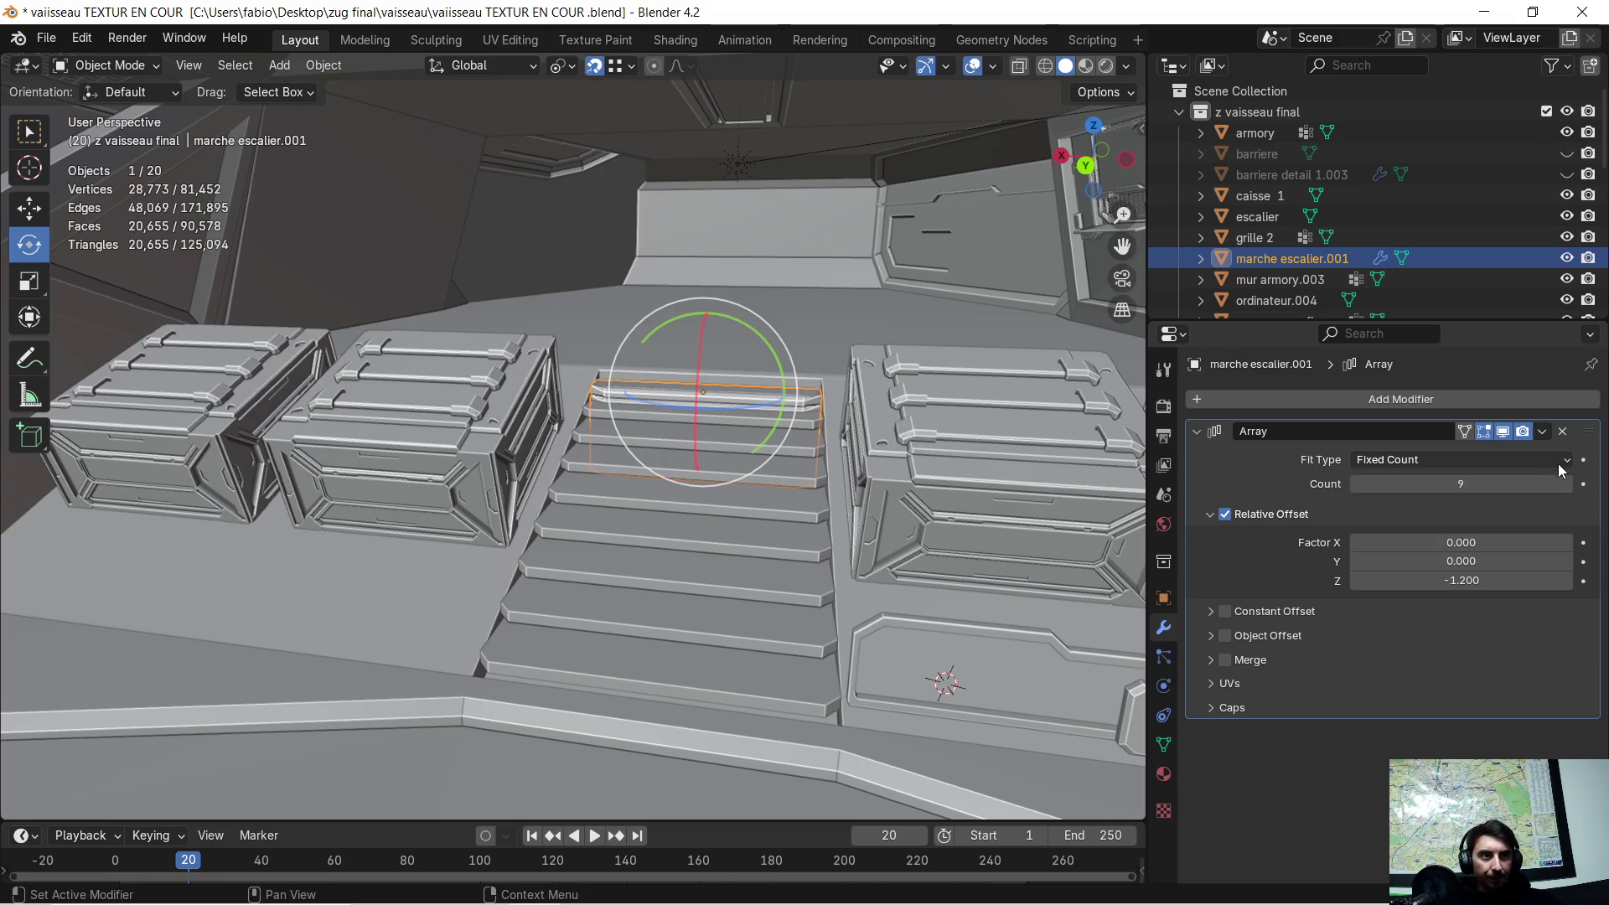
- Set the array's relative X offset to 0 after trying 0.9 and 0.70
{"action": "left_click", "coordinate": [1434, 542]}
{"action": "type", "text": "0.9"}
{"action": "key", "text": "Return"}
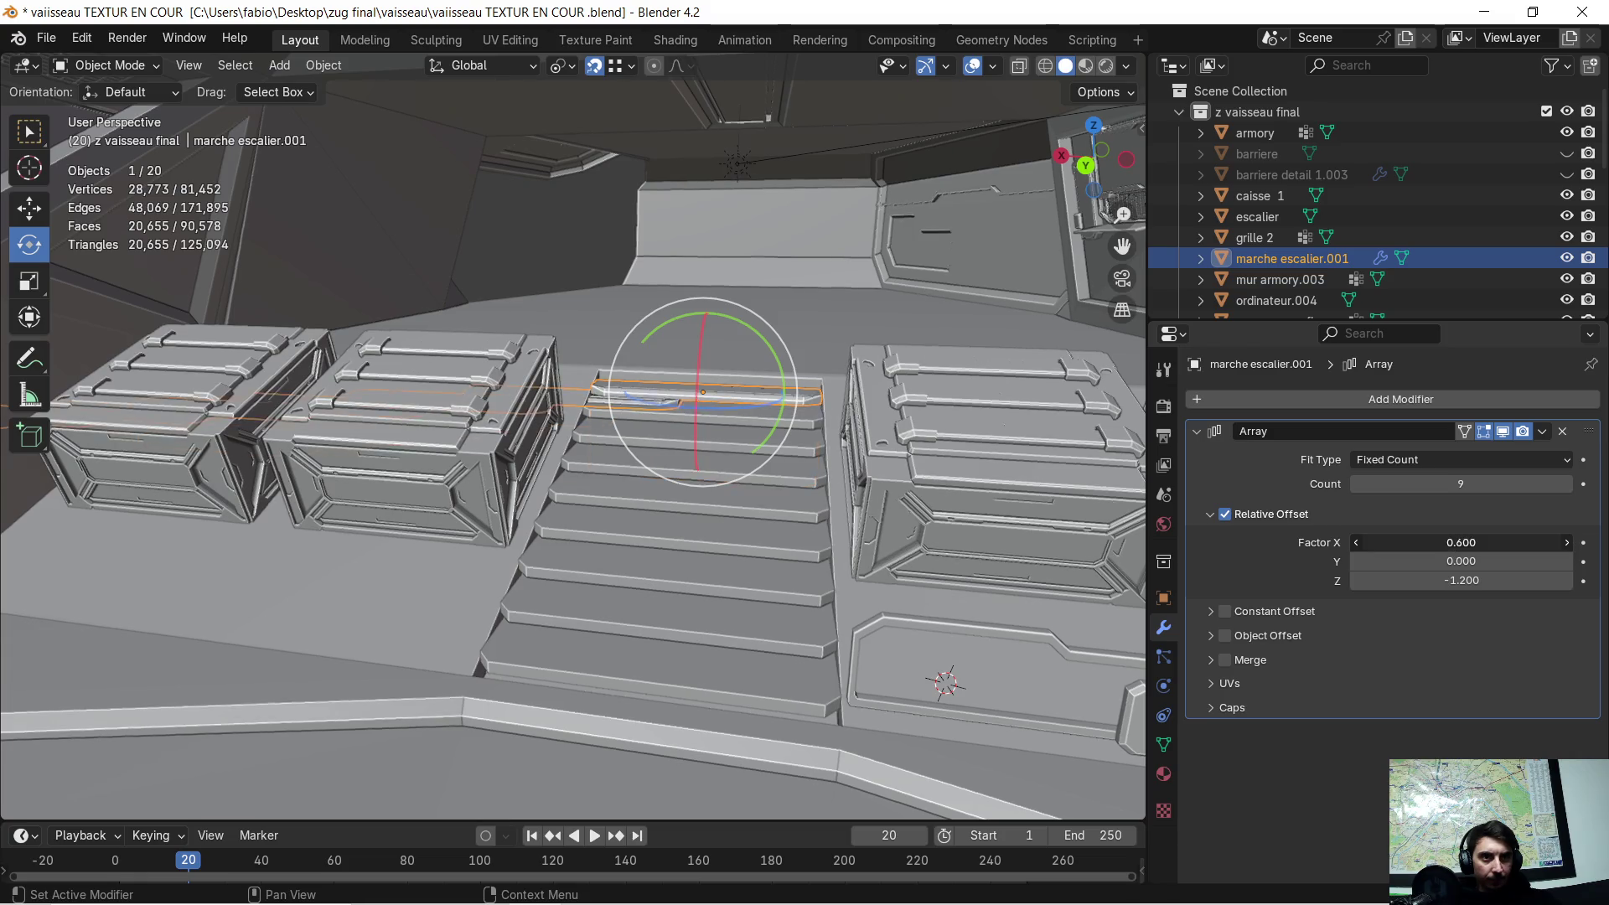
{"action": "left_click", "coordinate": [1450, 542]}
{"action": "type", "text": "0.7"}
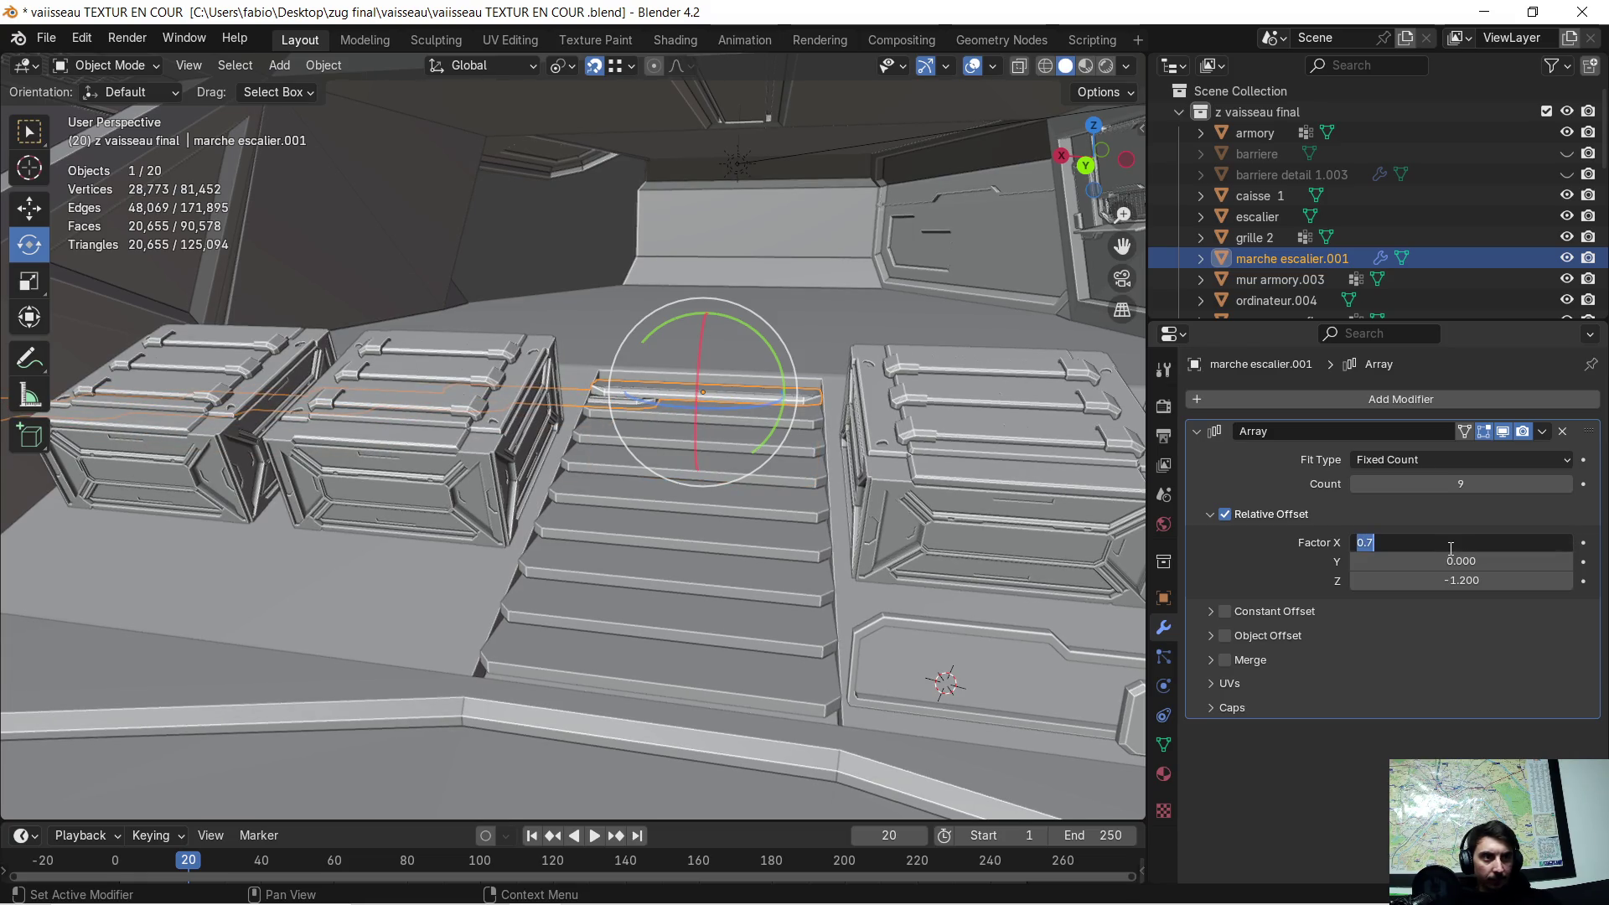
{"action": "type", "text": "0"}
{"action": "key", "text": "Return"}
- Set the relative Y offset to 1 after trying 0.5 and 0.8, keeping Z at -1.2
{"action": "left_click", "coordinate": [1450, 560]}
{"action": "type", "text": "0.5"}
{"action": "key", "text": "Return"}
{"action": "left_click", "coordinate": [1451, 560]}
{"action": "type", "text": "0.8"}
{"action": "key", "text": "Return"}
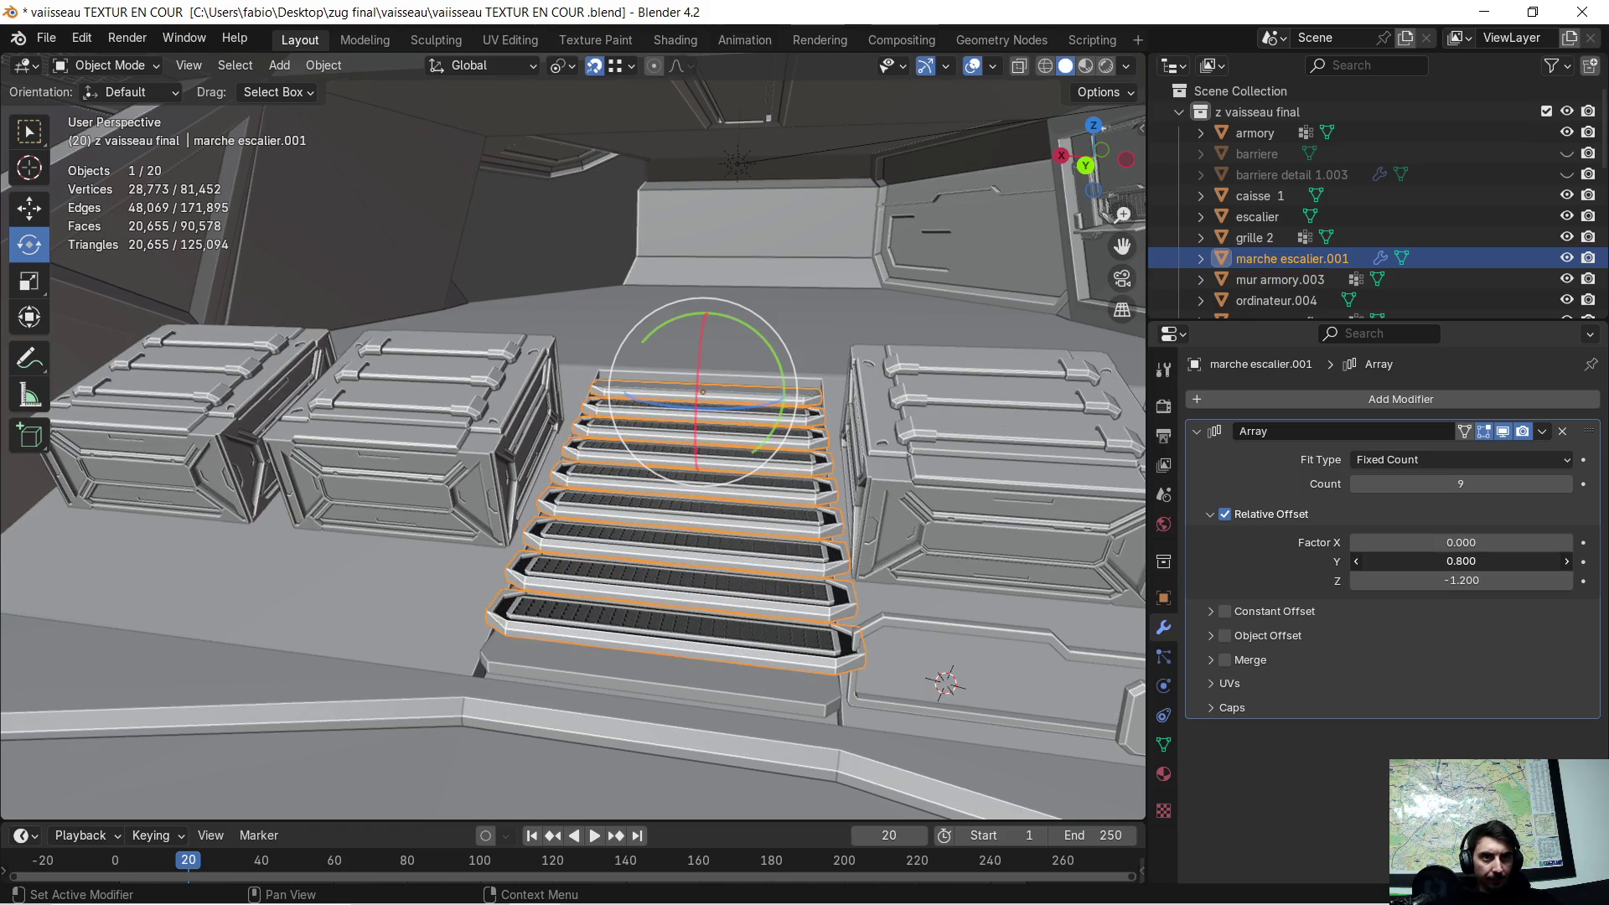
{"action": "left_click", "coordinate": [1450, 560]}
{"action": "type", "text": "1"}
{"action": "key", "text": "Return"}
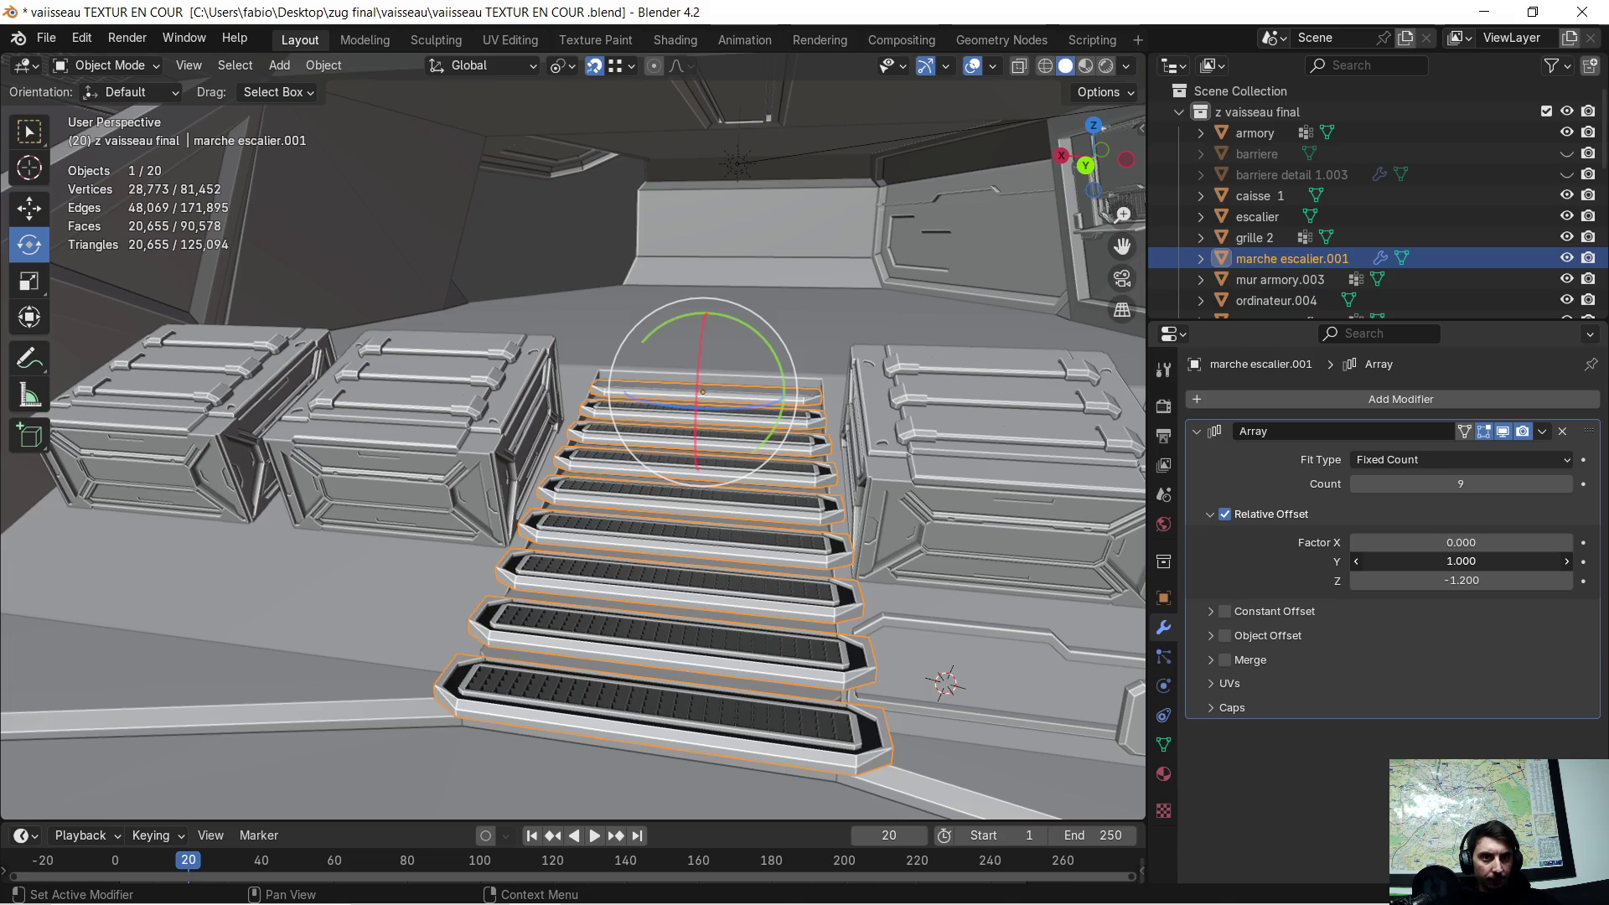
{"action": "mouse_move", "coordinate": [937, 509]}
{"action": "middle_mouse_down"}
{"action": "mouse_move", "coordinate": [862, 490]}
{"action": "mouse_move", "coordinate": [897, 455]}
{"action": "mouse_move", "coordinate": [752, 488]}
{"action": "middle_mouse_up"}
- Set the array's relative Z offset to -2 after trying 1.5 and -1.5
{"action": "left_click", "coordinate": [1426, 581]}
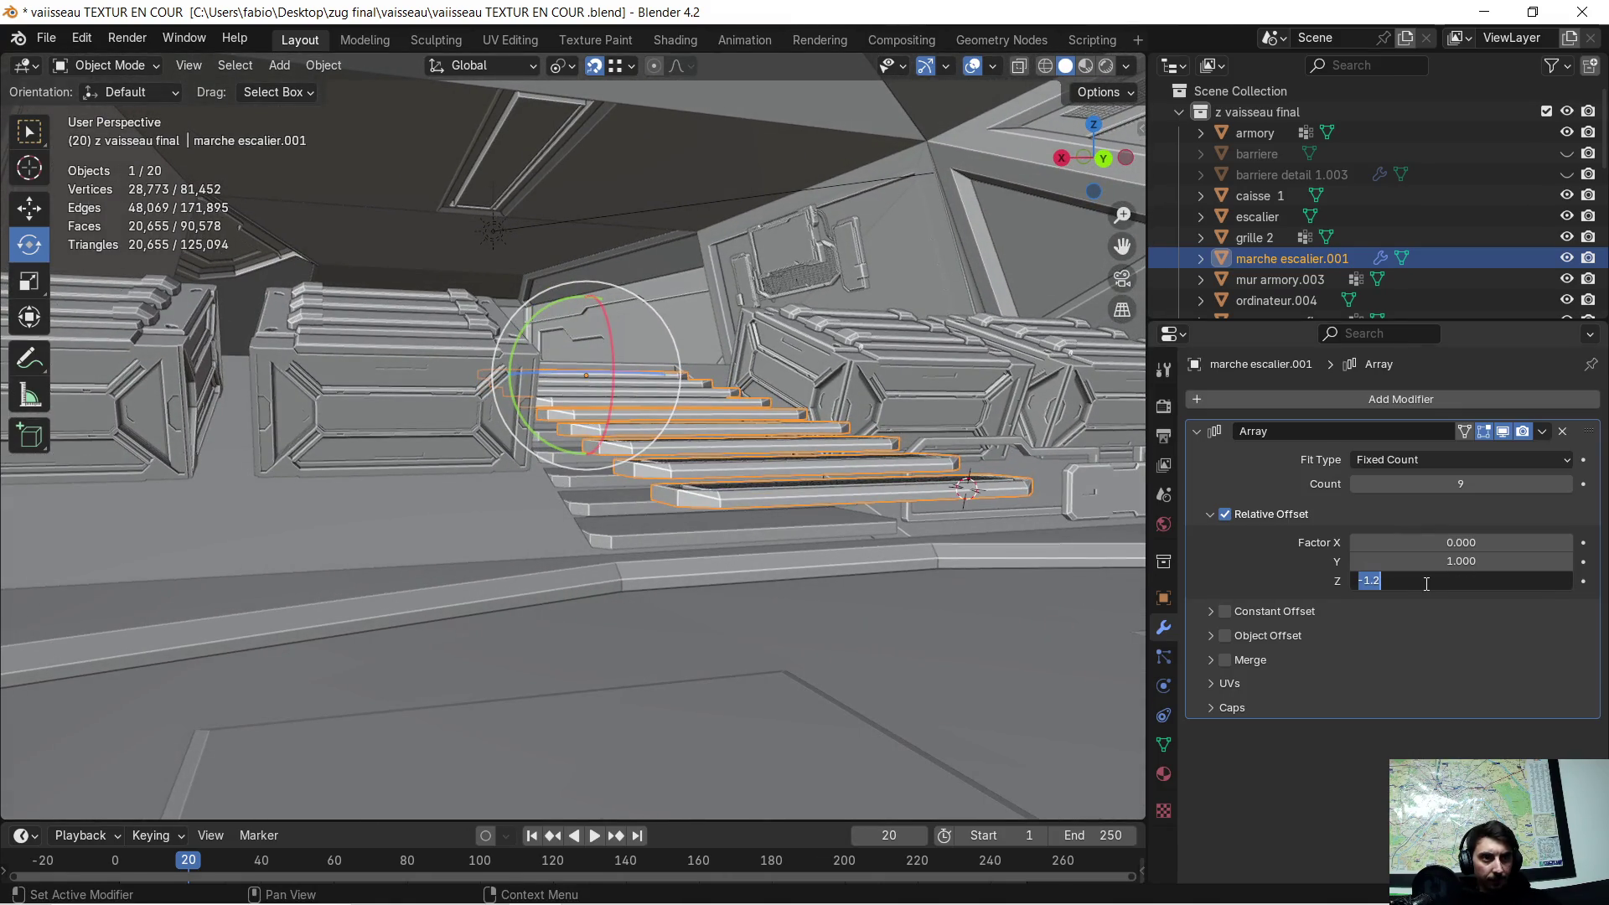
{"action": "type", "text": "1.5"}
{"action": "key", "text": "Return"}
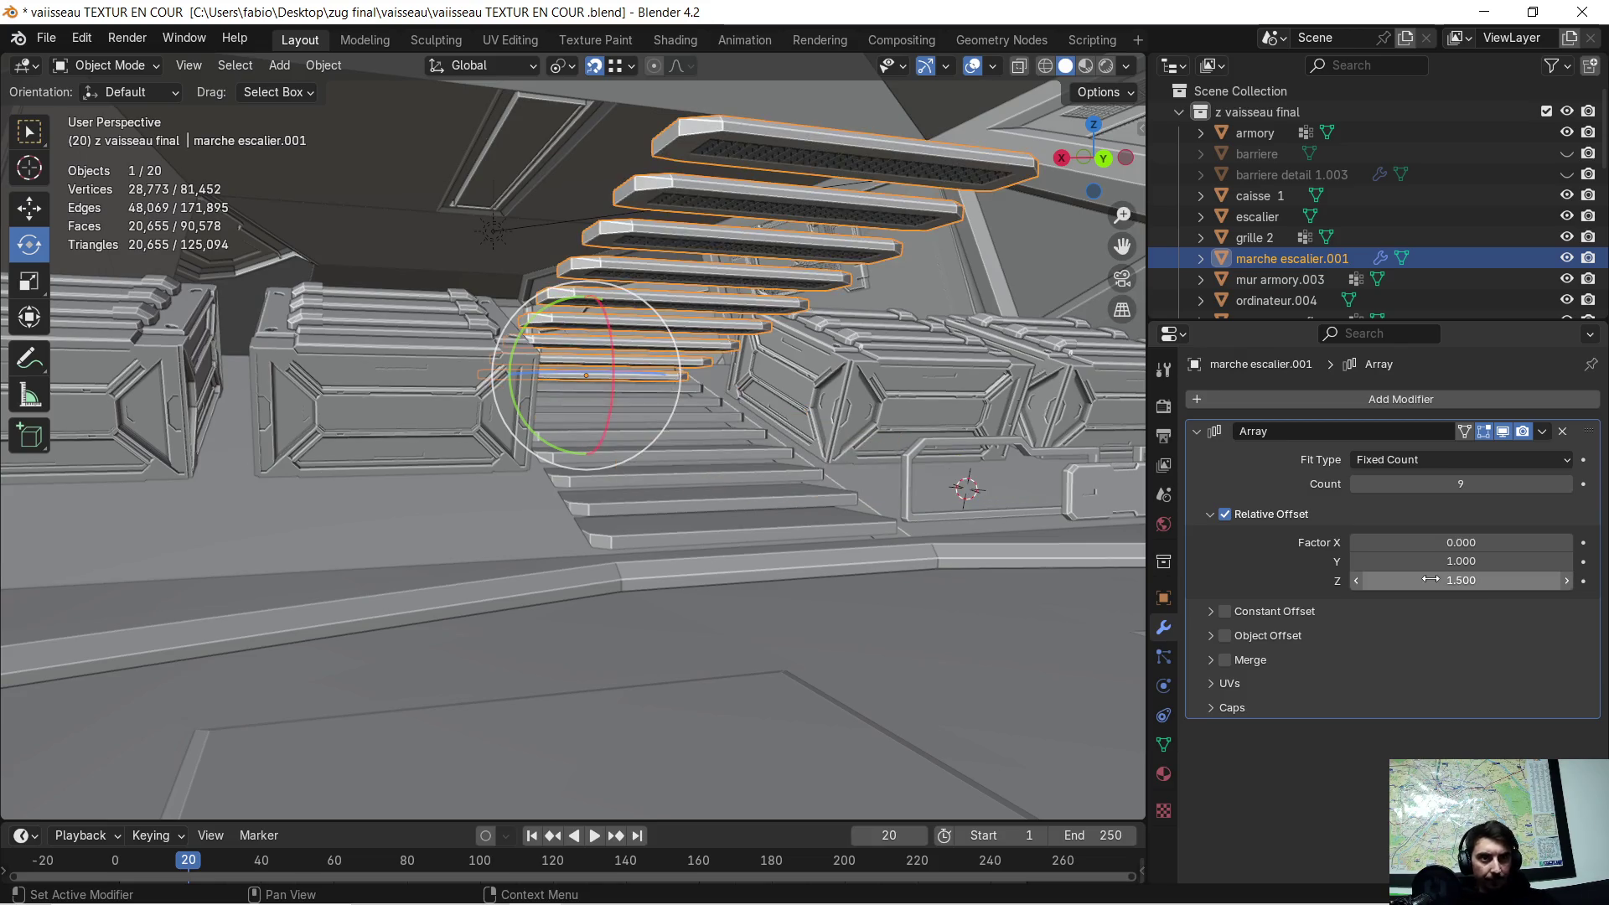
{"action": "left_click", "coordinate": [1430, 579]}
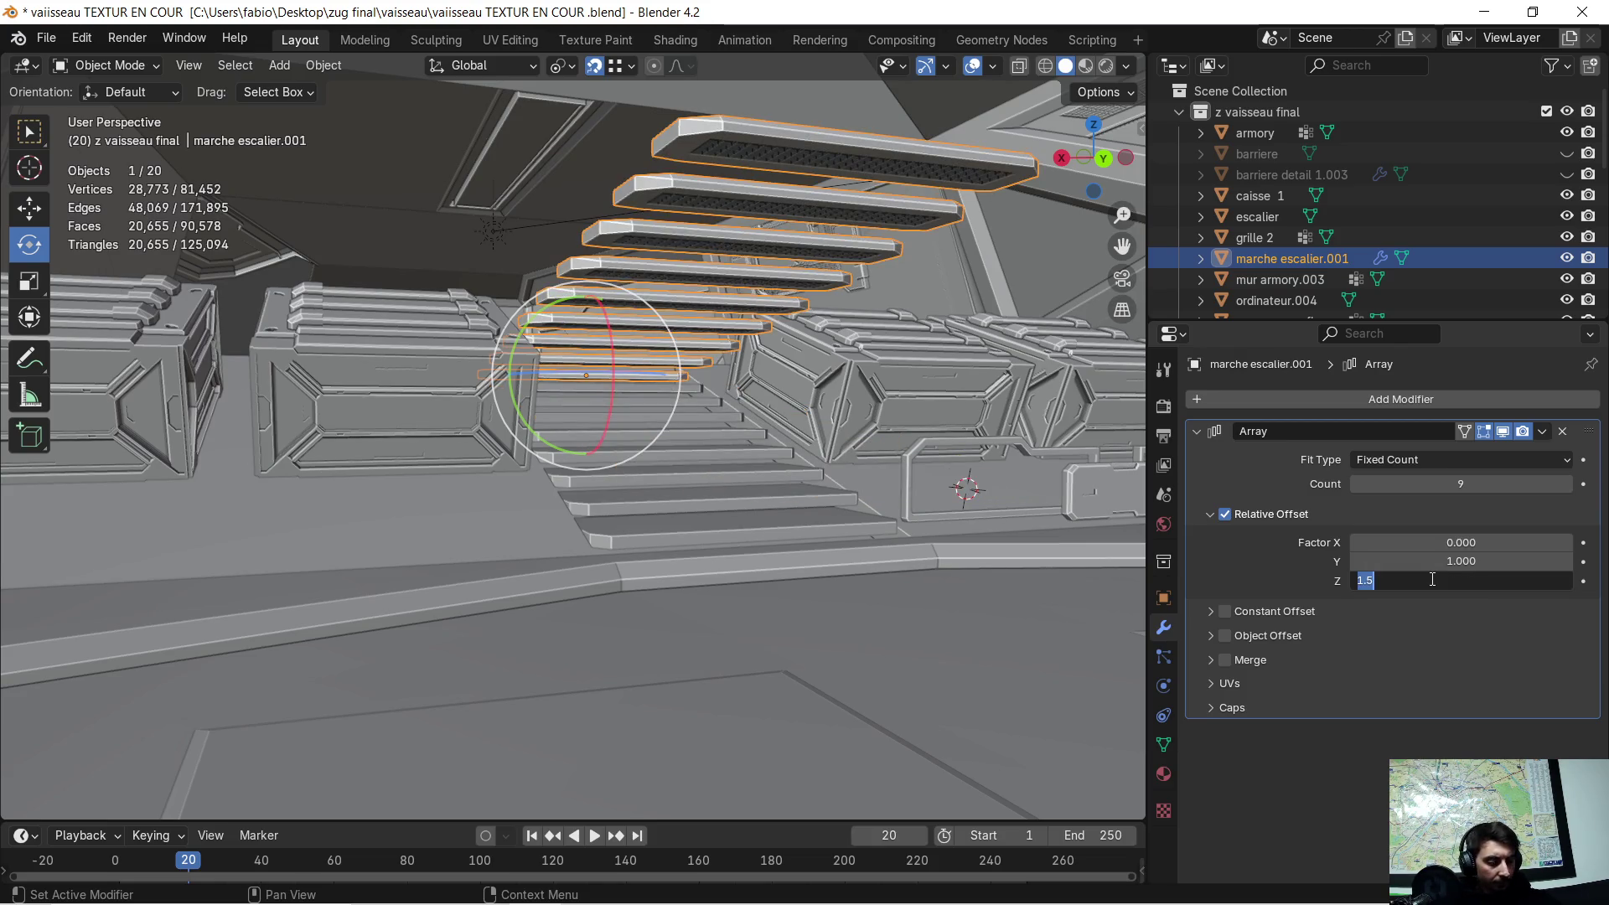
{"action": "type", "text": "-1.5"}
{"action": "key", "text": "Return"}
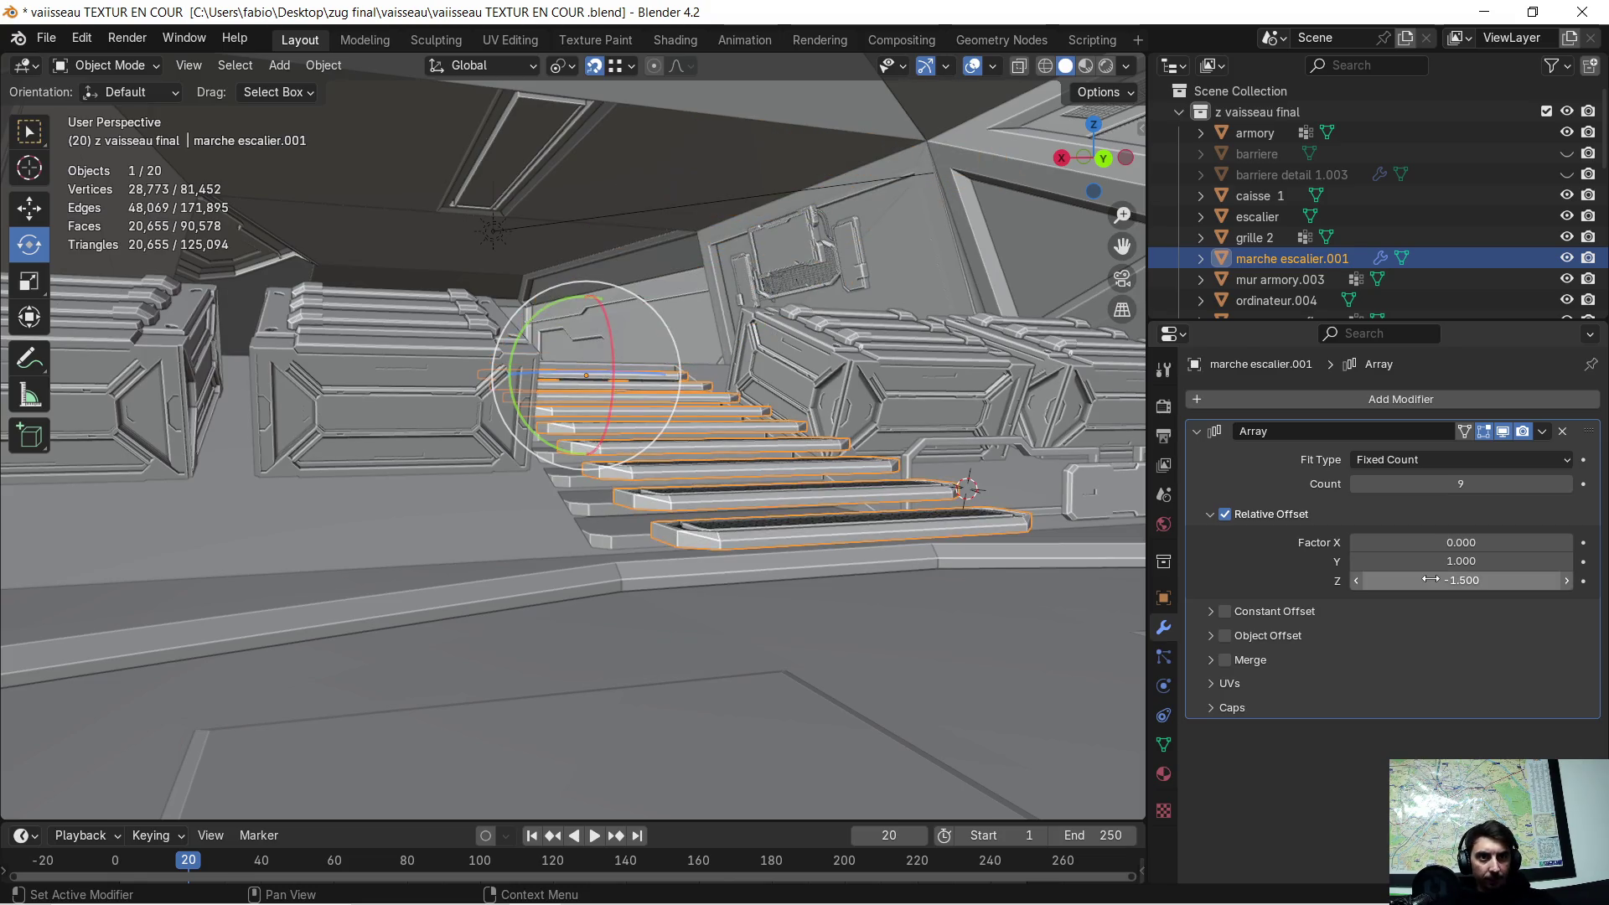
{"action": "left_click", "coordinate": [1431, 579]}
{"action": "type", "text": "2"}
{"action": "key", "text": "Return"}
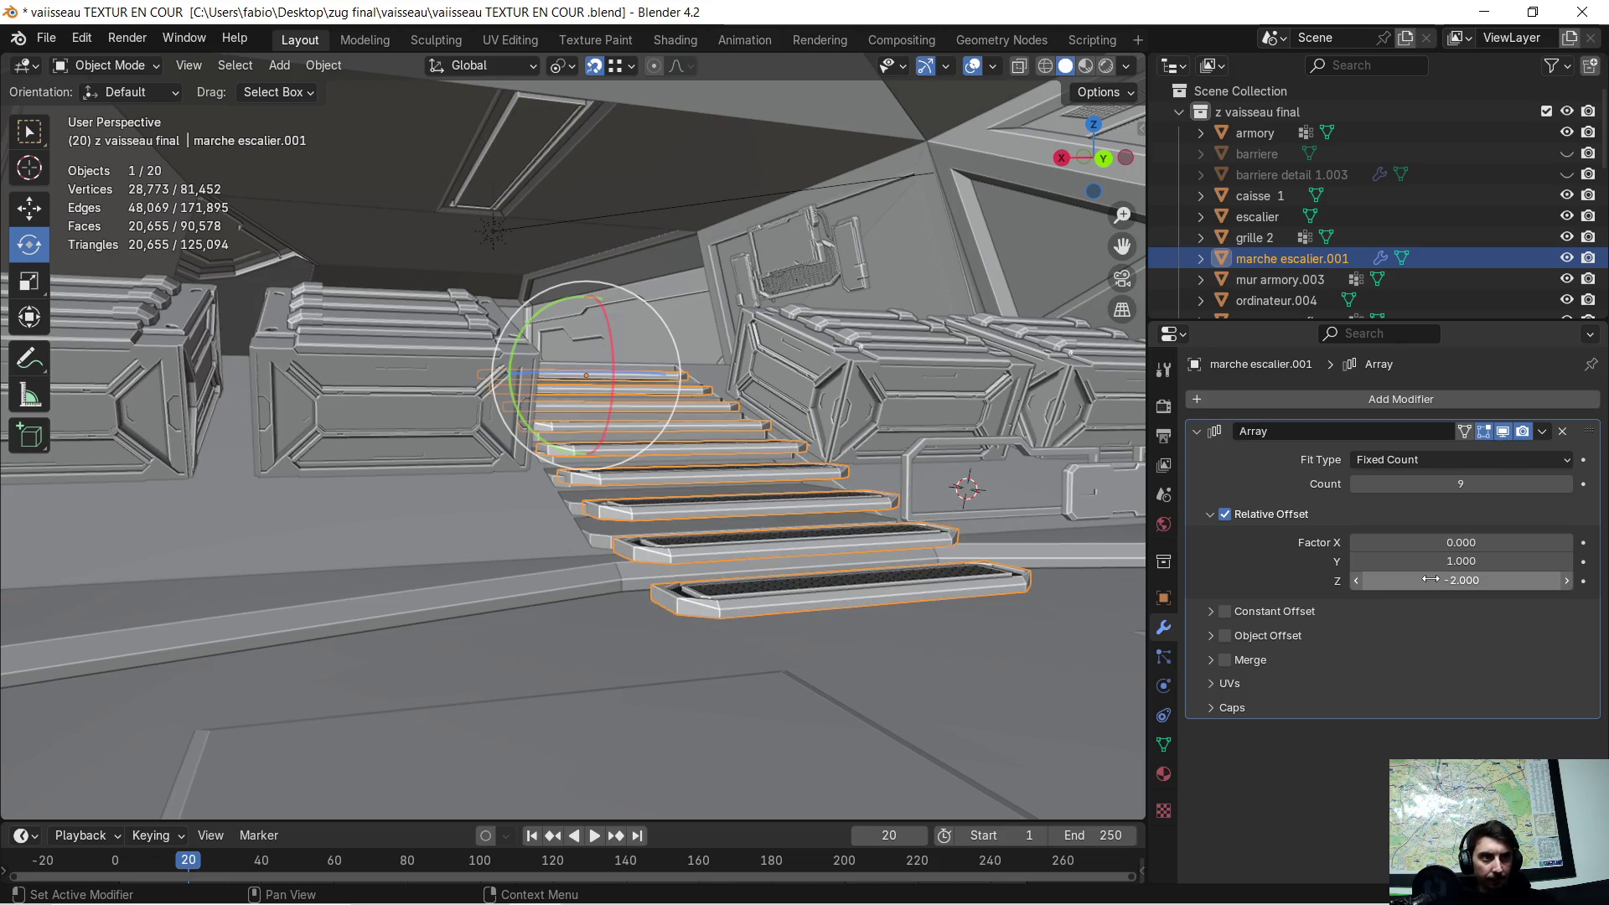
- Reduce the array to eight copies and hide the original escalier object
{"action": "left_click", "coordinate": [1508, 486]}
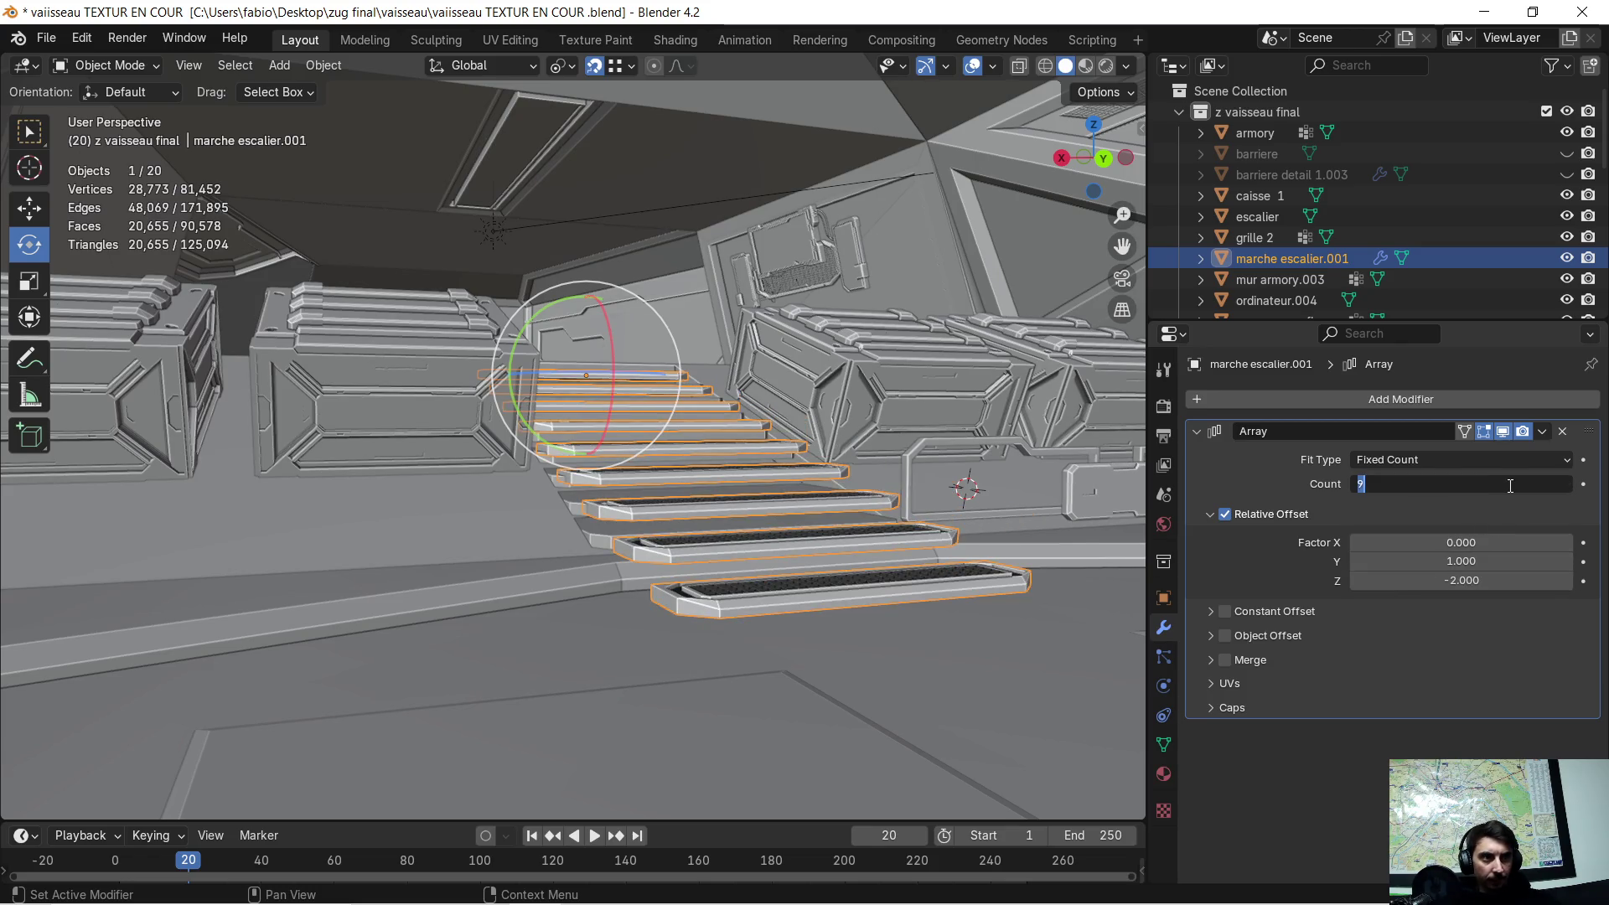
{"action": "type", "text": "8"}
{"action": "key", "text": "Return"}
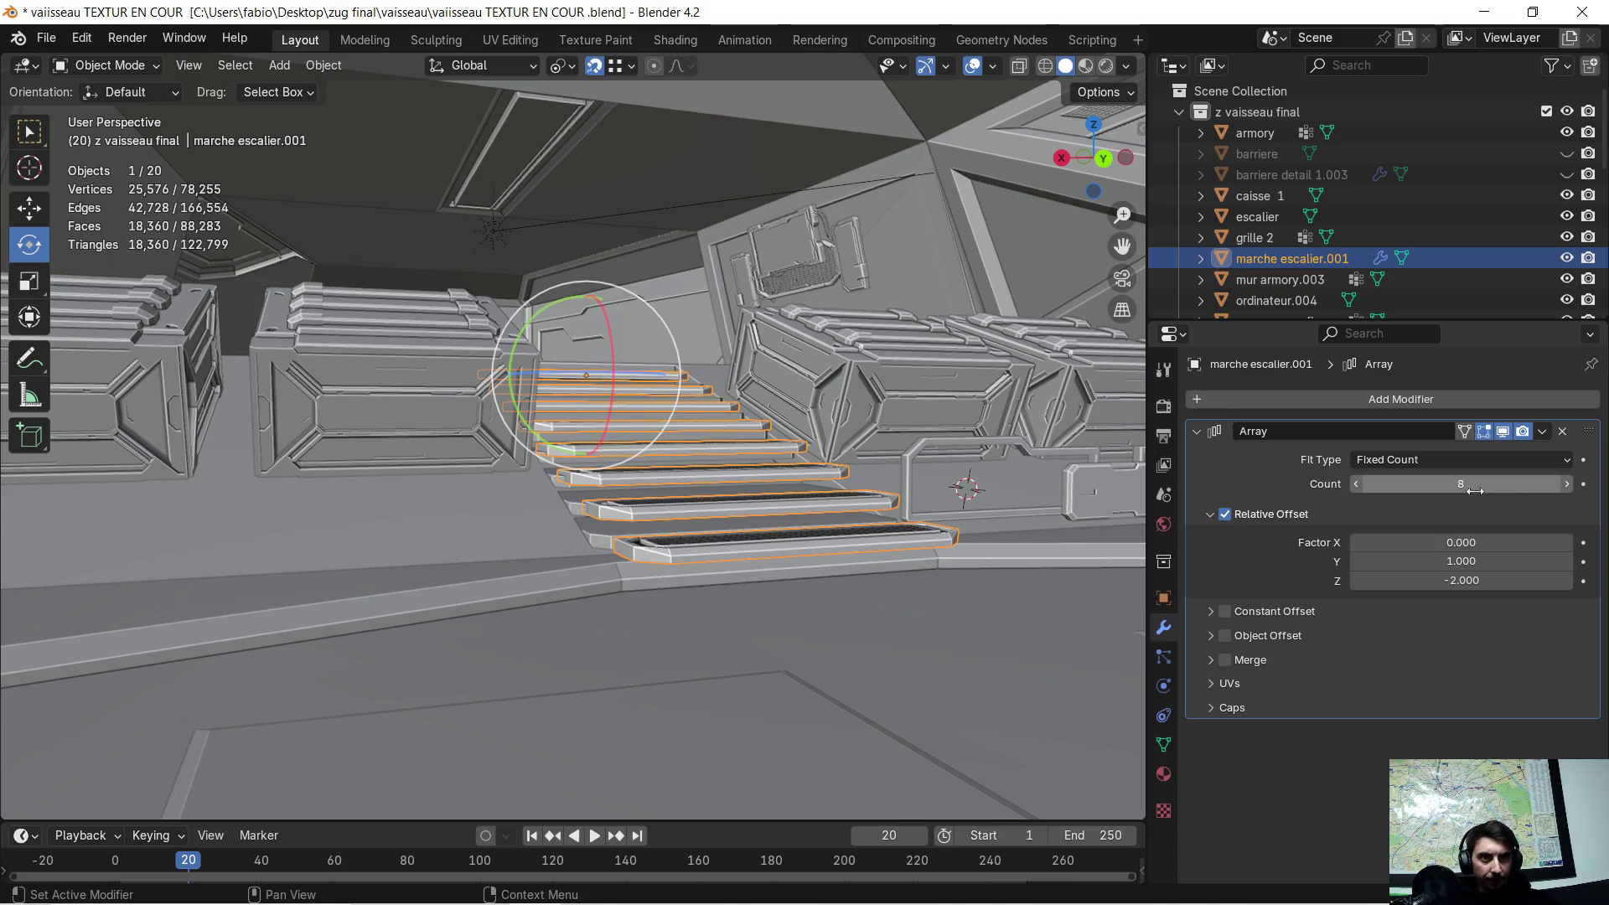
{"action": "mouse_move", "coordinate": [754, 470]}
{"action": "middle_mouse_down"}
{"action": "mouse_move", "coordinate": [671, 545]}
{"action": "mouse_move", "coordinate": [707, 565]}
{"action": "mouse_move", "coordinate": [866, 533]}
{"action": "mouse_move", "coordinate": [688, 564]}
{"action": "middle_mouse_up"}
{"action": "scroll", "coordinate": [689, 565], "scroll_direction": "up", "scroll_amount": 5}
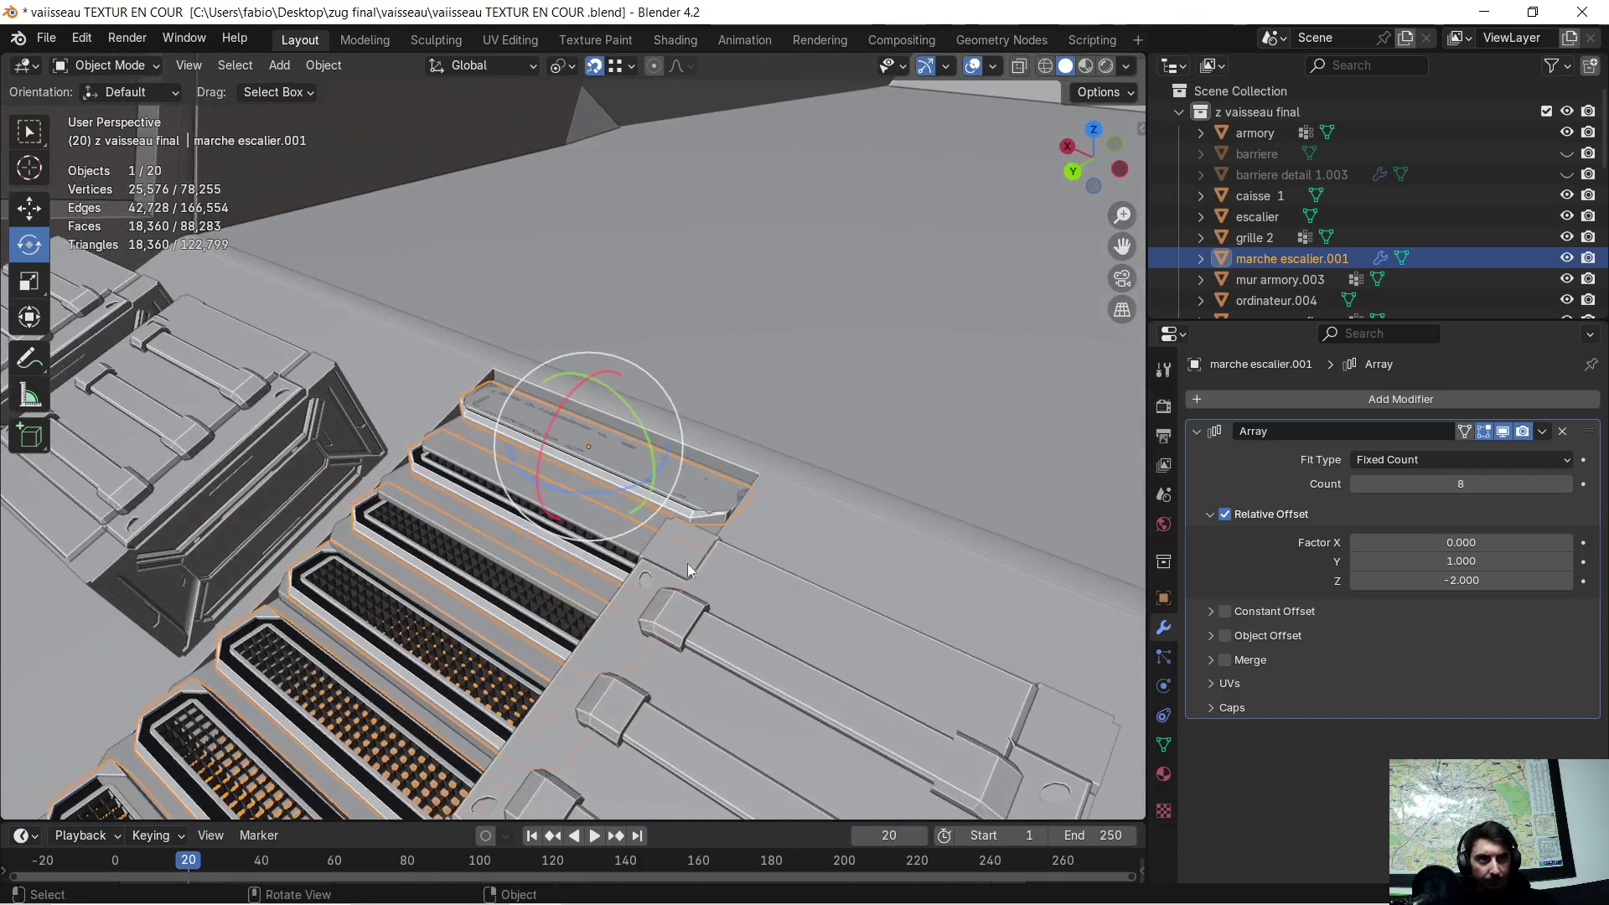
{"action": "left_click", "coordinate": [1565, 217]}
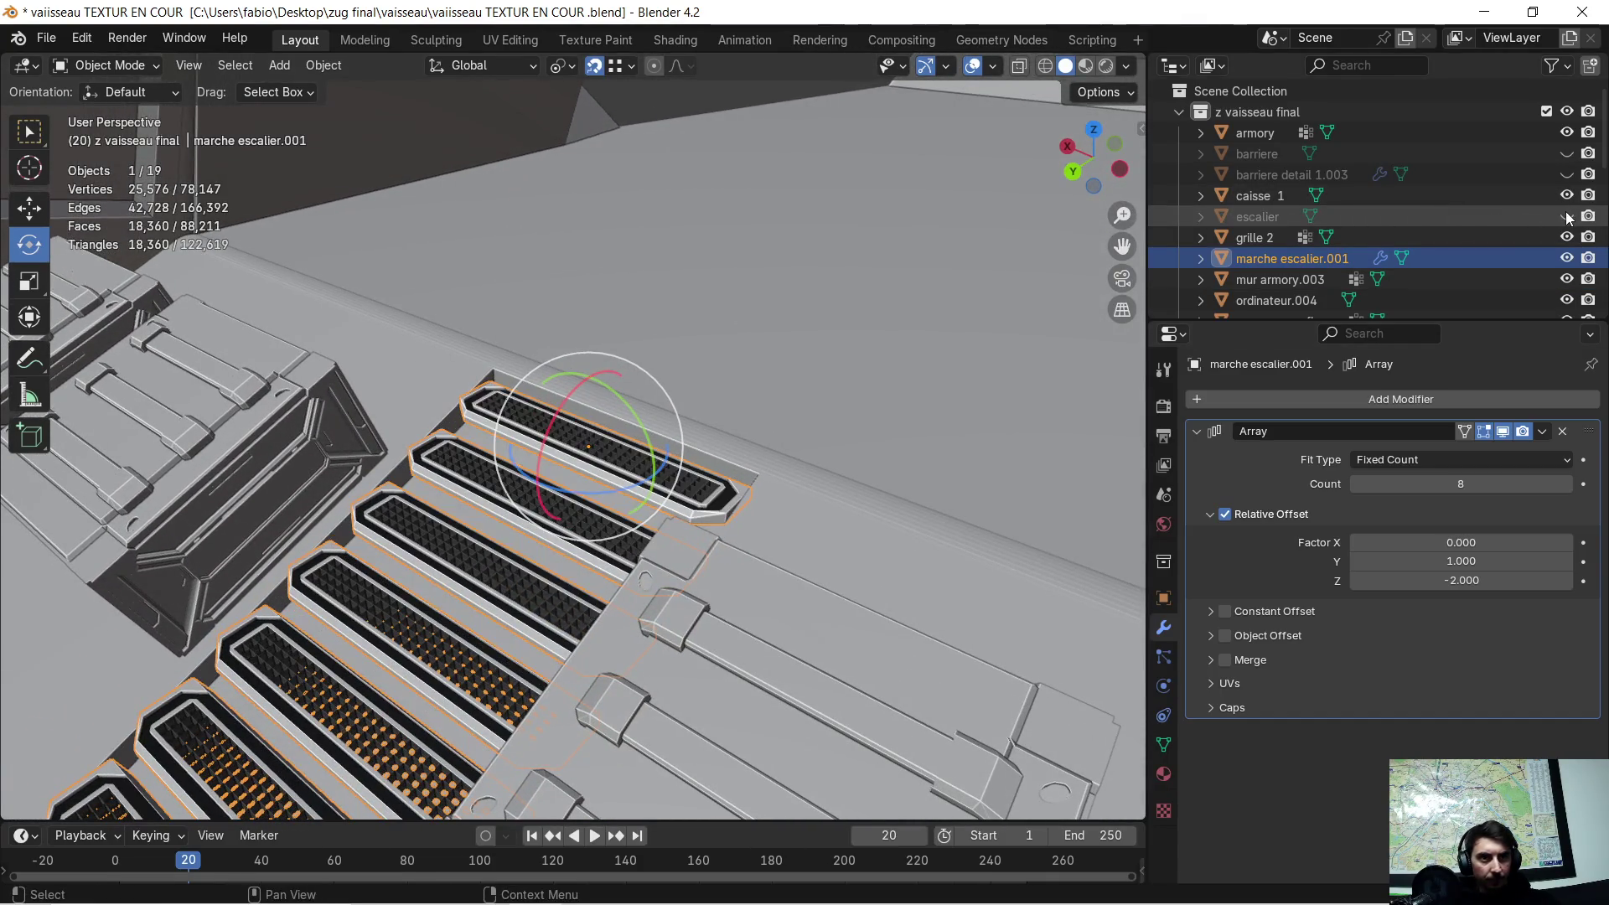
- Rotate the row of grated steps -1.41° around the global Z axis
{"action": "mouse_move", "coordinate": [754, 452]}
{"action": "middle_mouse_down"}
{"action": "mouse_move", "coordinate": [637, 522]}
{"action": "mouse_move", "coordinate": [663, 485]}
{"action": "mouse_move", "coordinate": [641, 489]}
{"action": "mouse_move", "coordinate": [656, 483]}
{"action": "mouse_move", "coordinate": [657, 501]}
{"action": "middle_mouse_up"}
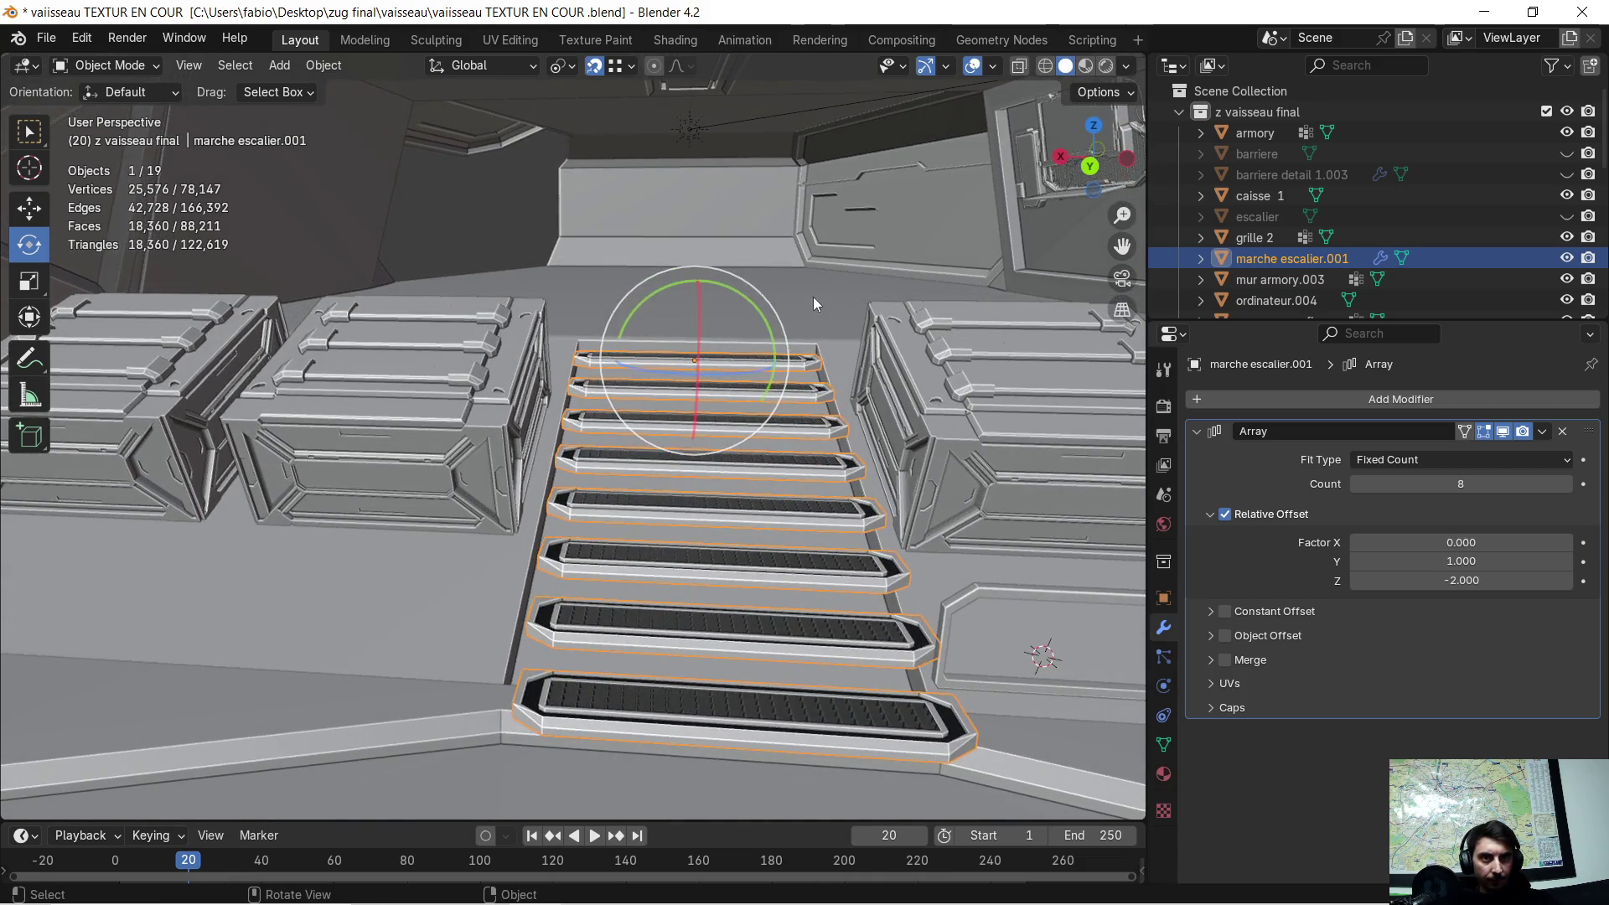
{"action": "key", "text": "r"}
{"action": "key", "text": "z"}
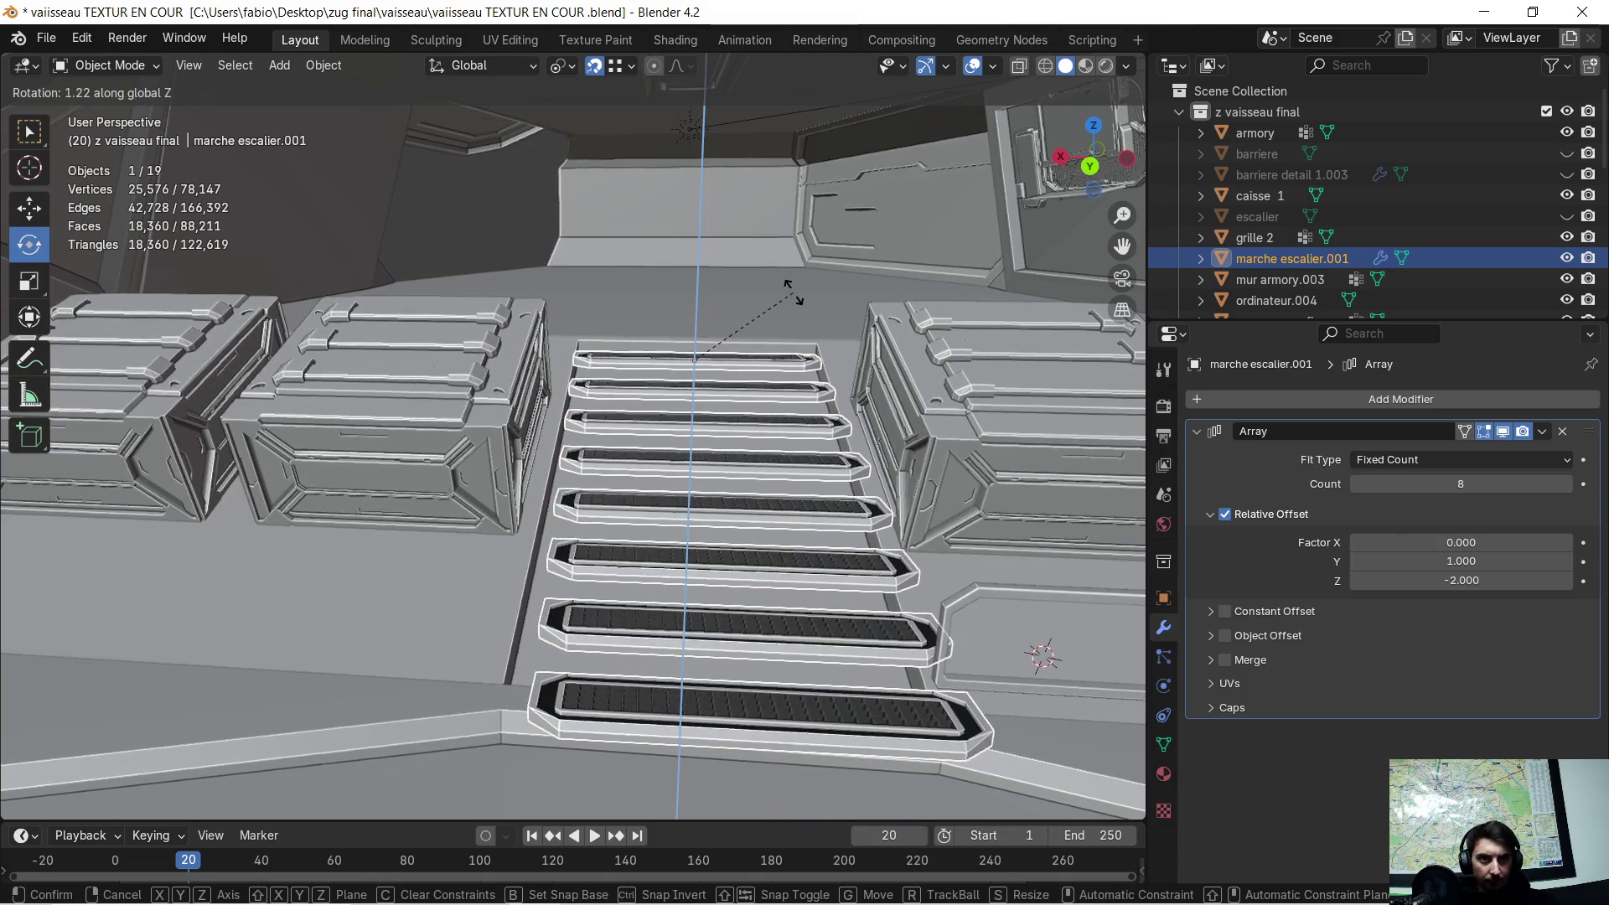
{"action": "left_click", "coordinate": [796, 285]}
{"action": "mouse_move", "coordinate": [827, 471]}
{"action": "middle_mouse_down"}
{"action": "mouse_move", "coordinate": [831, 426]}
{"action": "mouse_move", "coordinate": [767, 459]}
{"action": "mouse_move", "coordinate": [1185, 575]}
{"action": "middle_mouse_up"}
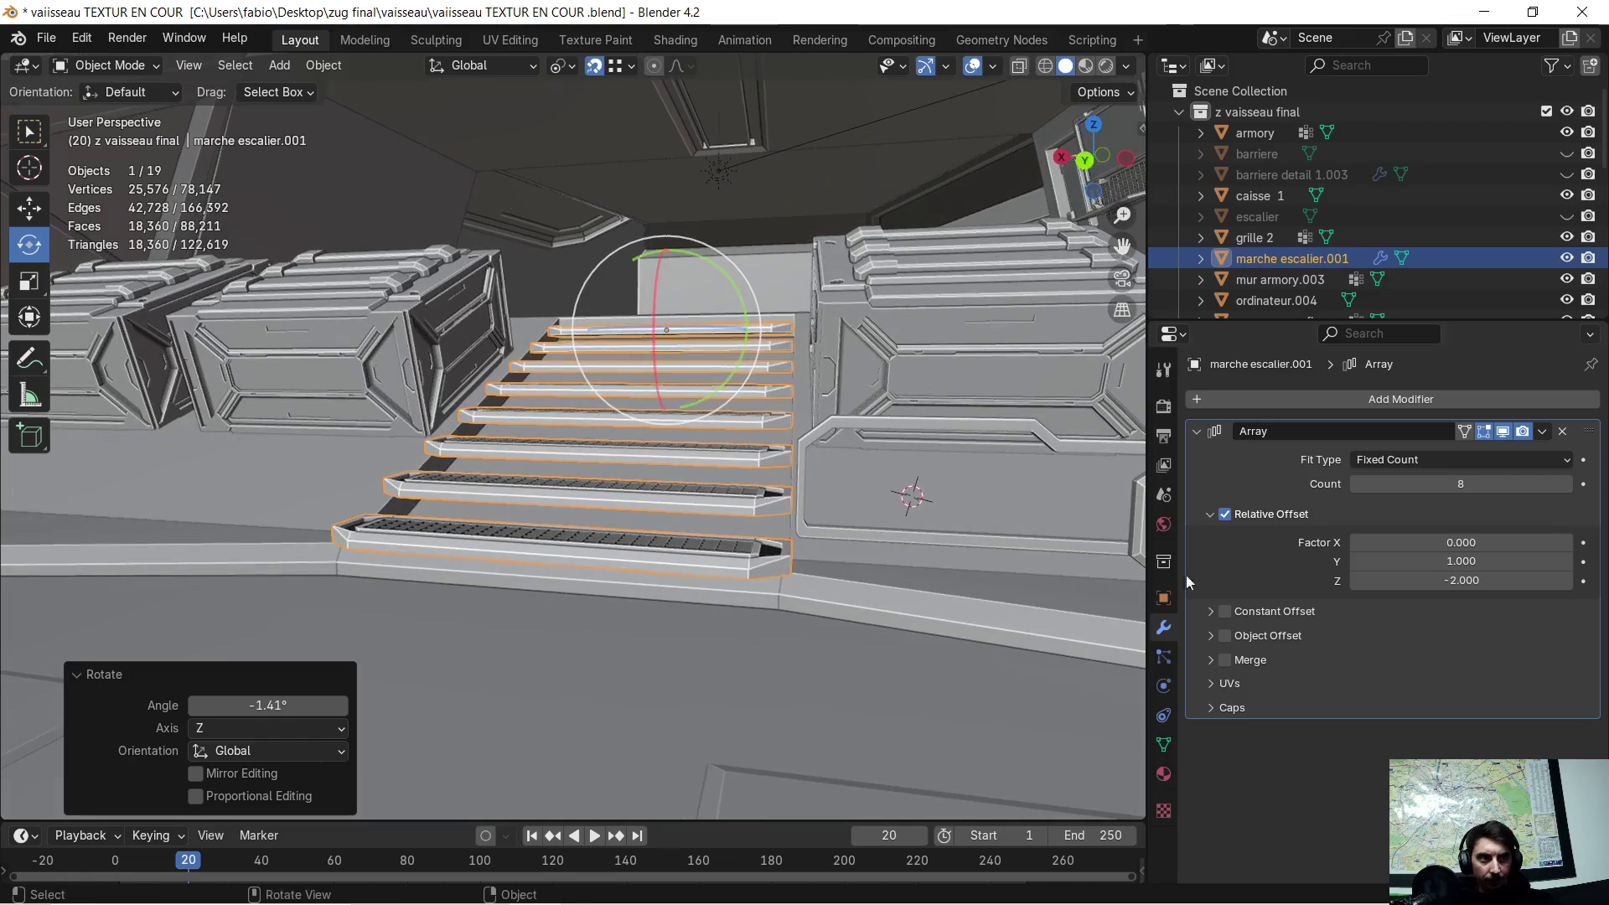
{"action": "left_click", "coordinate": [1408, 582]}
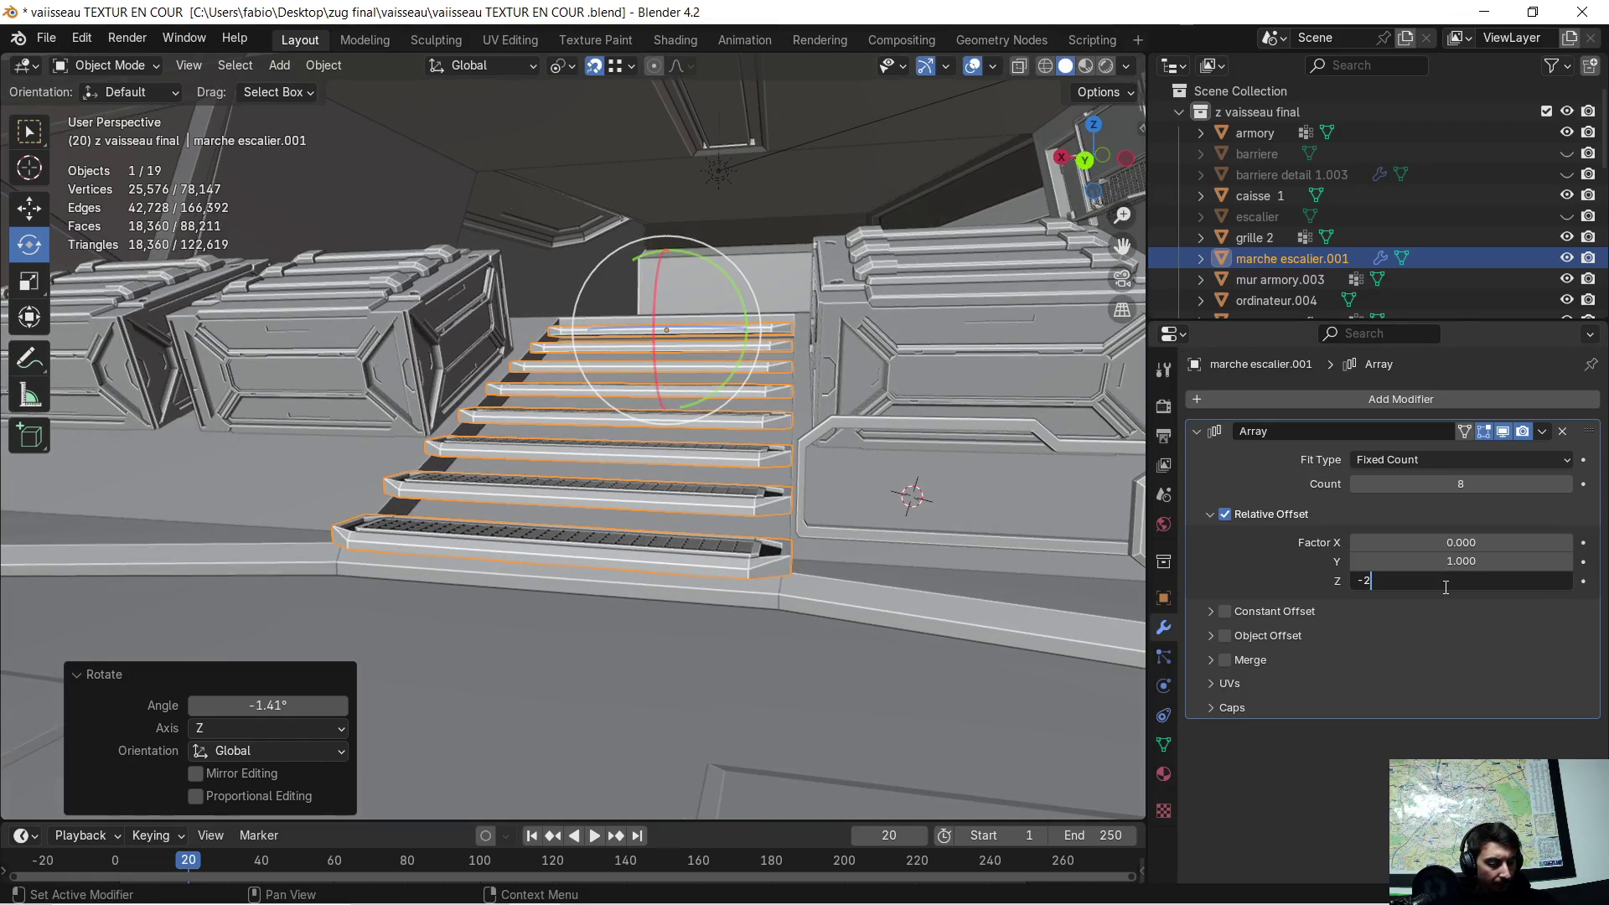
{"action": "type", "text": ".3"}
- Try relative Z offsets -2.3 and -2.2, settling on -2.100 for the steps
{"action": "key", "text": "Return"}
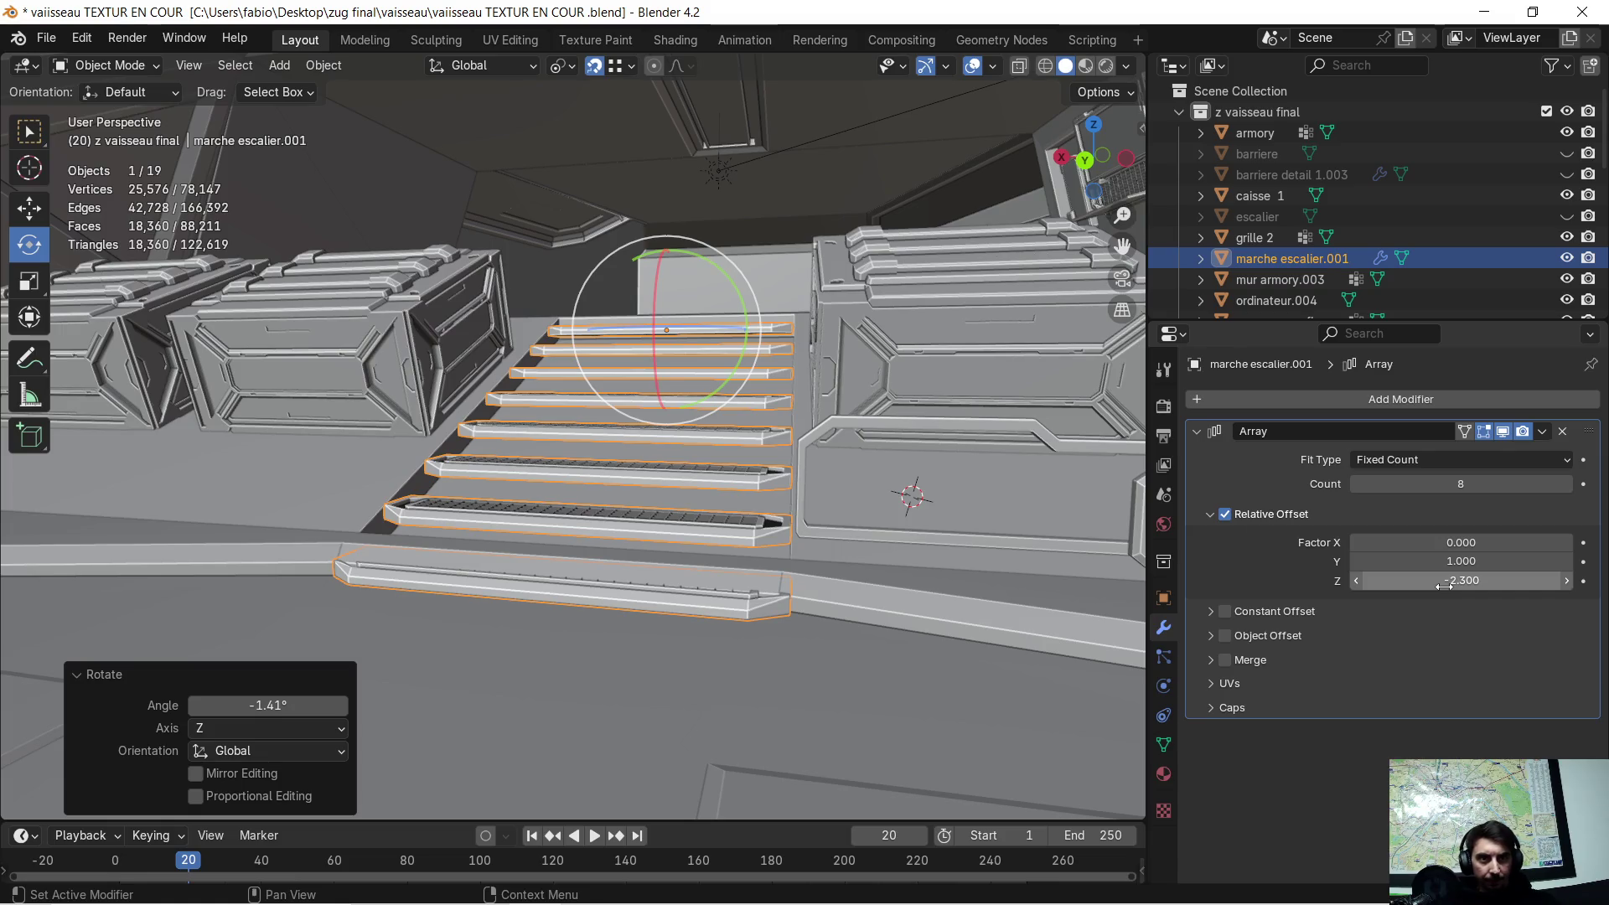
{"action": "mouse_move", "coordinate": [595, 524]}
{"action": "middle_mouse_down"}
{"action": "mouse_move", "coordinate": [652, 515]}
{"action": "mouse_move", "coordinate": [620, 531]}
{"action": "mouse_move", "coordinate": [620, 517]}
{"action": "middle_mouse_up"}
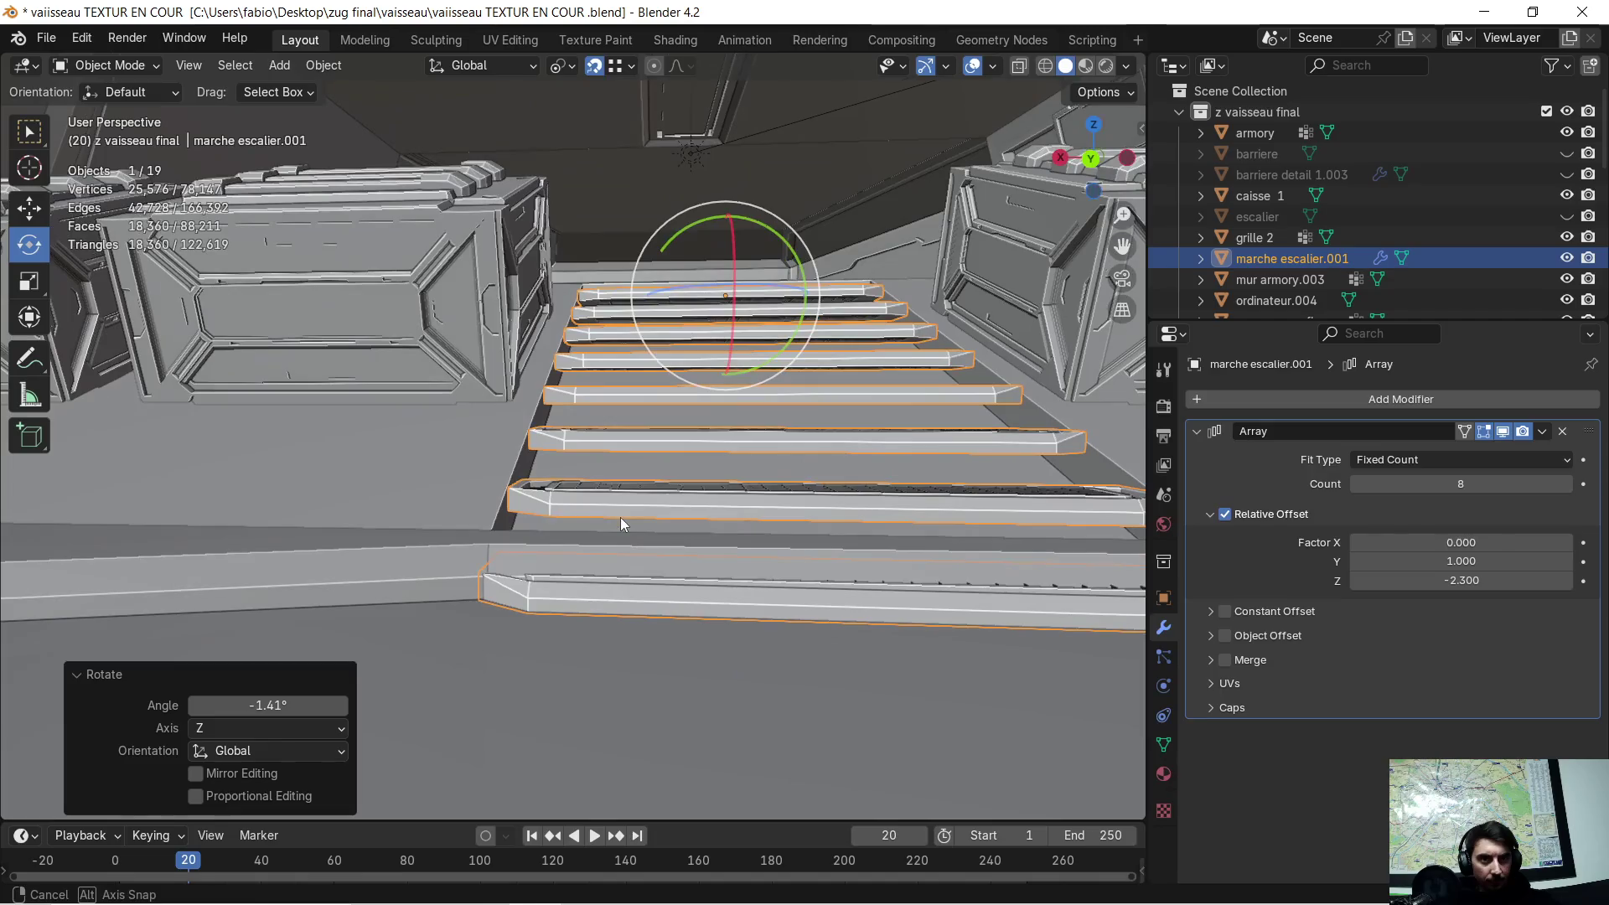
{"action": "left_click", "coordinate": [1421, 578]}
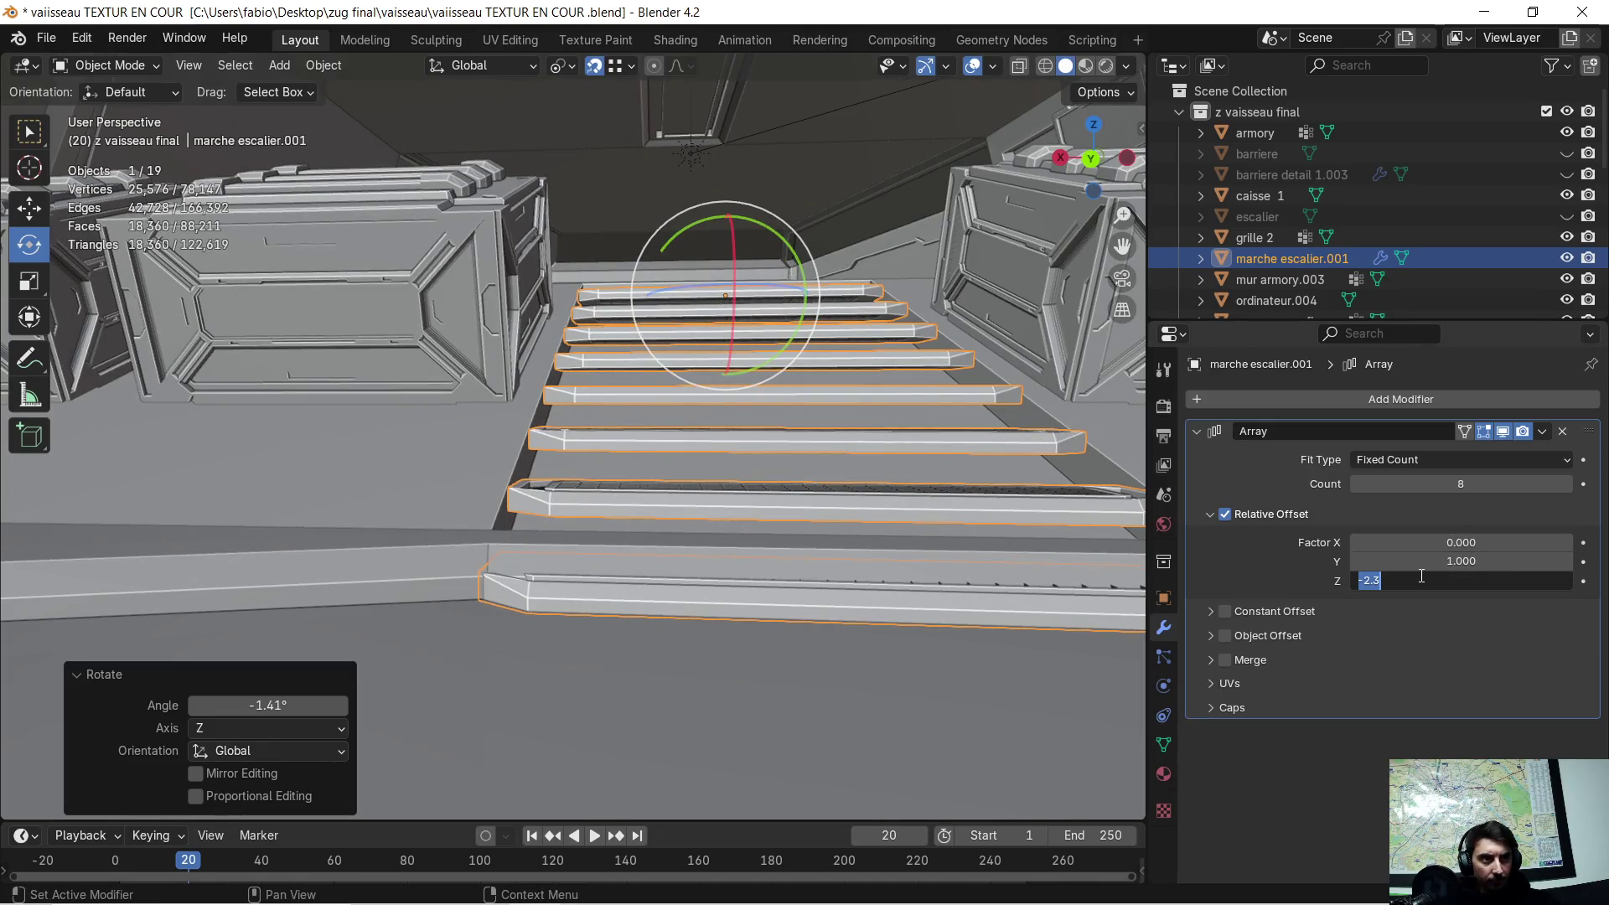
{"action": "type", "text": "-2.2"}
{"action": "key", "text": "Return"}
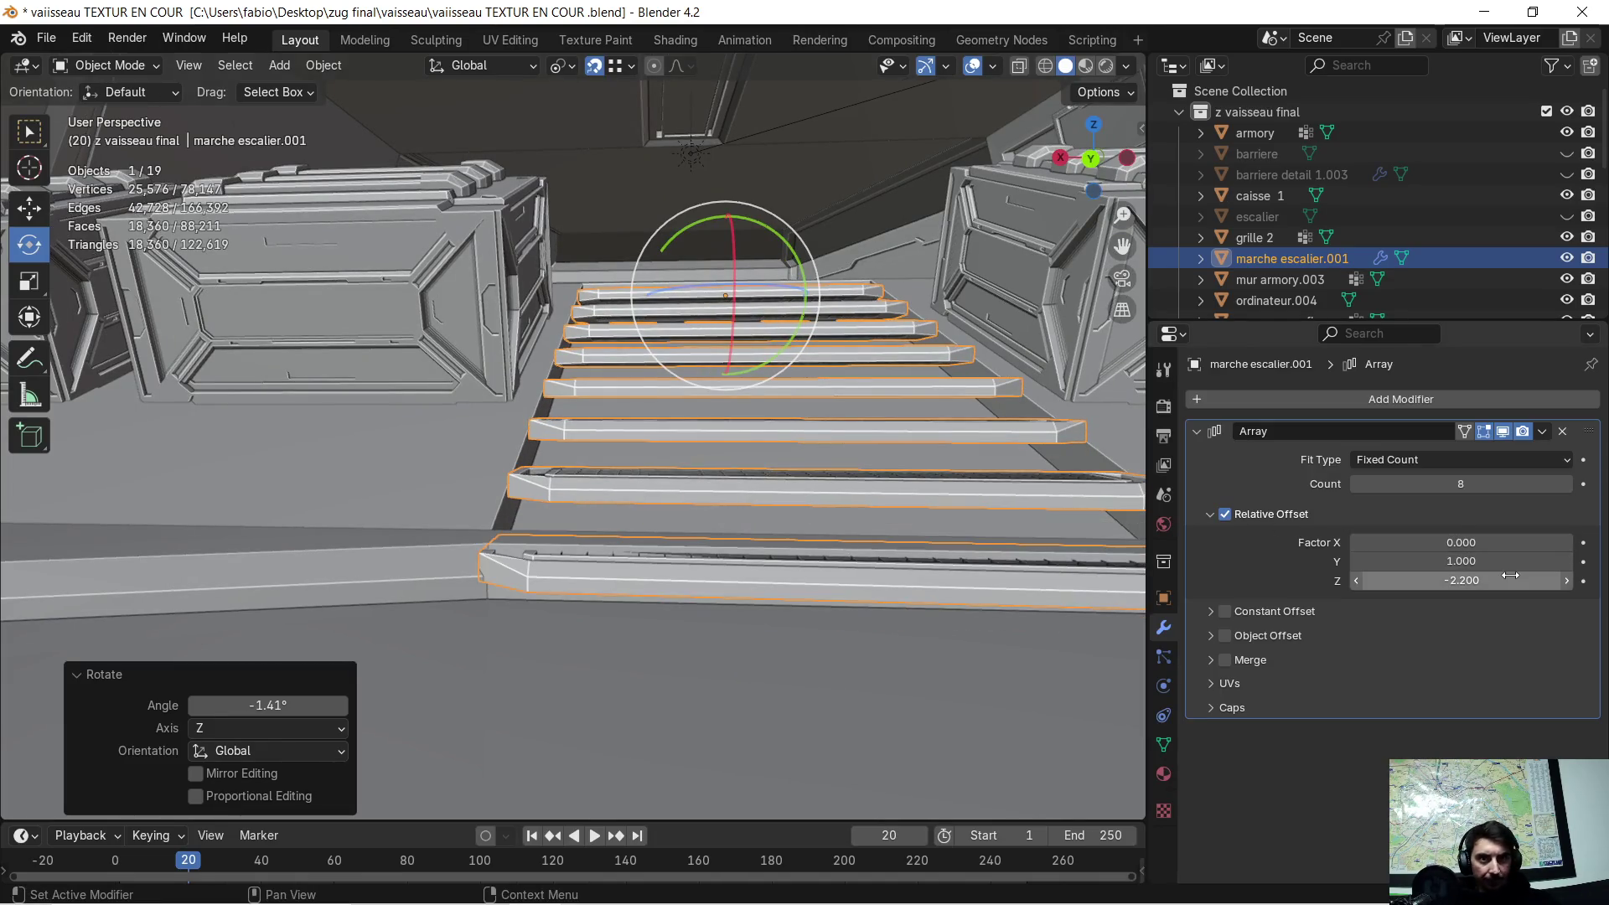
{"action": "left_click", "coordinate": [1510, 575]}
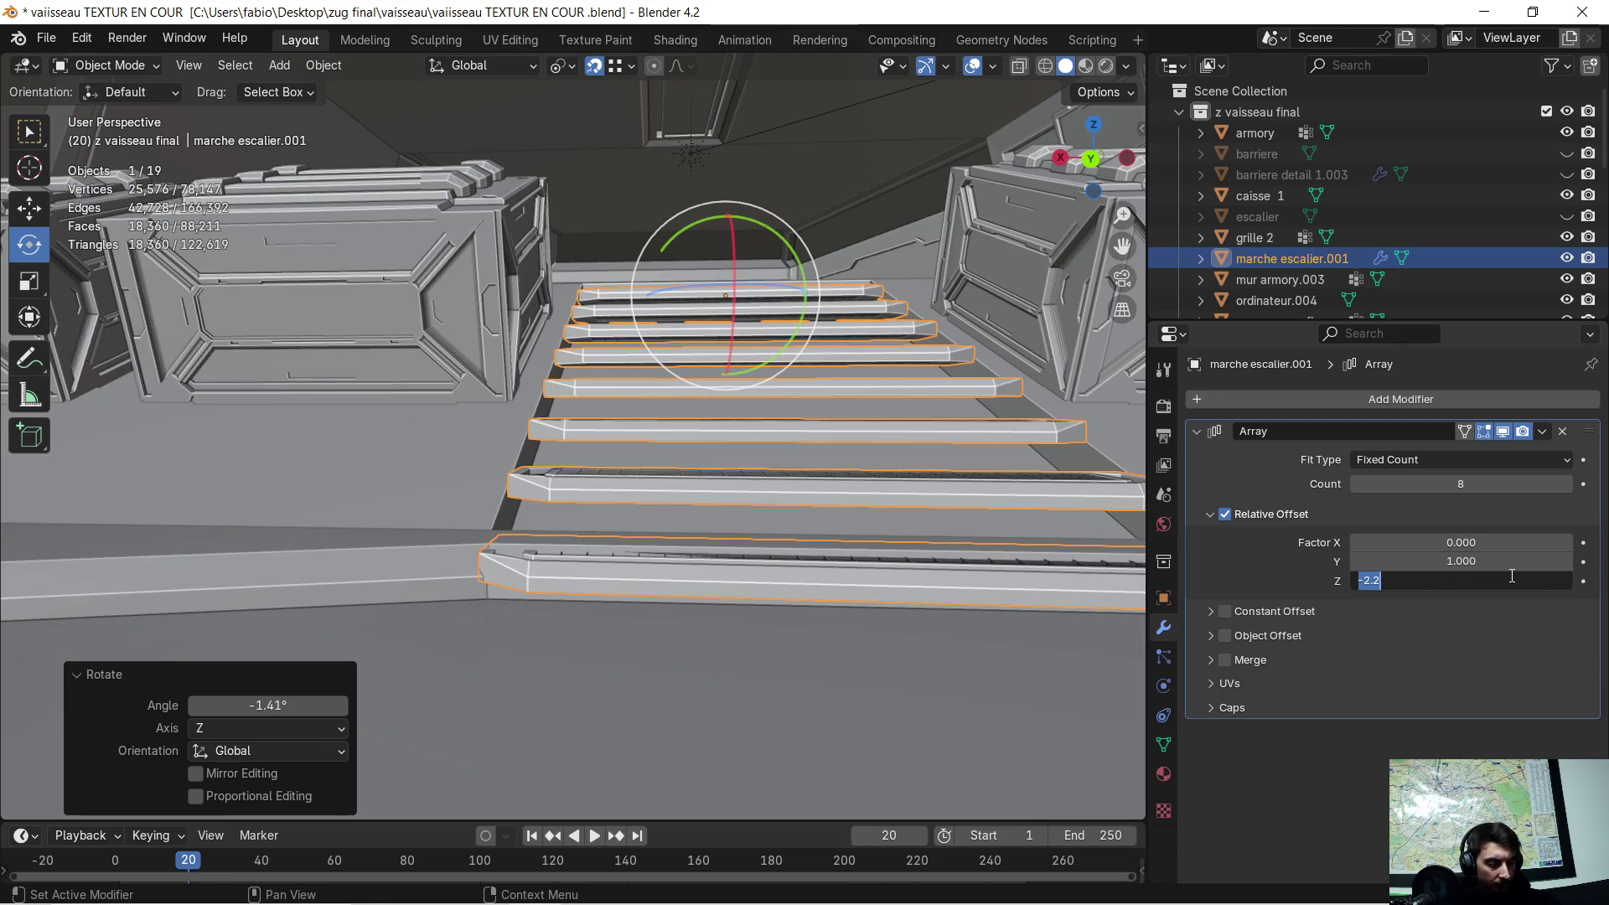
{"action": "type", "text": "-2.1"}
{"action": "key", "text": "Return"}
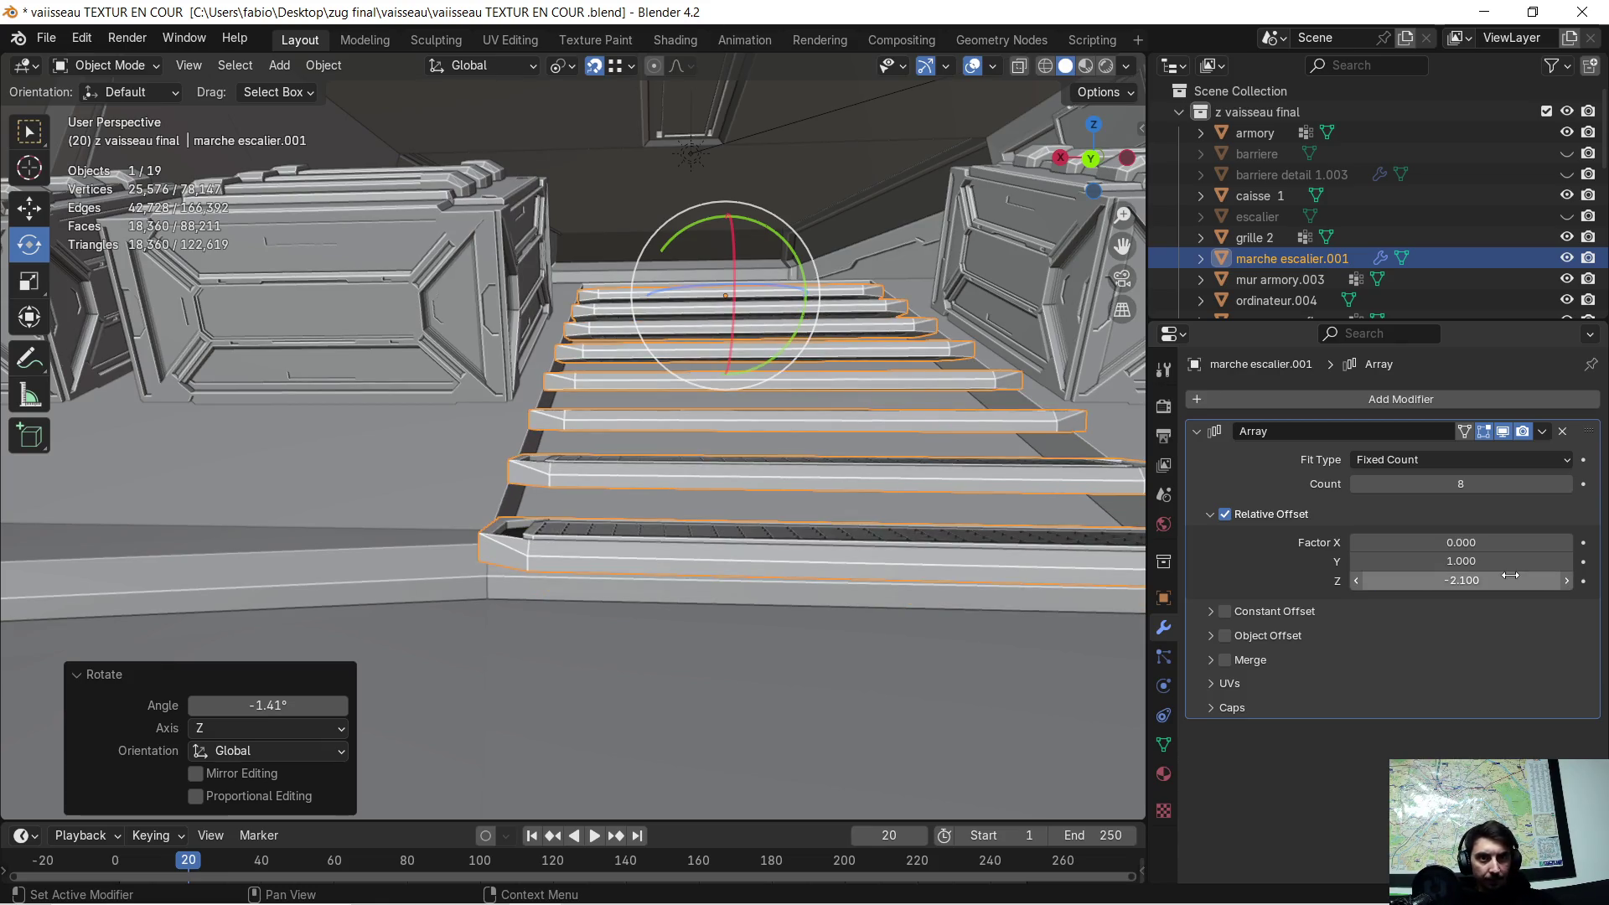
{"action": "mouse_move", "coordinate": [729, 502]}
{"action": "middle_mouse_down"}
{"action": "mouse_move", "coordinate": [746, 486]}
{"action": "mouse_move", "coordinate": [676, 525]}
{"action": "mouse_move", "coordinate": [756, 568]}
{"action": "mouse_move", "coordinate": [694, 593]}
{"action": "mouse_move", "coordinate": [803, 573]}
{"action": "mouse_move", "coordinate": [784, 576]}
{"action": "middle_mouse_up"}
{"action": "middle_click_drag", "start_coordinate": [708, 627], "coordinate": [767, 570]}
- Change the array's relative Y offset from 0.800 to 0.900 to close the gaps
{"action": "double_click", "coordinate": [1383, 563]}
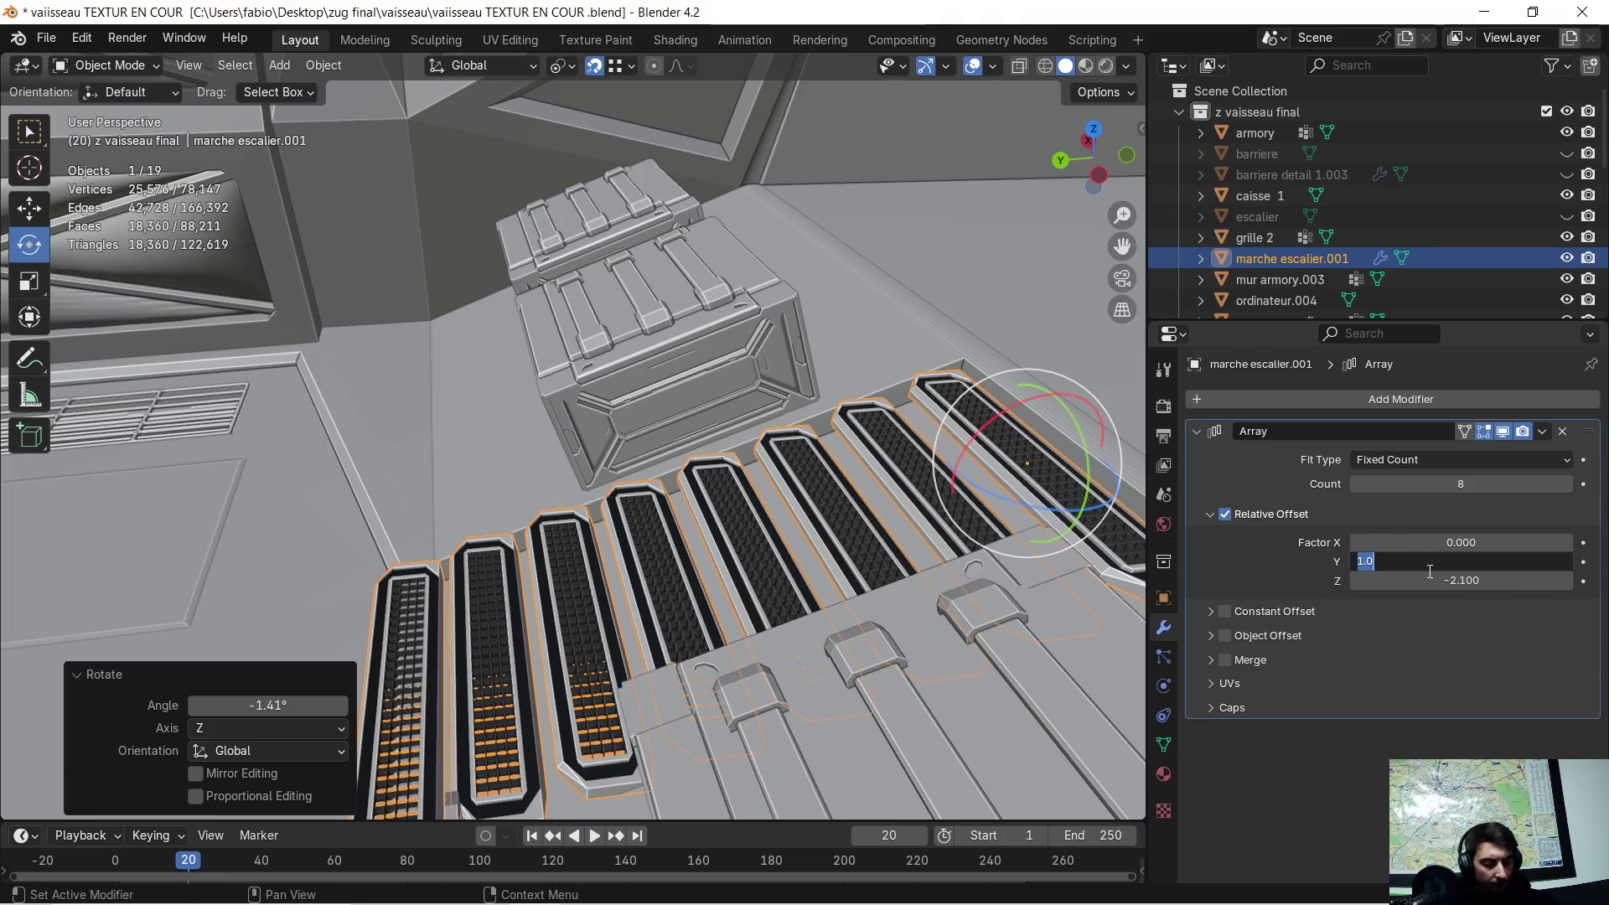
{"action": "type", "text": "0.8"}
{"action": "key", "text": "Return"}
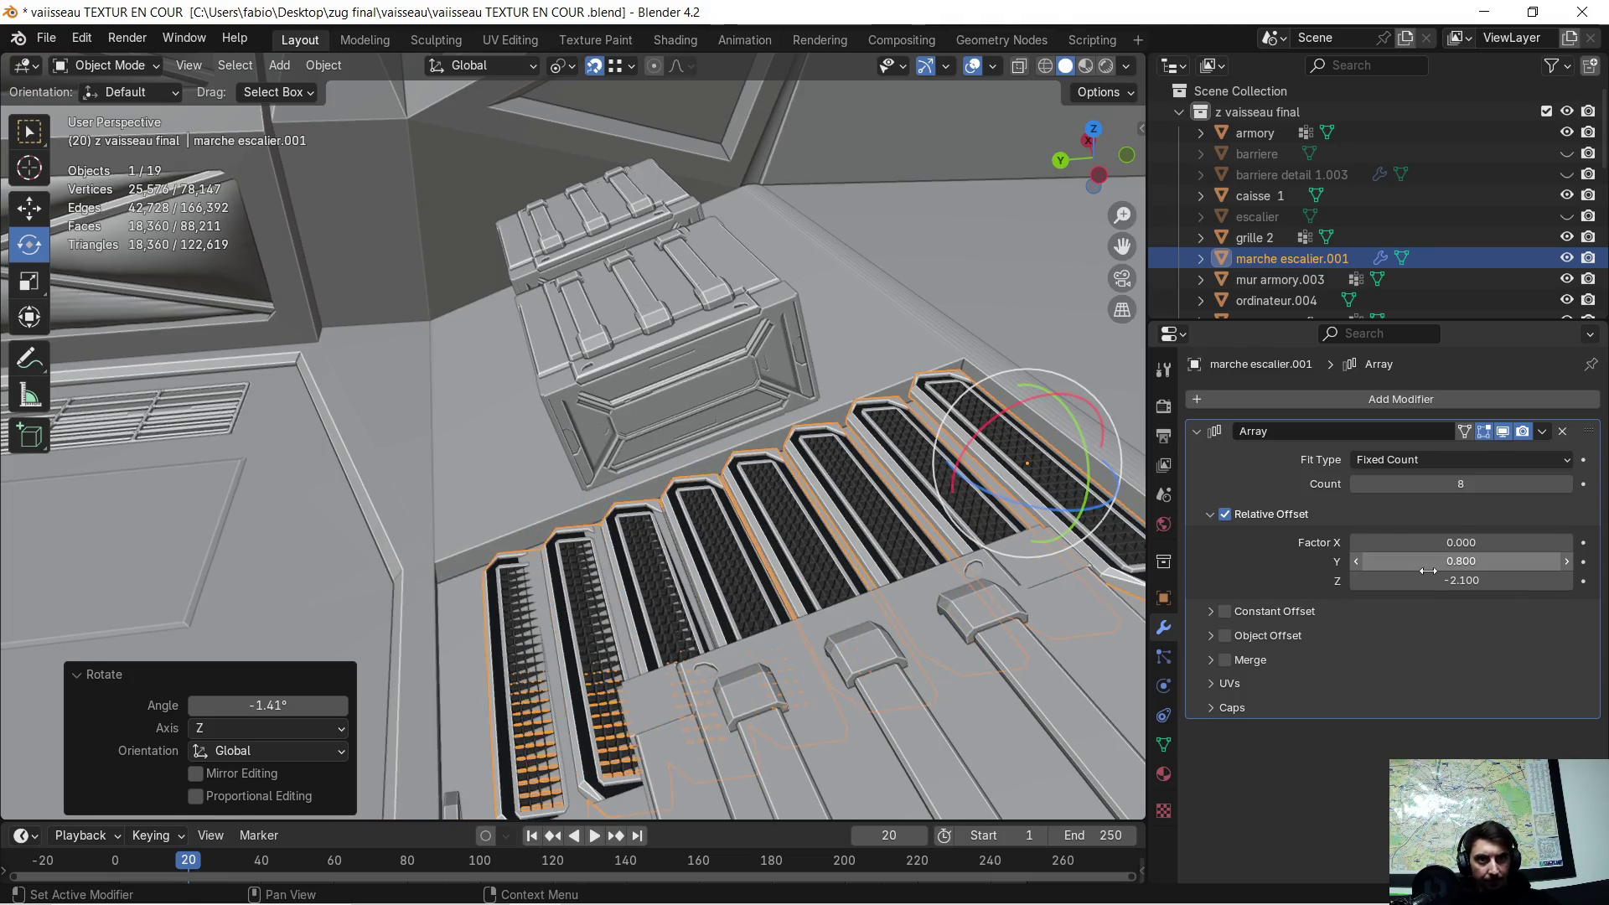
{"action": "mouse_move", "coordinate": [751, 530]}
{"action": "middle_mouse_down"}
{"action": "mouse_move", "coordinate": [850, 486]}
{"action": "mouse_move", "coordinate": [737, 490]}
{"action": "middle_mouse_up"}
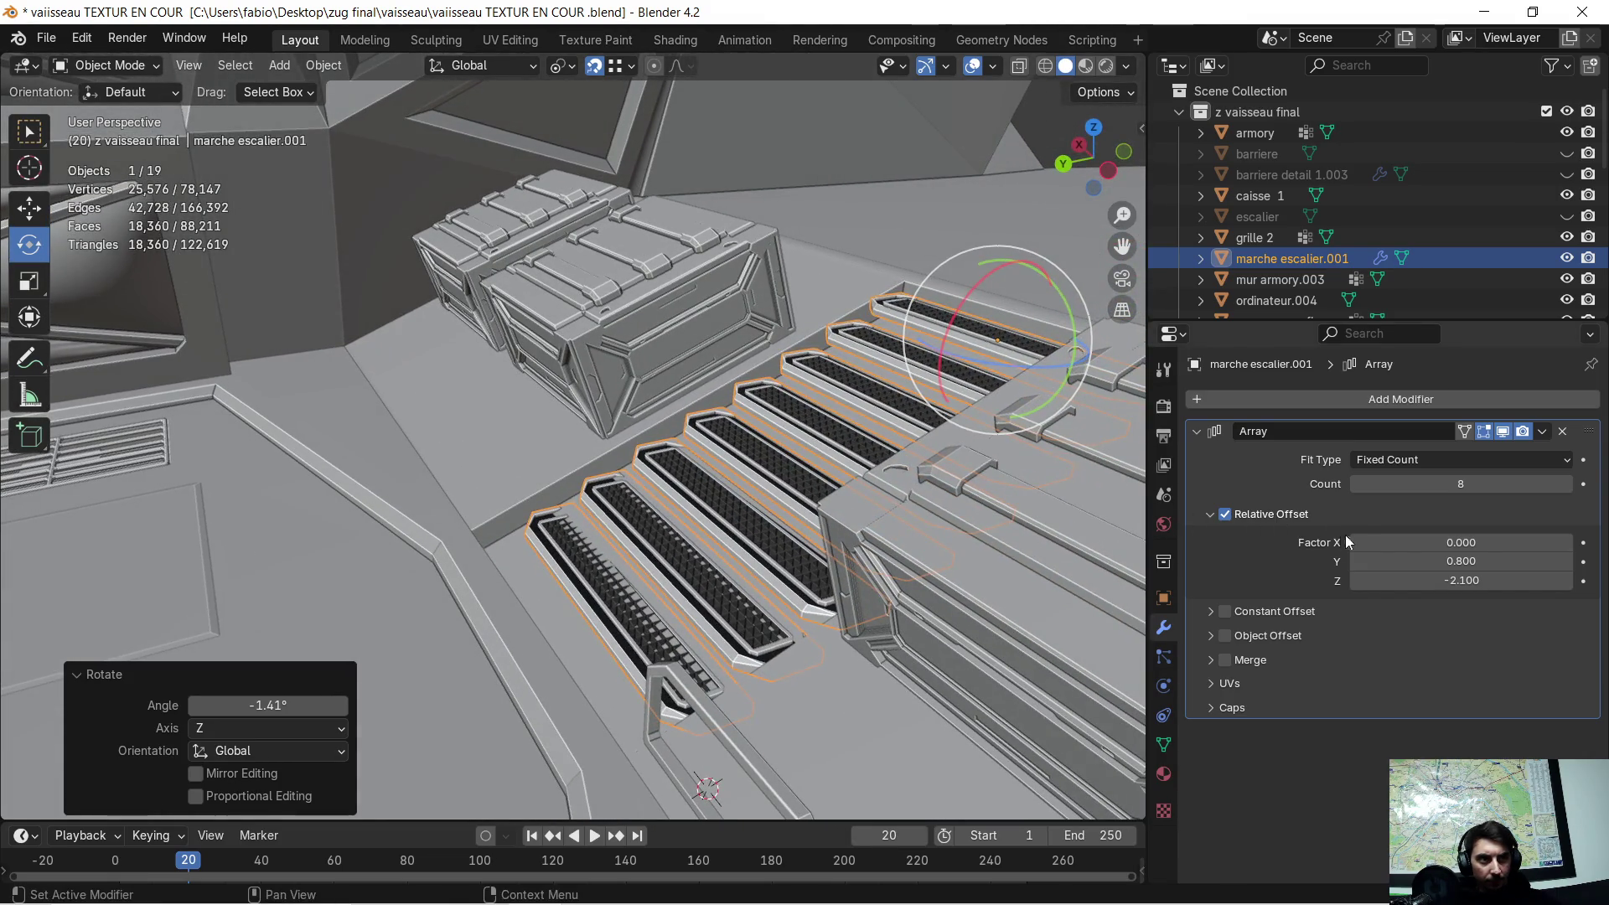
{"action": "left_click", "coordinate": [1487, 560]}
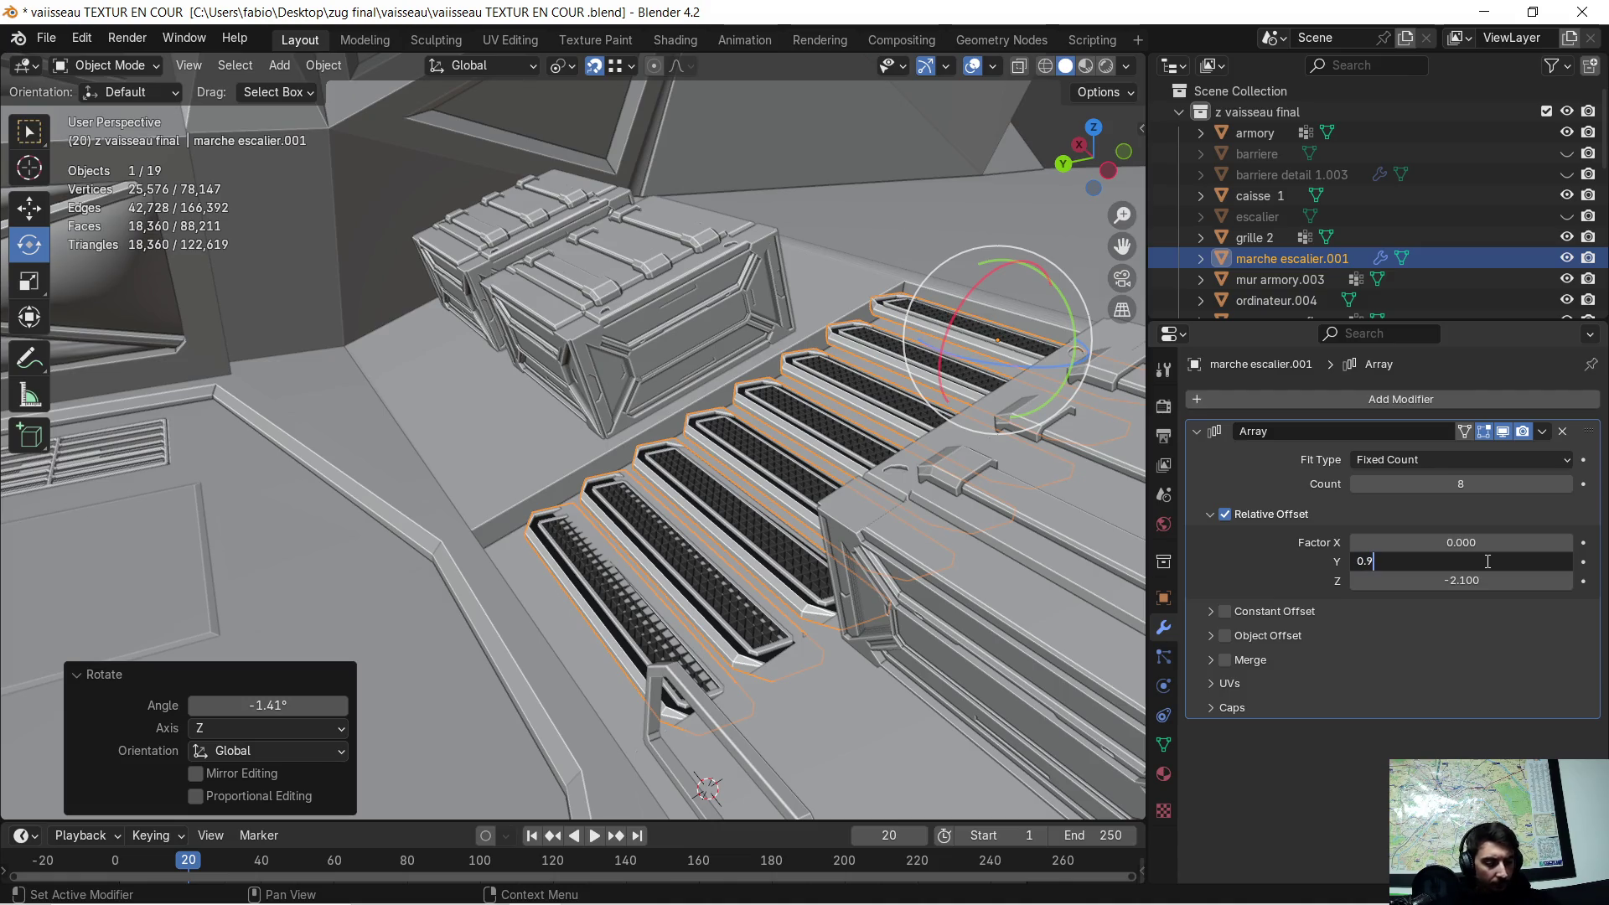
{"action": "key", "text": "Return"}
{"action": "mouse_move", "coordinate": [681, 419]}
{"action": "middle_mouse_down"}
{"action": "mouse_move", "coordinate": [877, 414]}
{"action": "mouse_move", "coordinate": [667, 464]}
{"action": "mouse_move", "coordinate": [705, 440]}
{"action": "mouse_move", "coordinate": [671, 506]}
{"action": "mouse_move", "coordinate": [717, 470]}
{"action": "mouse_move", "coordinate": [645, 553]}
{"action": "mouse_move", "coordinate": [731, 563]}
{"action": "mouse_move", "coordinate": [792, 514]}
{"action": "mouse_move", "coordinate": [714, 575]}
{"action": "mouse_move", "coordinate": [740, 553]}
{"action": "middle_mouse_up"}
{"action": "scroll", "coordinate": [681, 472], "scroll_direction": "up", "scroll_amount": 3}
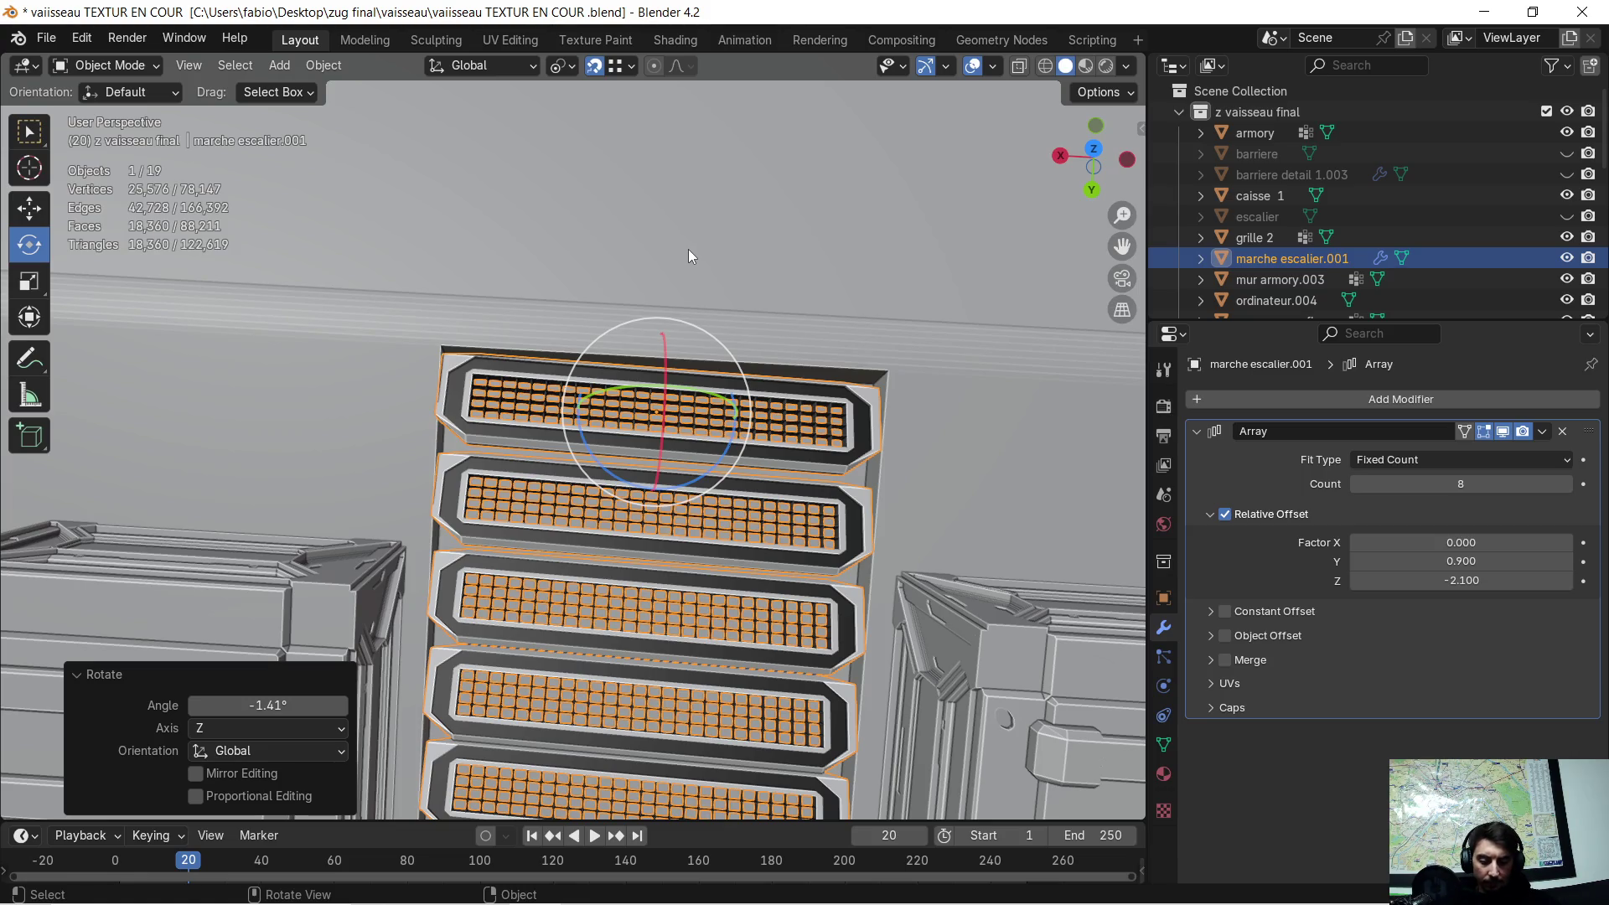
- Rotate the stairs 0.889° around the Z axis
{"action": "key", "text": "r"}
{"action": "key", "text": "z"}
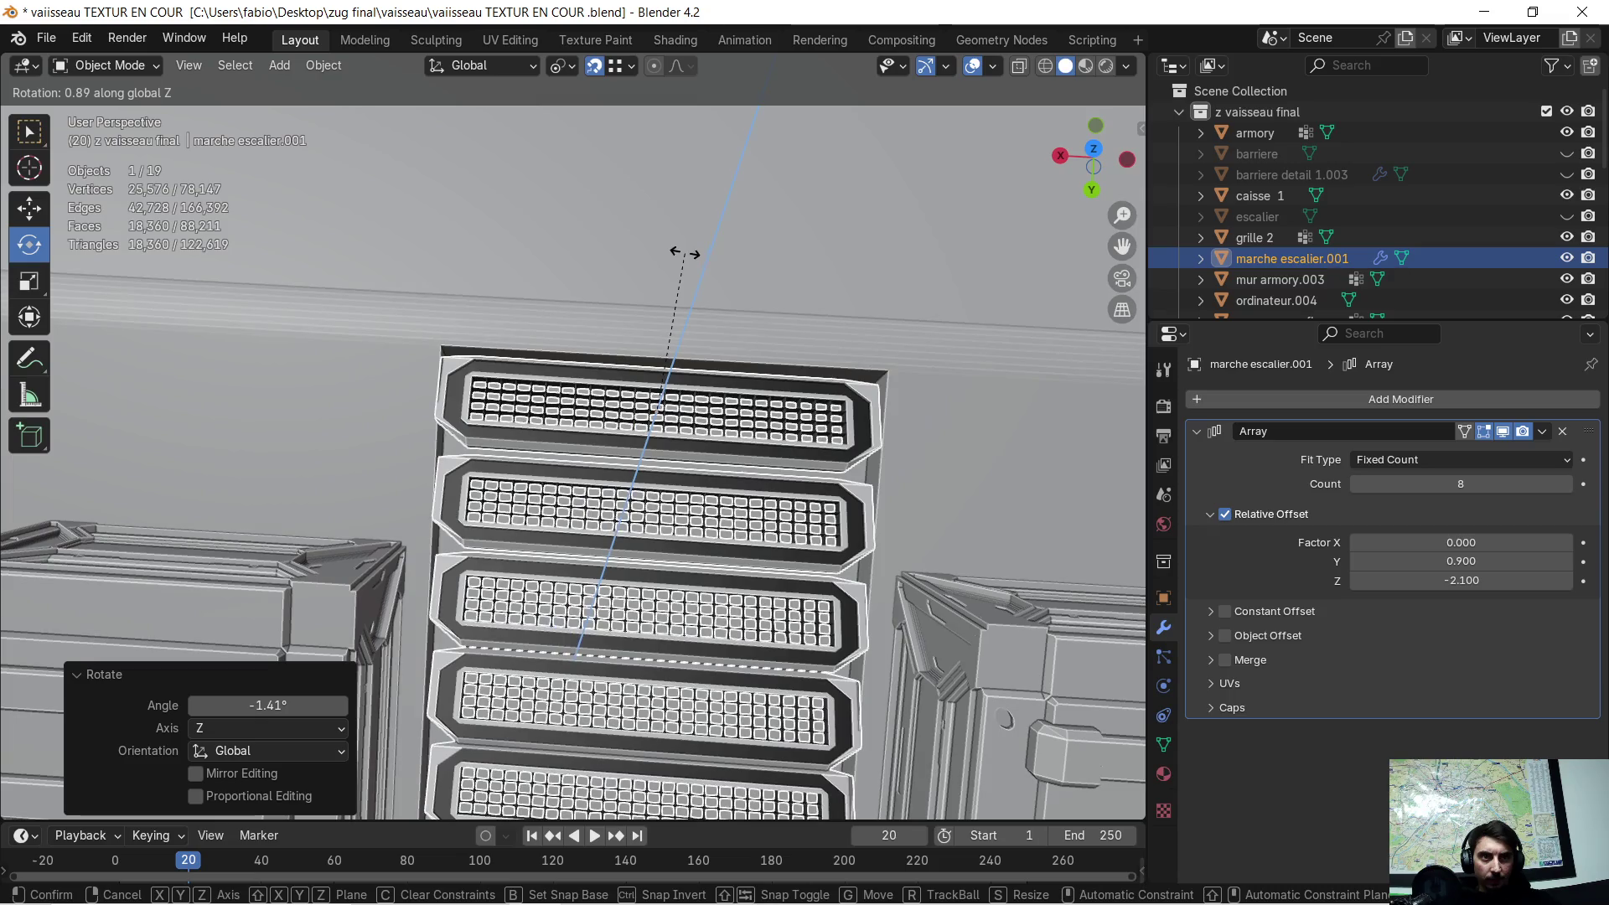
{"action": "left_click", "coordinate": [685, 253]}
{"action": "middle_click_drag", "start_coordinate": [670, 575], "coordinate": [677, 435]}
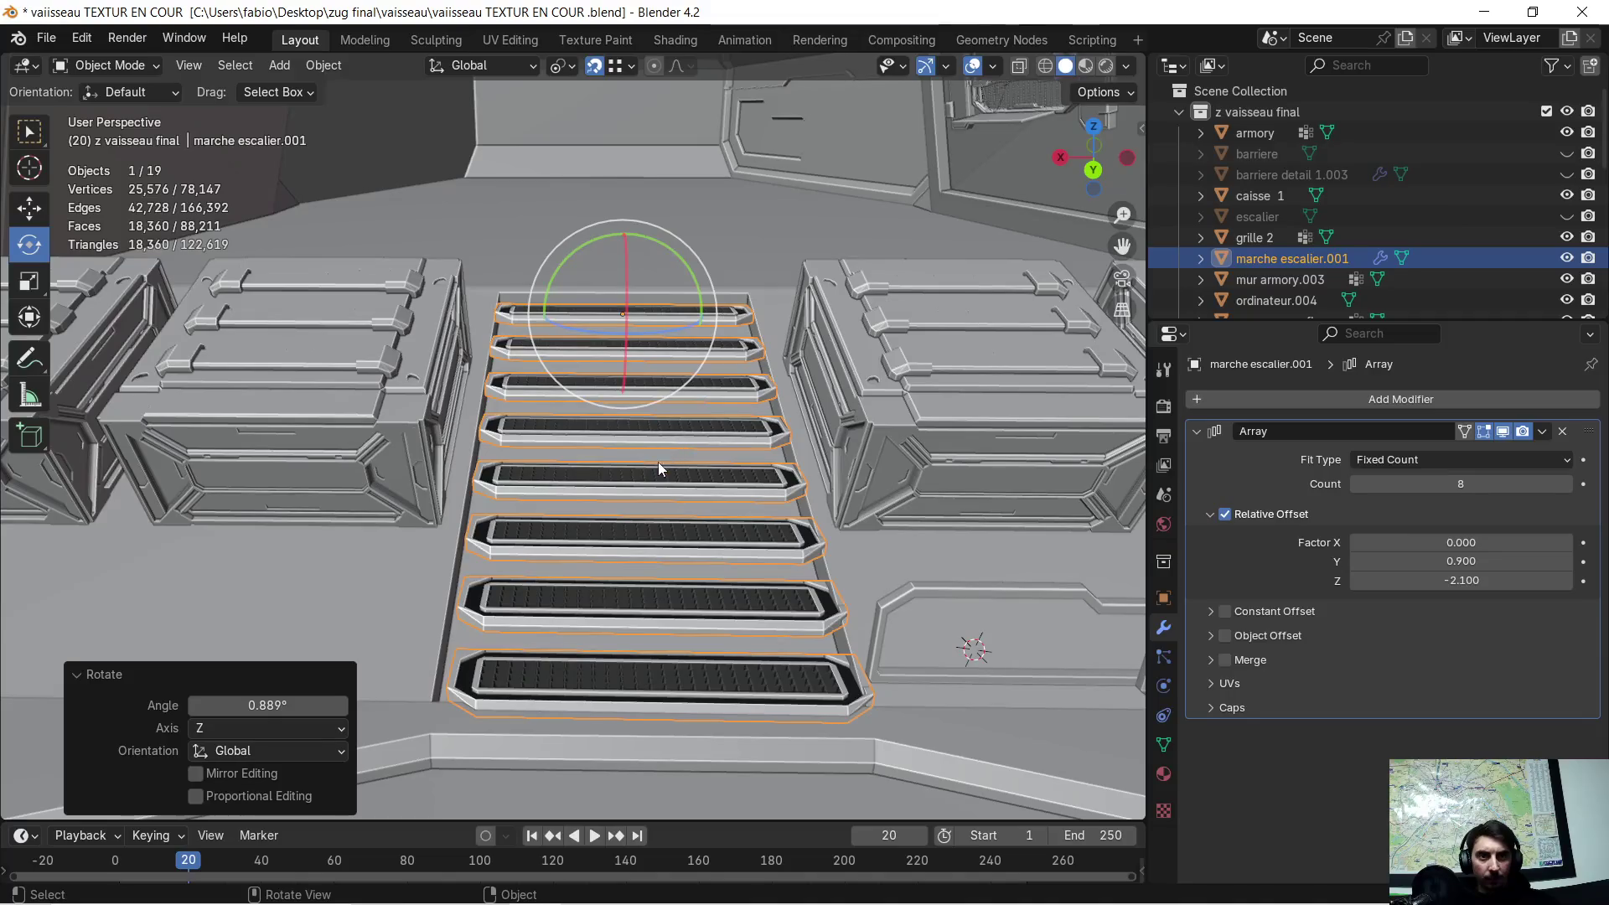
{"action": "mouse_move", "coordinate": [639, 308]}
{"action": "middle_mouse_down"}
{"action": "mouse_move", "coordinate": [641, 413]}
{"action": "mouse_move", "coordinate": [653, 289]}
{"action": "mouse_move", "coordinate": [637, 380]}
{"action": "middle_mouse_up"}
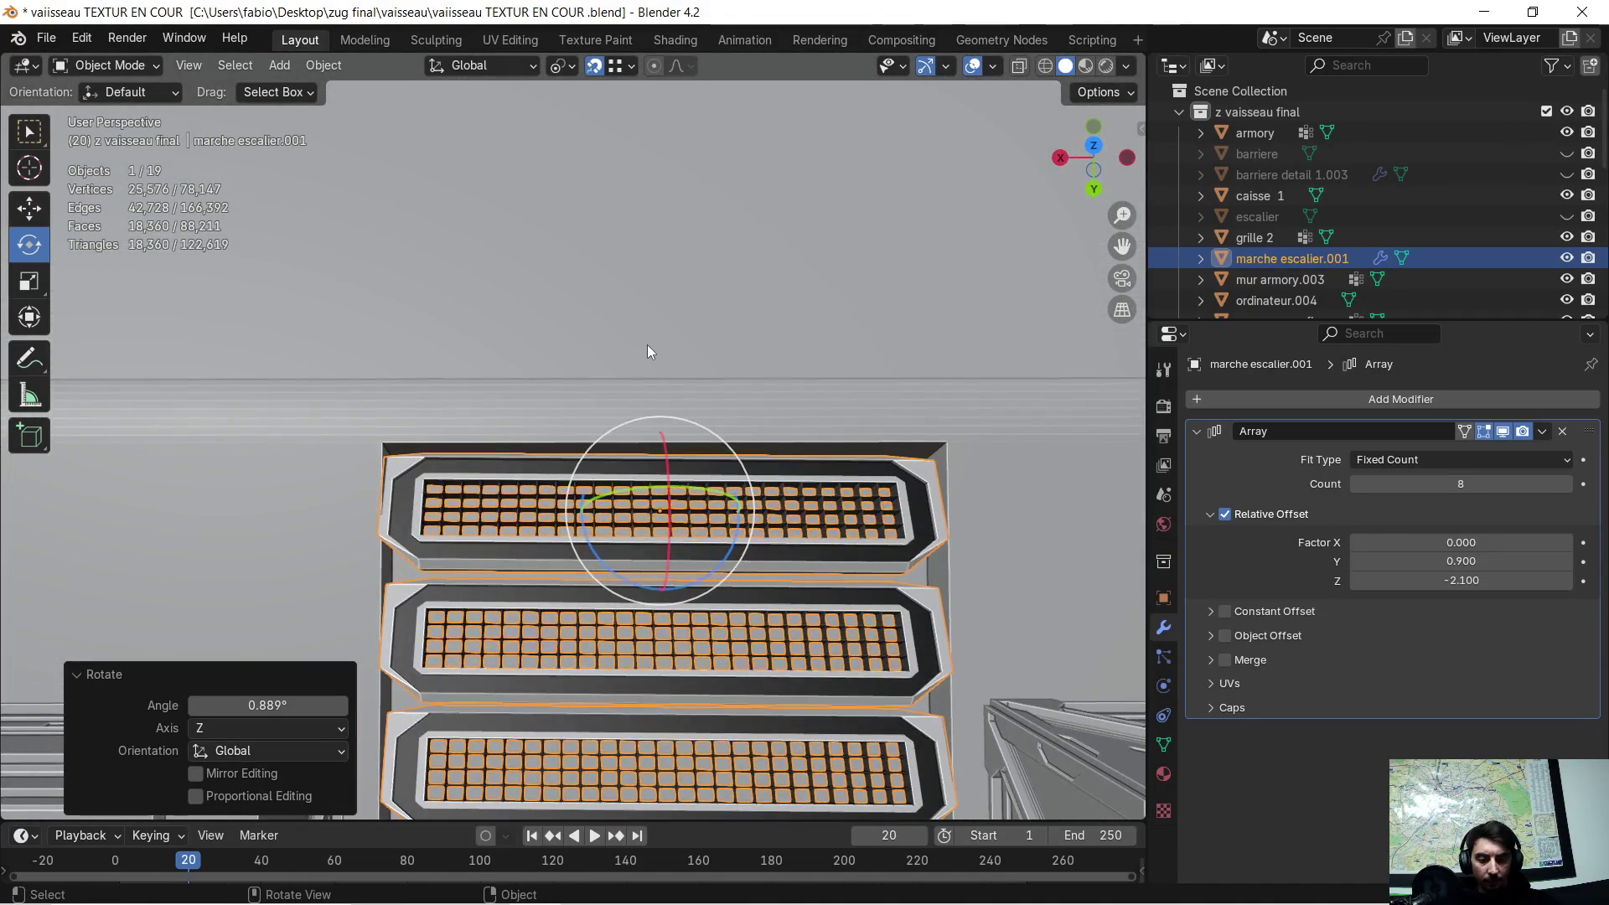
- Shift the stairs slightly along the X axis
{"action": "key", "text": "g"}
{"action": "key", "text": "x"}
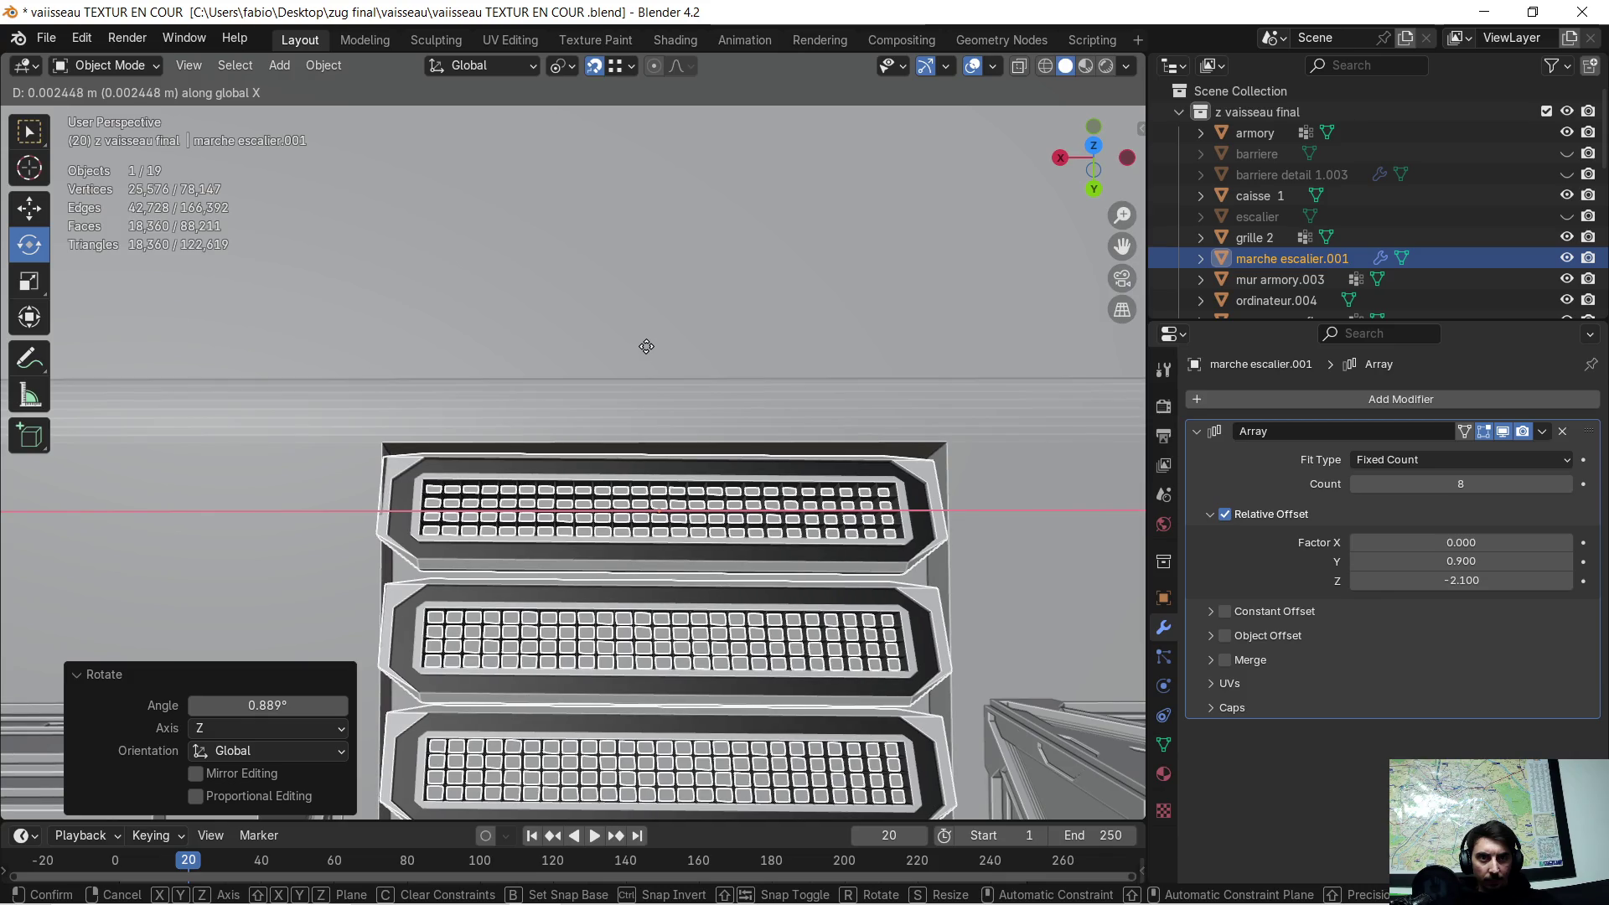
{"action": "left_click", "coordinate": [646, 346]}
{"action": "mouse_move", "coordinate": [666, 454]}
{"action": "middle_mouse_down"}
{"action": "mouse_move", "coordinate": [660, 485]}
{"action": "mouse_move", "coordinate": [666, 430]}
{"action": "mouse_move", "coordinate": [642, 479]}
{"action": "middle_mouse_up"}
{"action": "scroll", "coordinate": [665, 431], "scroll_direction": "down", "scroll_amount": 5}
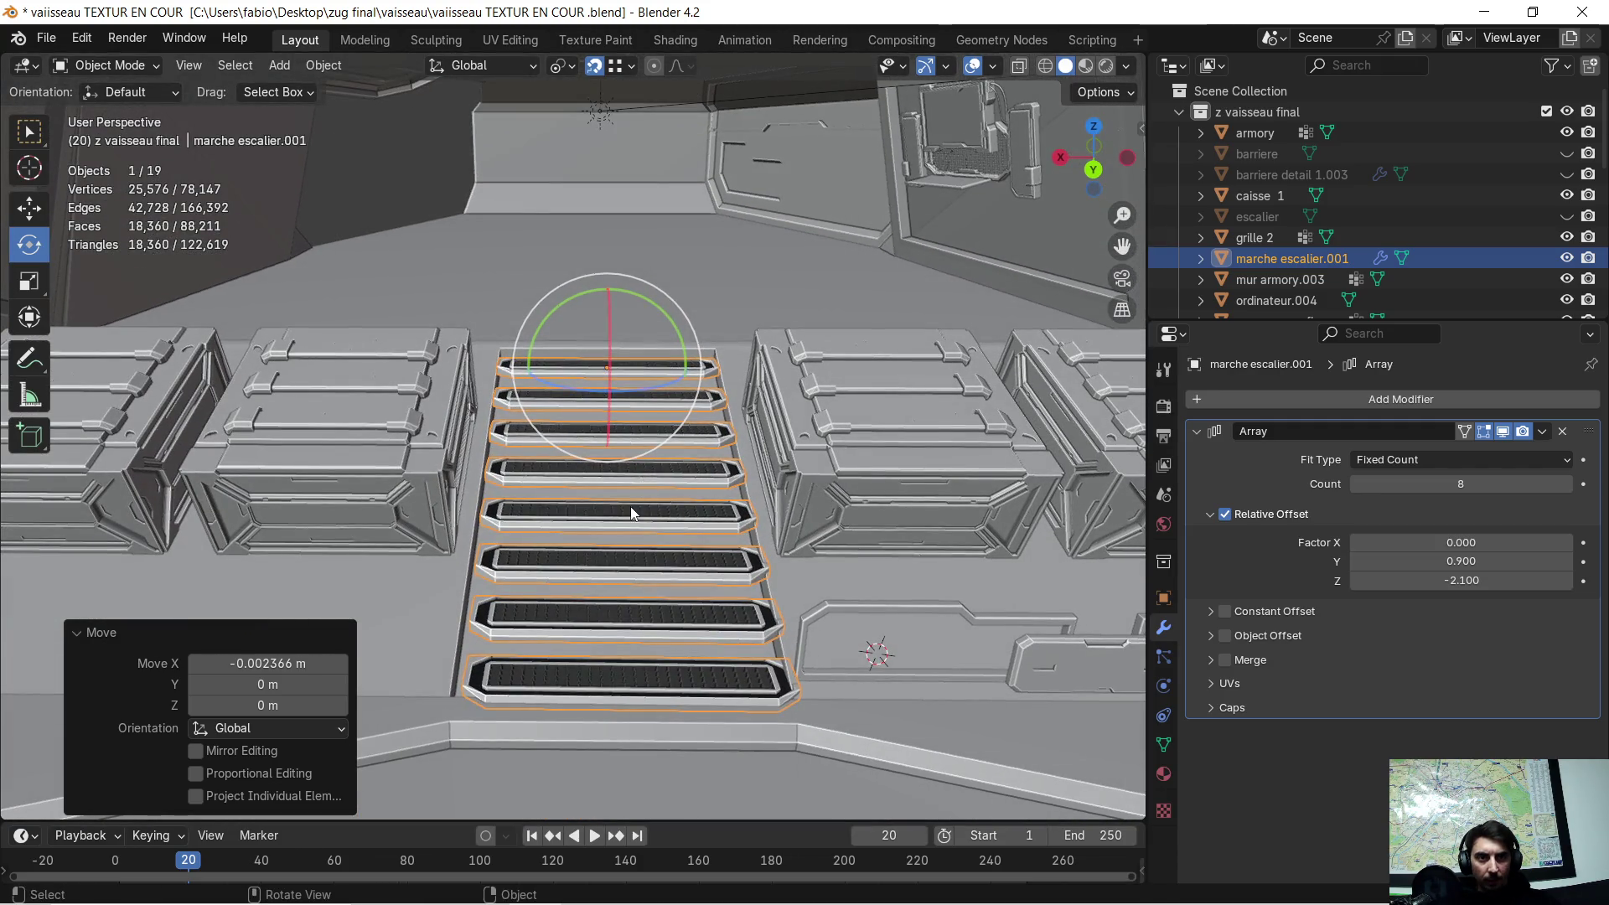
- Rotate the stairs -0.823° around Z to square them between the crates
{"action": "key", "text": "r"}
{"action": "key", "text": "z"}
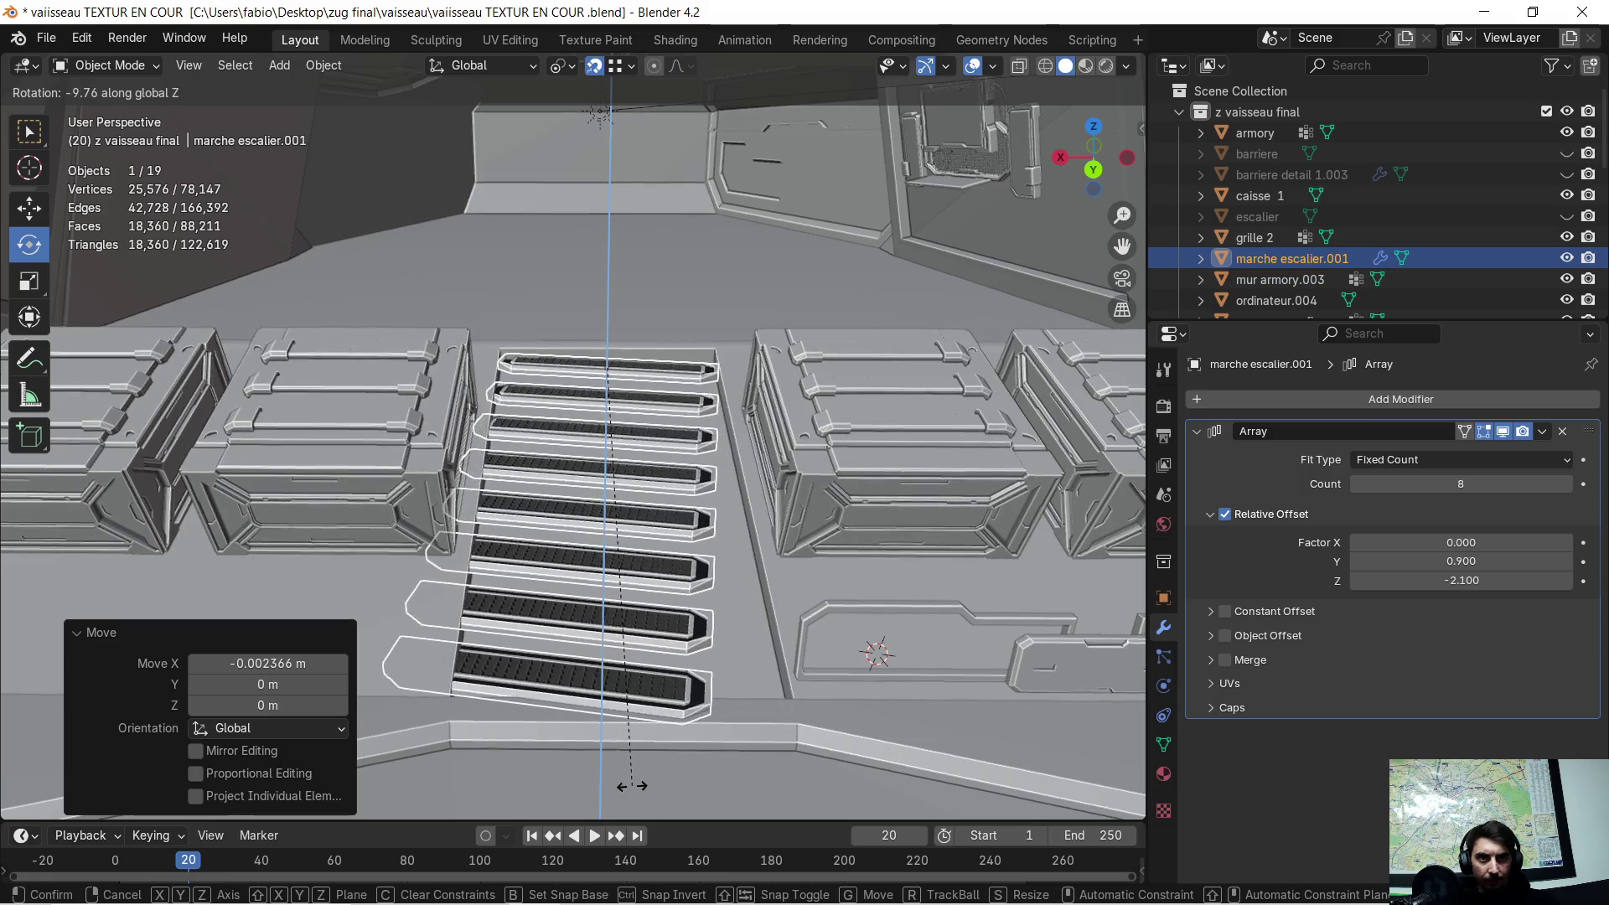
{"action": "left_click", "coordinate": [695, 771]}
{"action": "scroll", "coordinate": [700, 692], "scroll_direction": "up", "scroll_amount": 4}
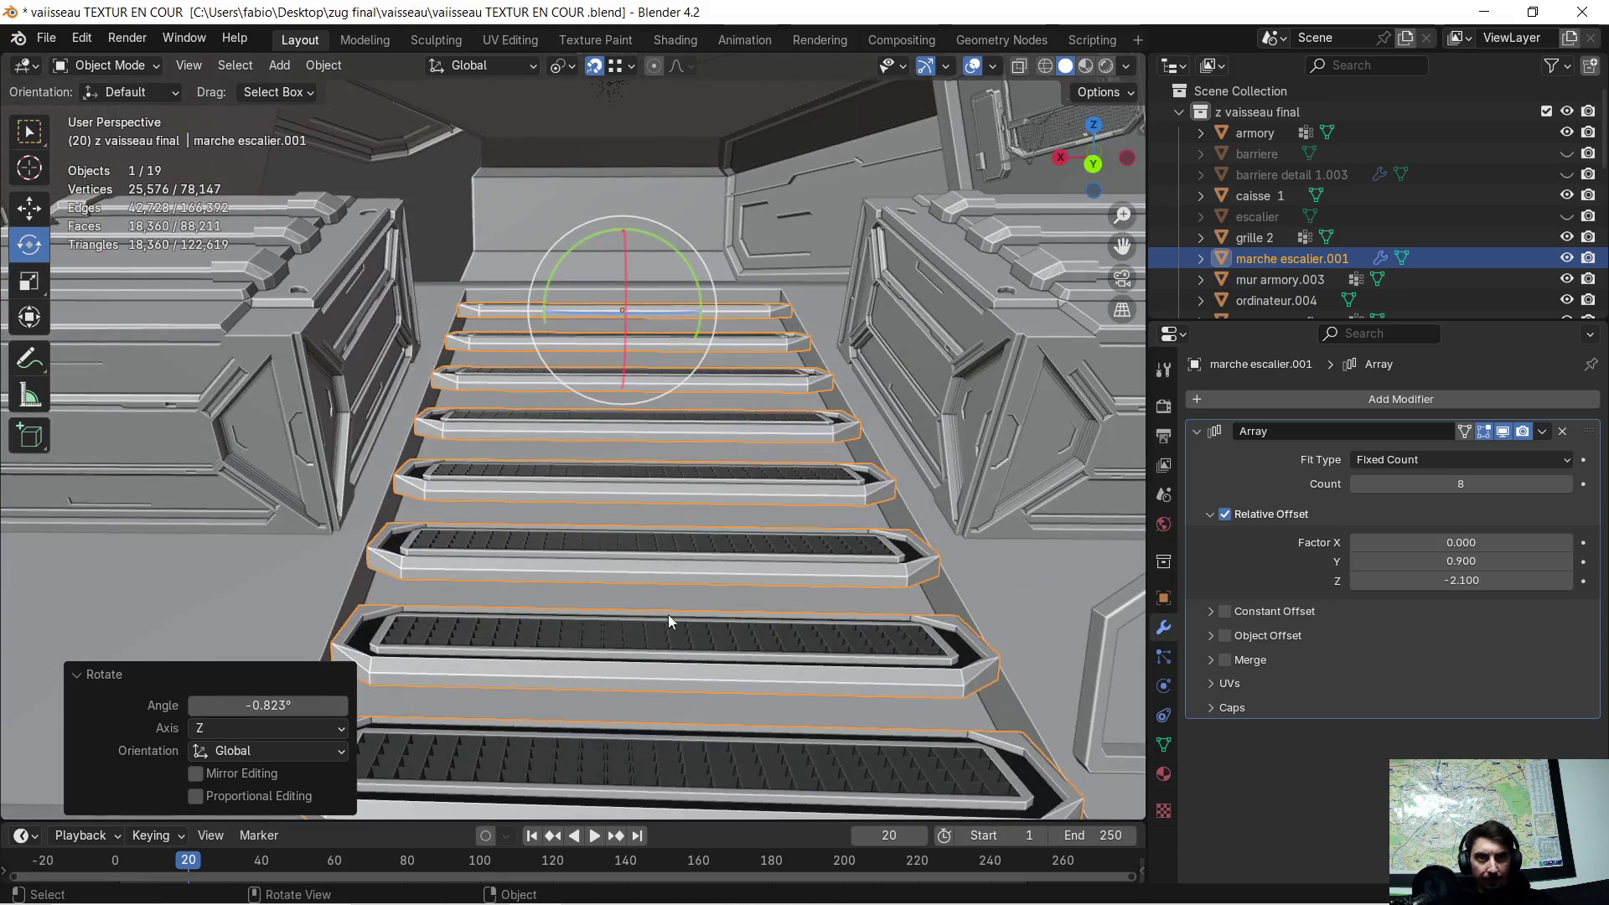
{"action": "mouse_move", "coordinate": [668, 620]}
{"action": "middle_mouse_down"}
{"action": "mouse_move", "coordinate": [707, 586]}
{"action": "mouse_move", "coordinate": [661, 605]}
{"action": "mouse_move", "coordinate": [641, 732]}
{"action": "mouse_move", "coordinate": [691, 692]}
{"action": "middle_mouse_up"}
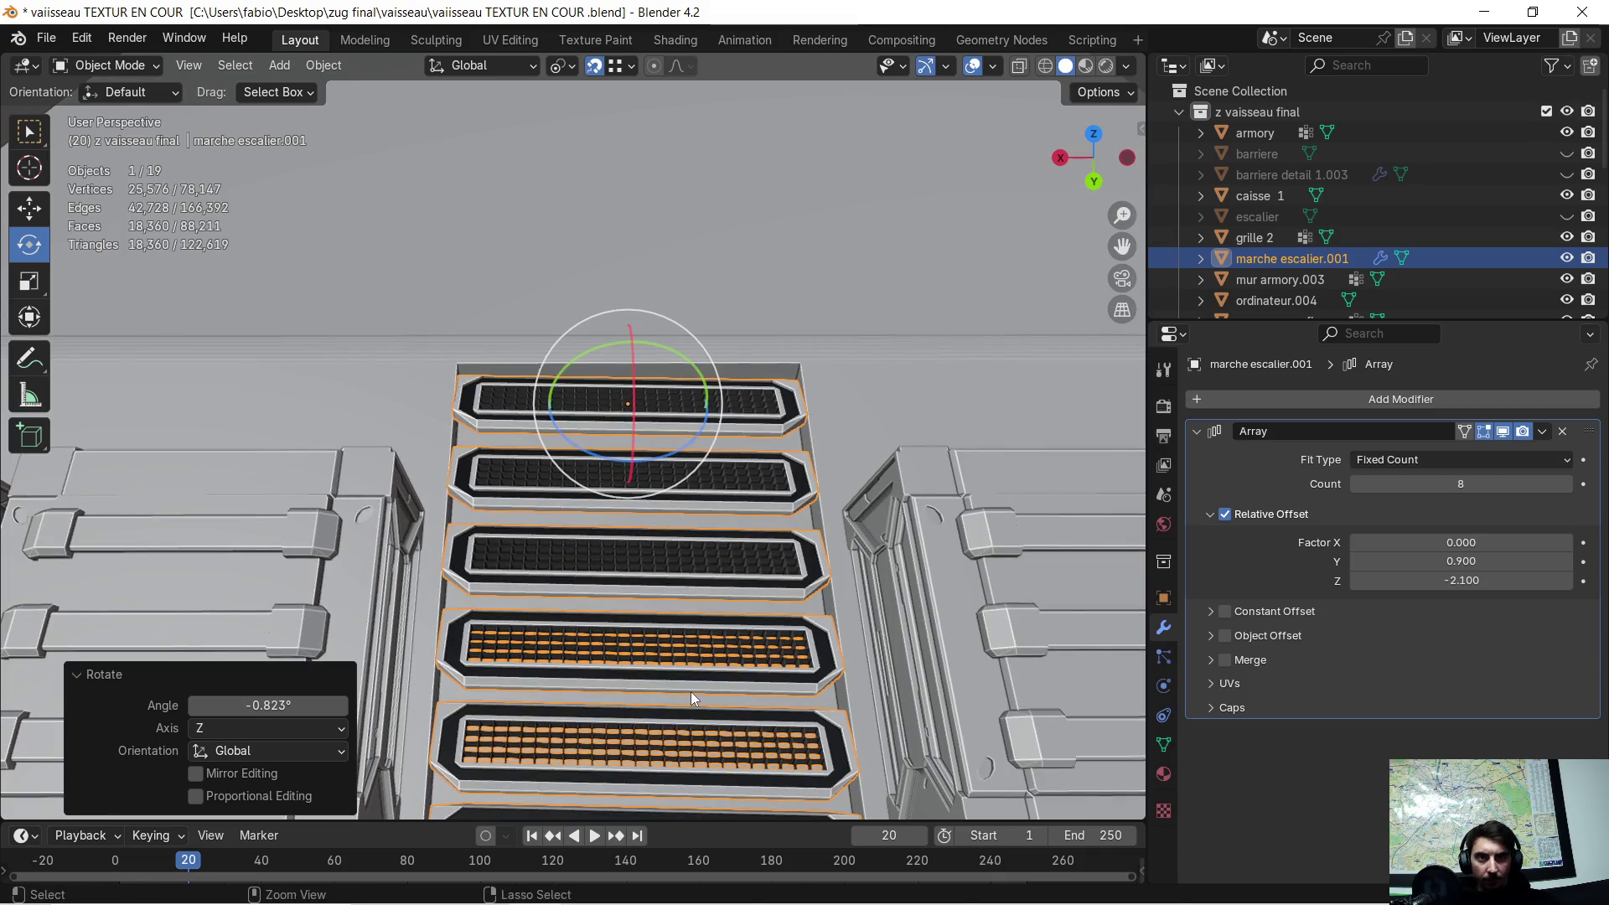
- Apply rotation and scale to marche escalier.001
{"action": "key", "text": "ctrl+a"}
{"action": "left_click", "coordinate": [697, 677]}
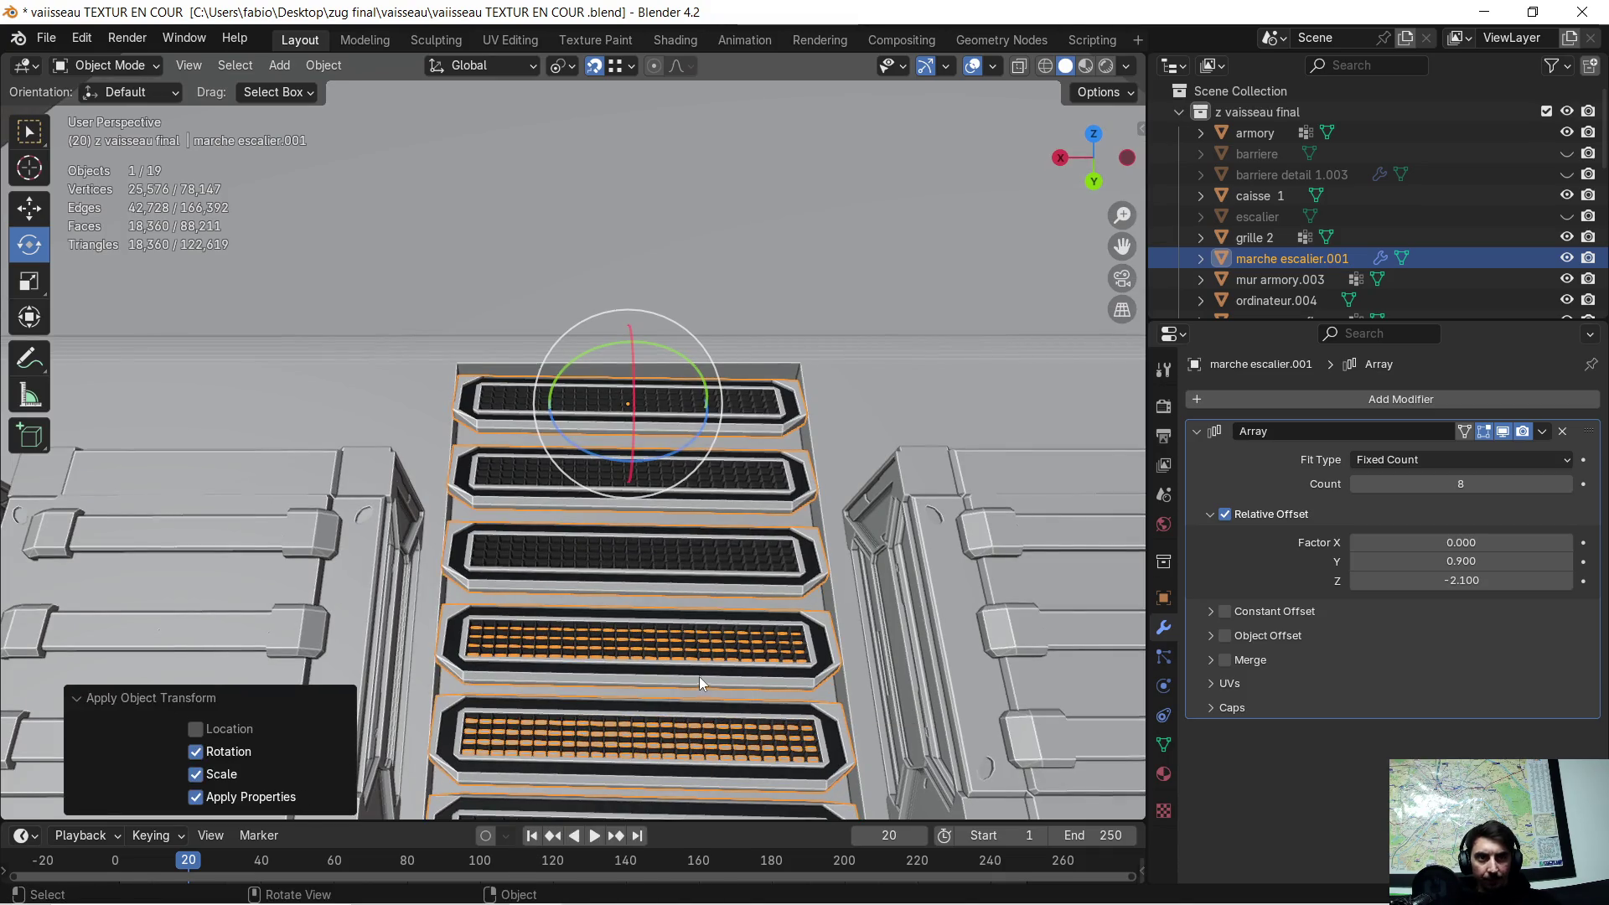
{"action": "mouse_move", "coordinate": [700, 675]}
{"action": "middle_mouse_down"}
{"action": "mouse_move", "coordinate": [697, 585]}
{"action": "mouse_move", "coordinate": [721, 595]}
{"action": "mouse_move", "coordinate": [725, 561]}
{"action": "mouse_move", "coordinate": [608, 567]}
{"action": "mouse_move", "coordinate": [637, 535]}
{"action": "mouse_move", "coordinate": [631, 556]}
{"action": "mouse_move", "coordinate": [587, 543]}
{"action": "mouse_move", "coordinate": [616, 526]}
{"action": "mouse_move", "coordinate": [579, 545]}
{"action": "middle_mouse_up"}
{"action": "mouse_move", "coordinate": [609, 530]}
{"action": "middle_mouse_down"}
{"action": "mouse_move", "coordinate": [645, 535]}
{"action": "mouse_move", "coordinate": [634, 550]}
{"action": "mouse_move", "coordinate": [630, 537]}
{"action": "middle_mouse_up"}
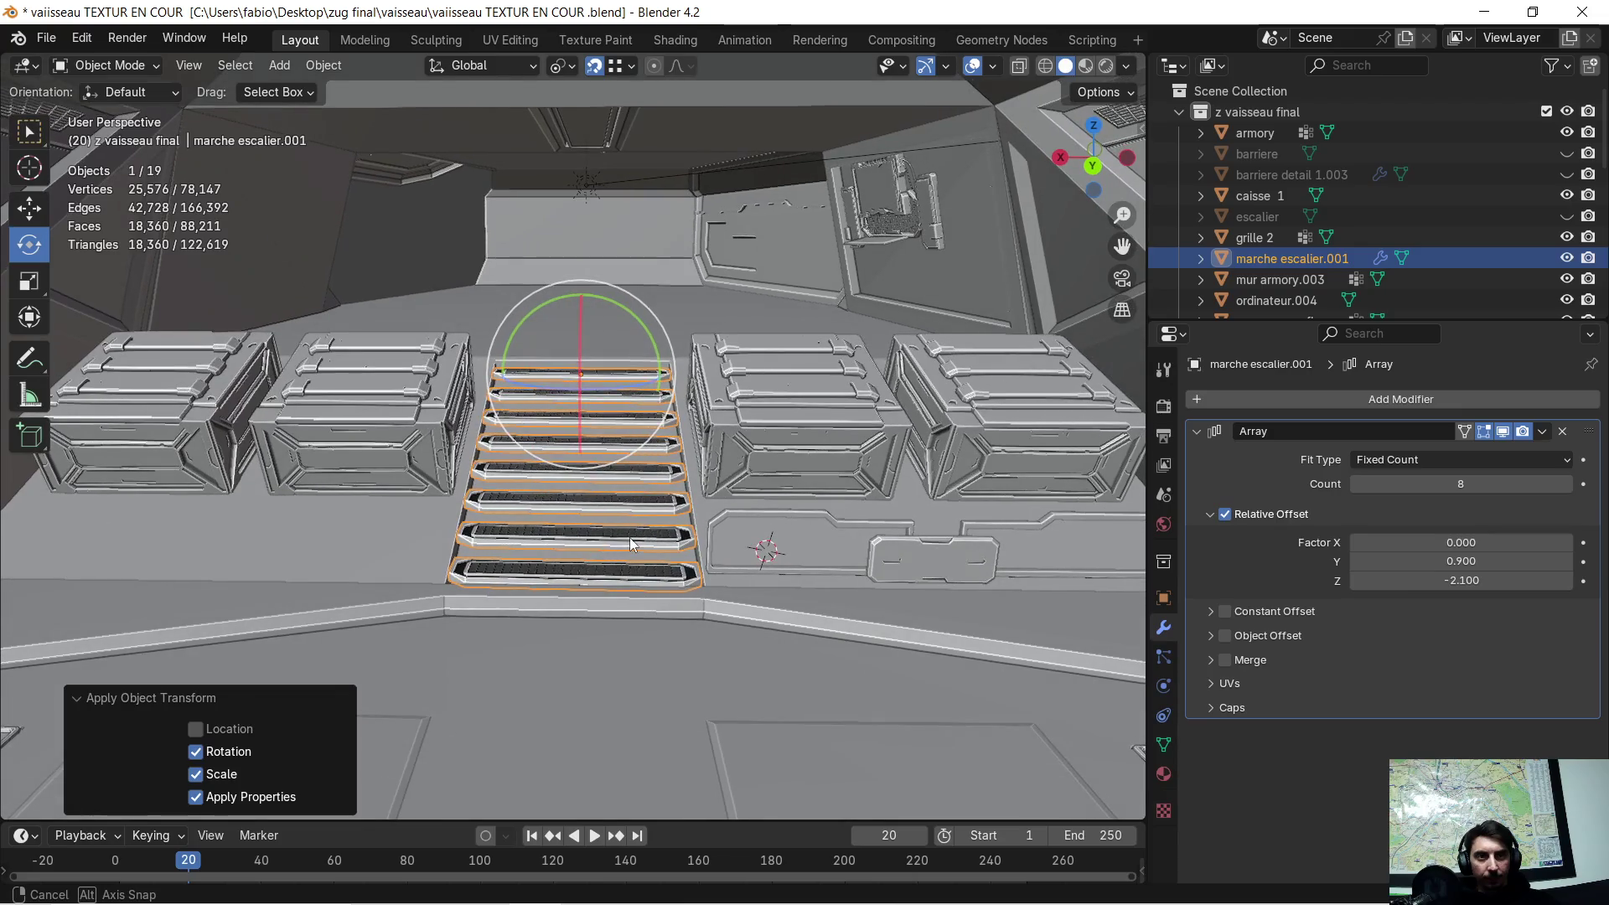
- Apply the Array modifier so the eight grated steps become real mesh geometry
{"action": "left_click", "coordinate": [44, 44]}
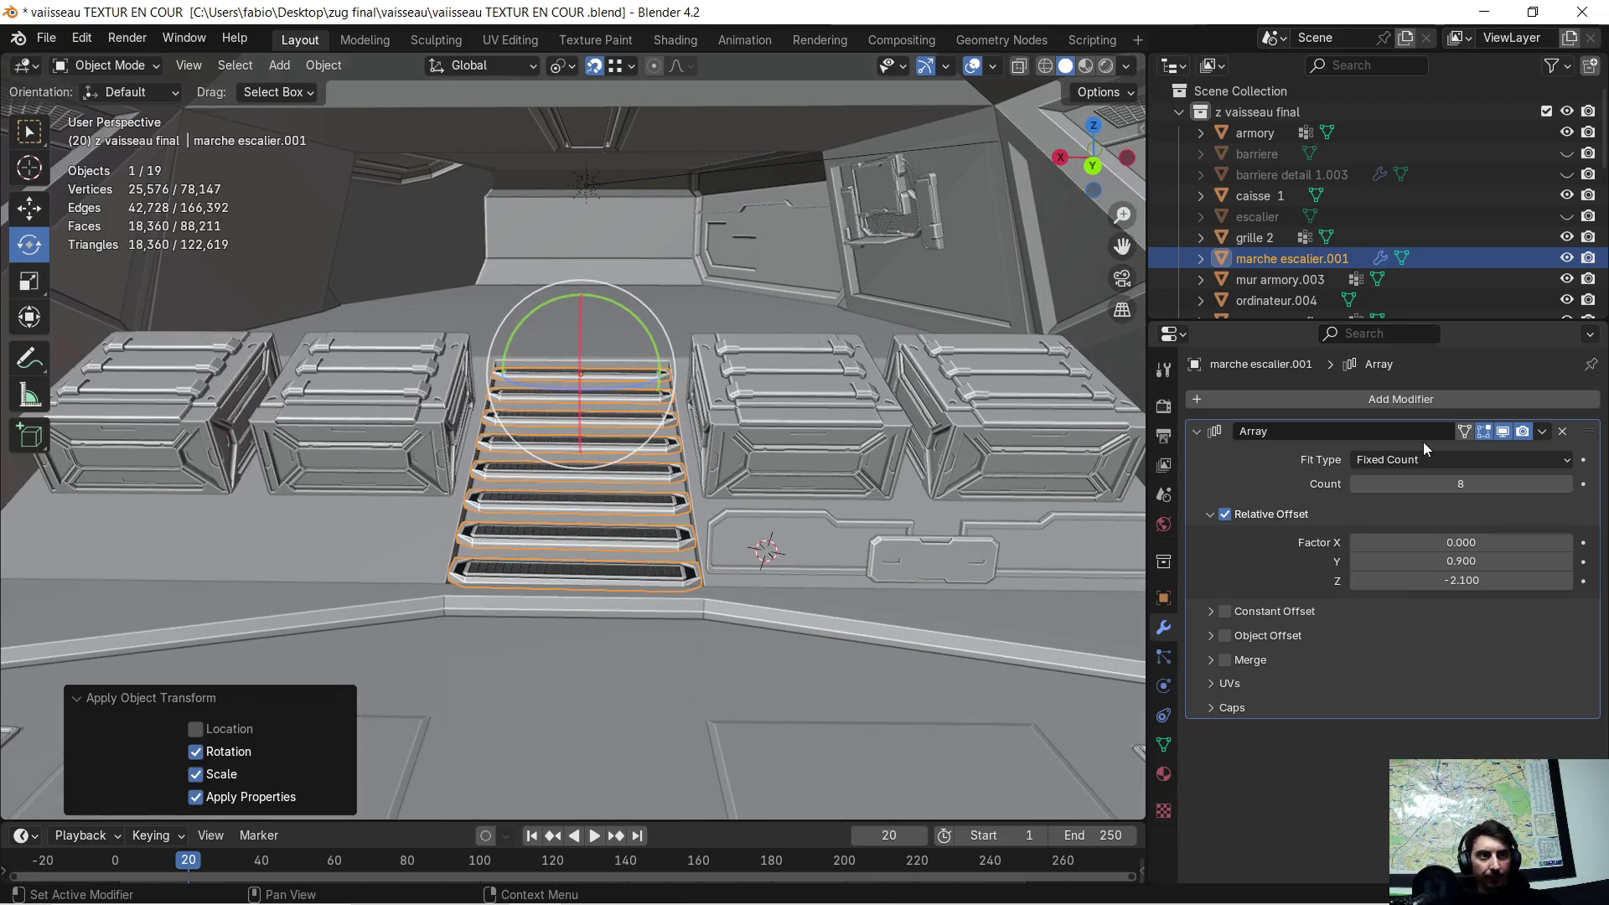
{"action": "left_click", "coordinate": [1564, 463]}
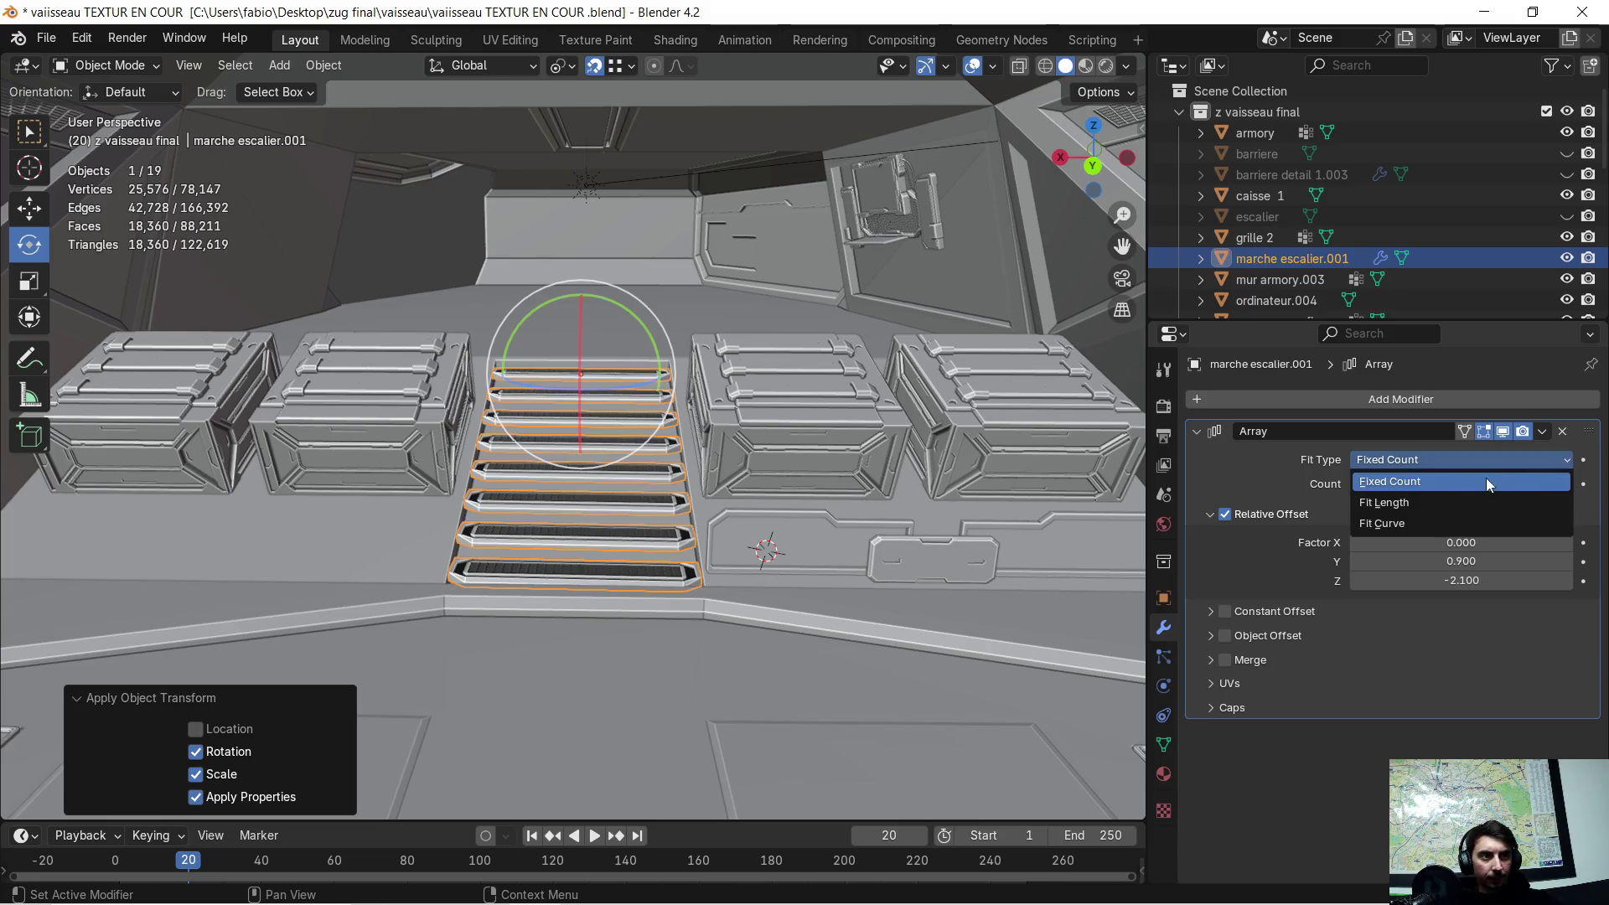
{"action": "left_click", "coordinate": [1543, 431]}
{"action": "left_click", "coordinate": [1492, 460]}
{"action": "scroll", "coordinate": [642, 379], "scroll_direction": "up", "scroll_amount": 1}
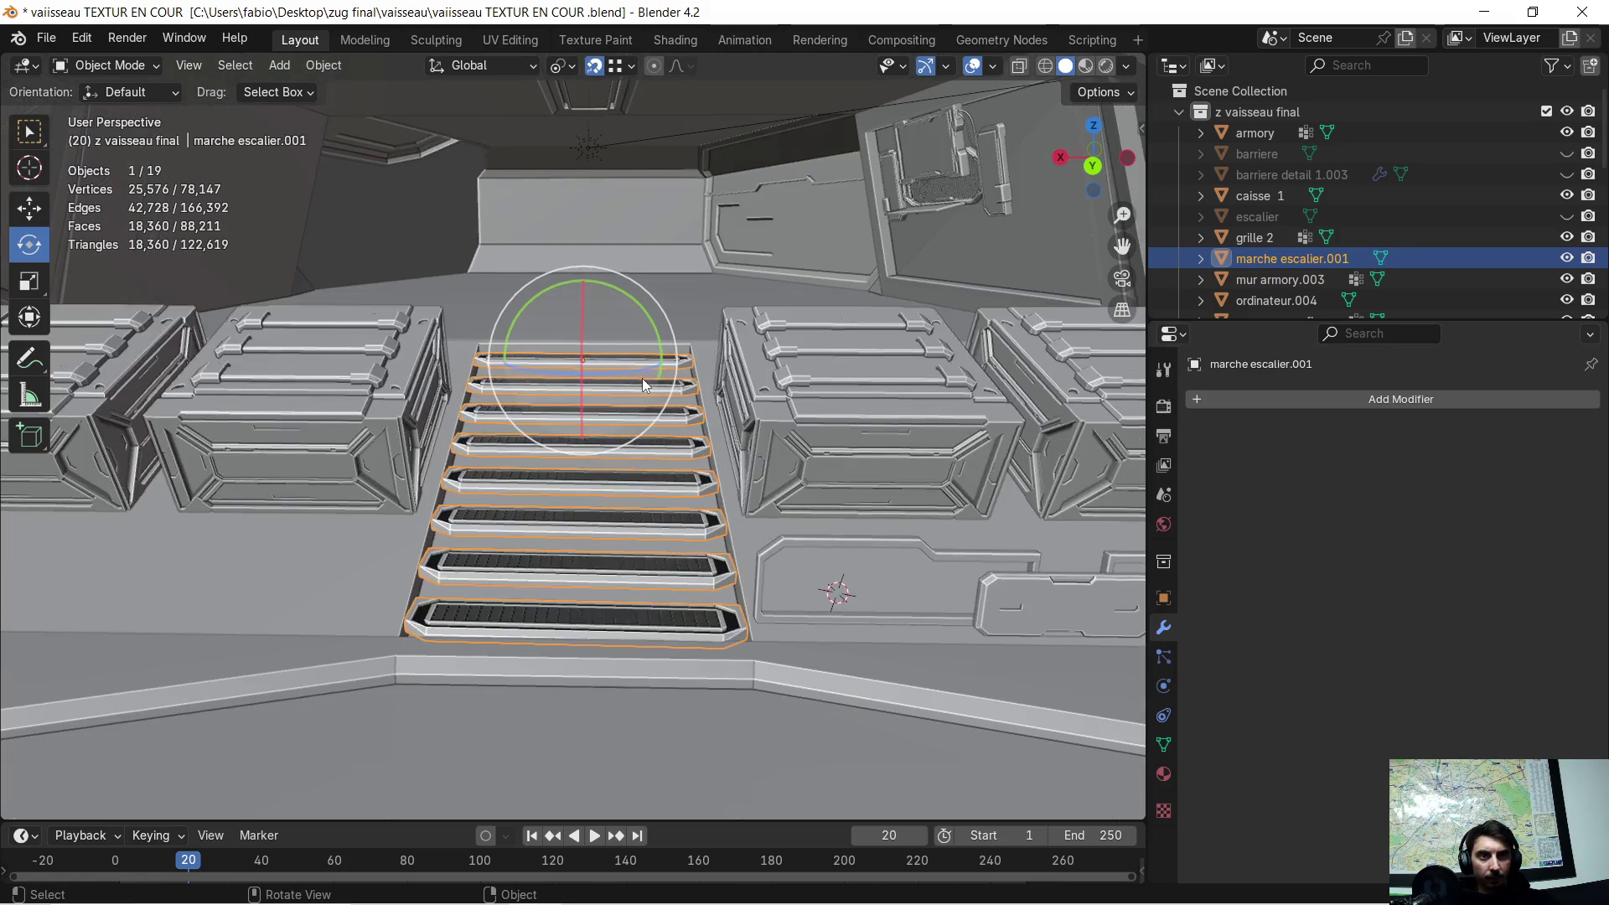
{"action": "scroll", "coordinate": [642, 379], "scroll_direction": "up", "scroll_amount": 2}
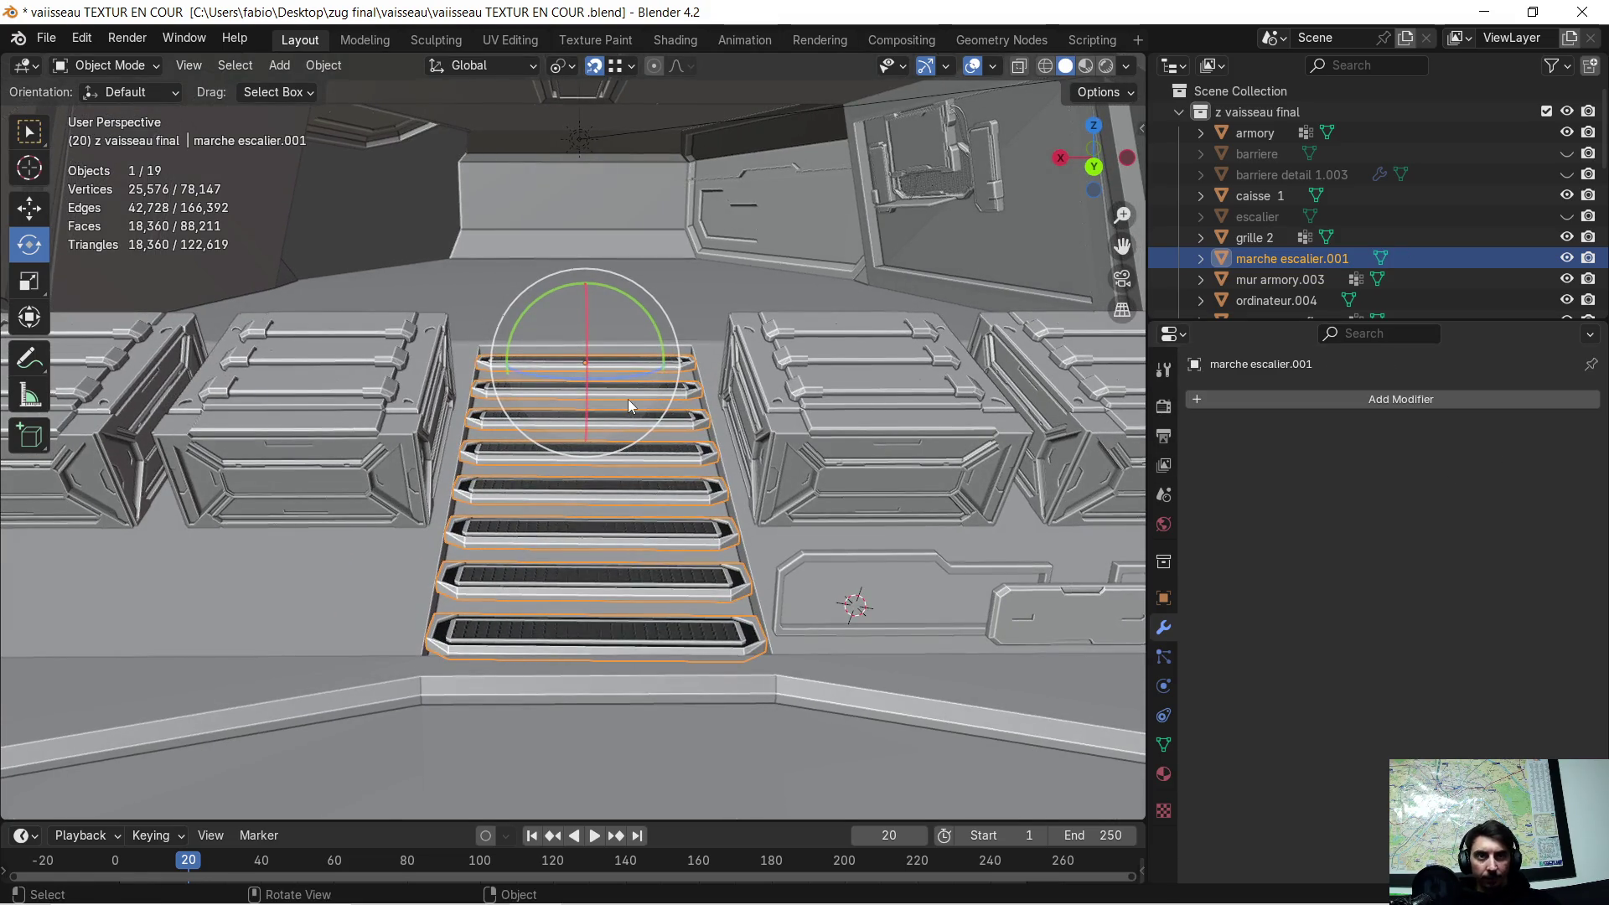
{"action": "scroll", "coordinate": [626, 399], "scroll_direction": "down", "scroll_amount": 1}
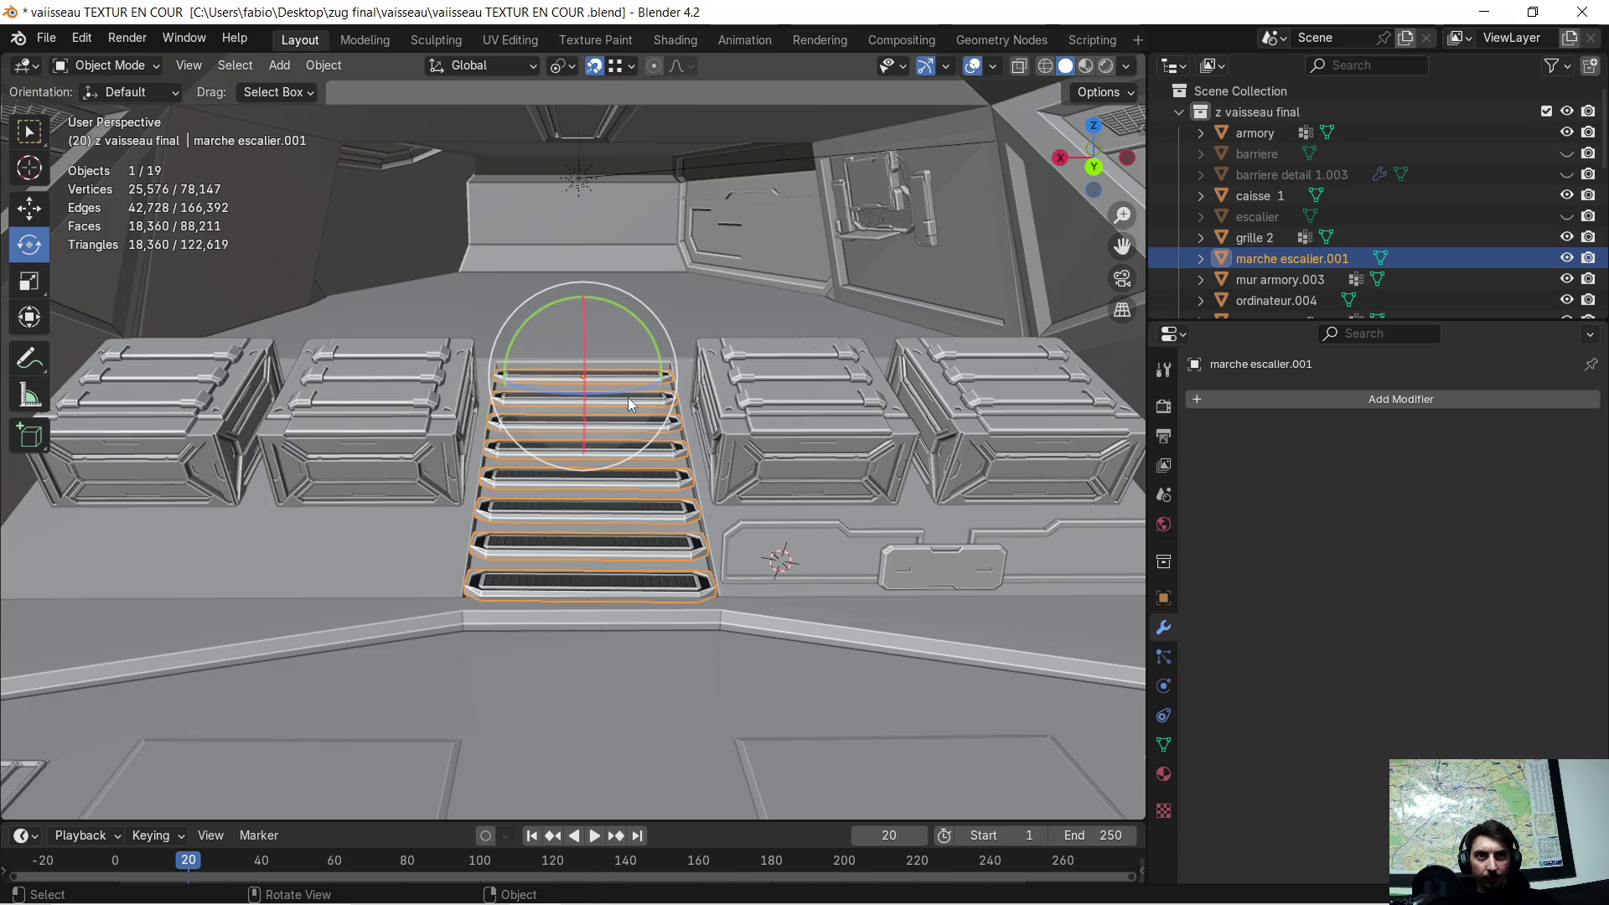
{"action": "left_click", "coordinate": [38, 38]}
- Export the scene as glTF 2.0 GLB 'vaiisseau TEXTUR EN COUR' to the Desktop
{"action": "mouse_move", "coordinate": [119, 346]}
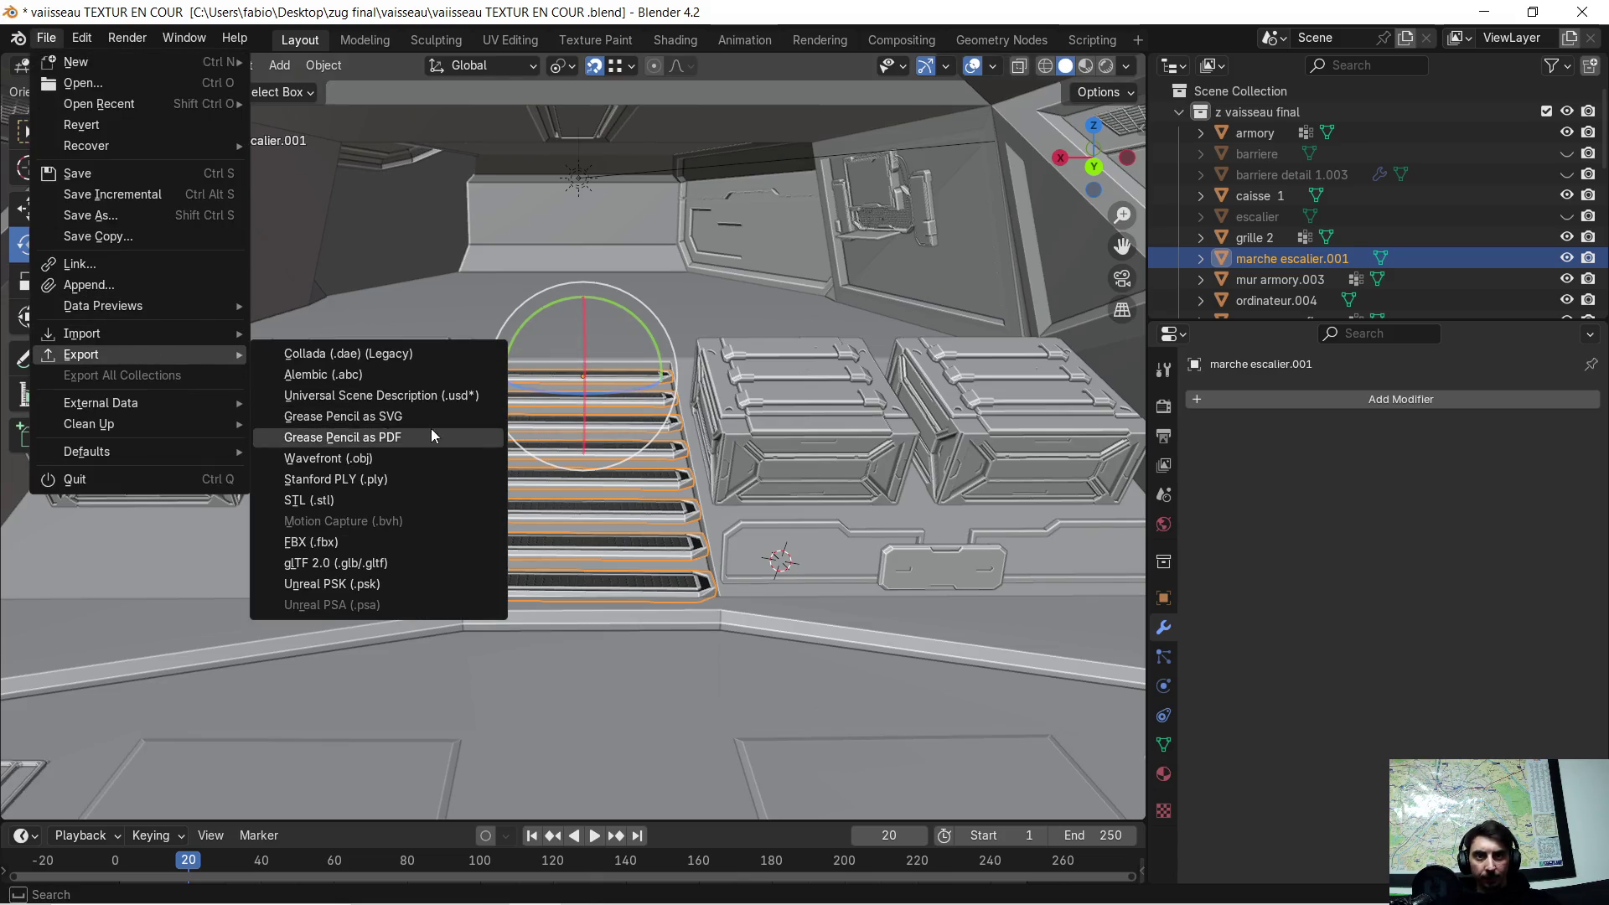
{"action": "left_click", "coordinate": [416, 556]}
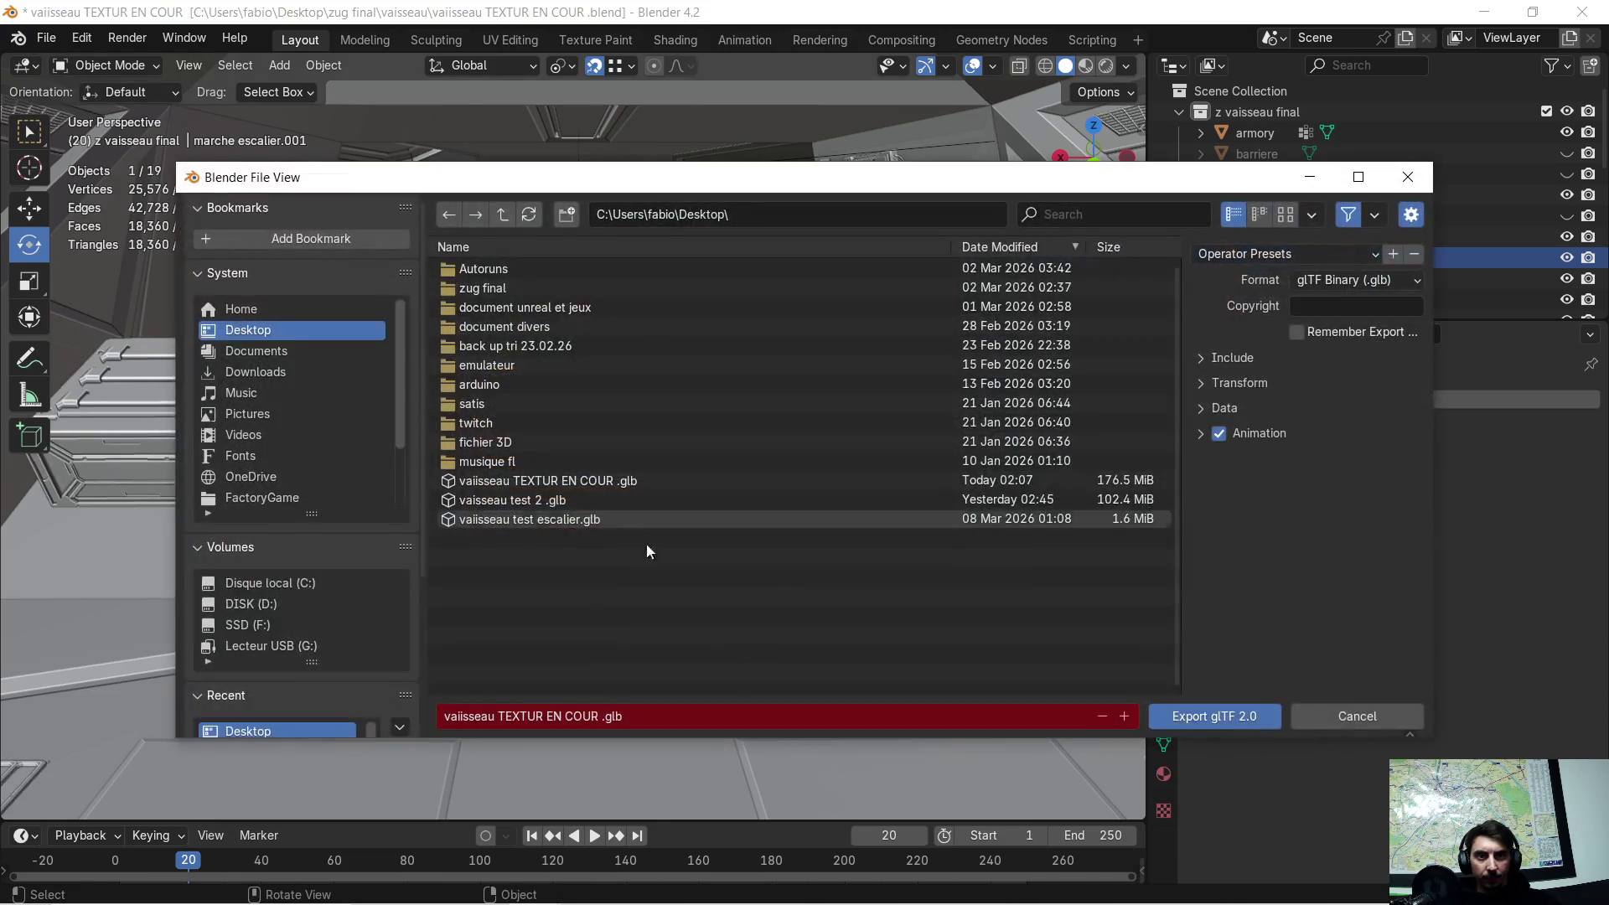
{"action": "left_click", "coordinate": [1205, 719]}
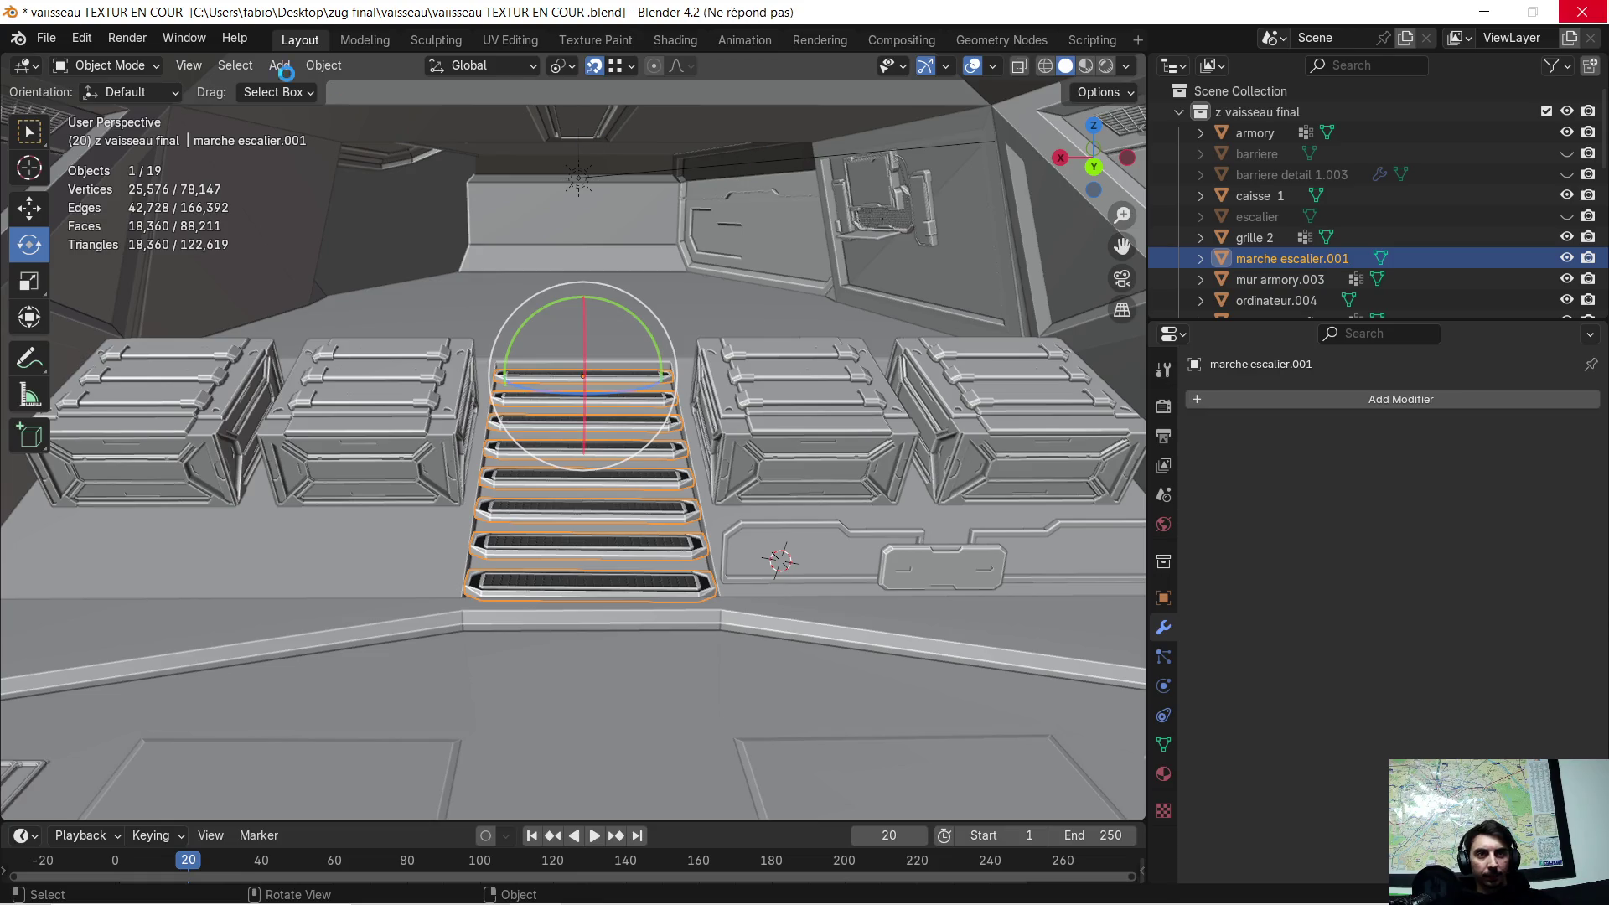
- Save the .blend file and minimise Blender
{"action": "left_click", "coordinate": [43, 38]}
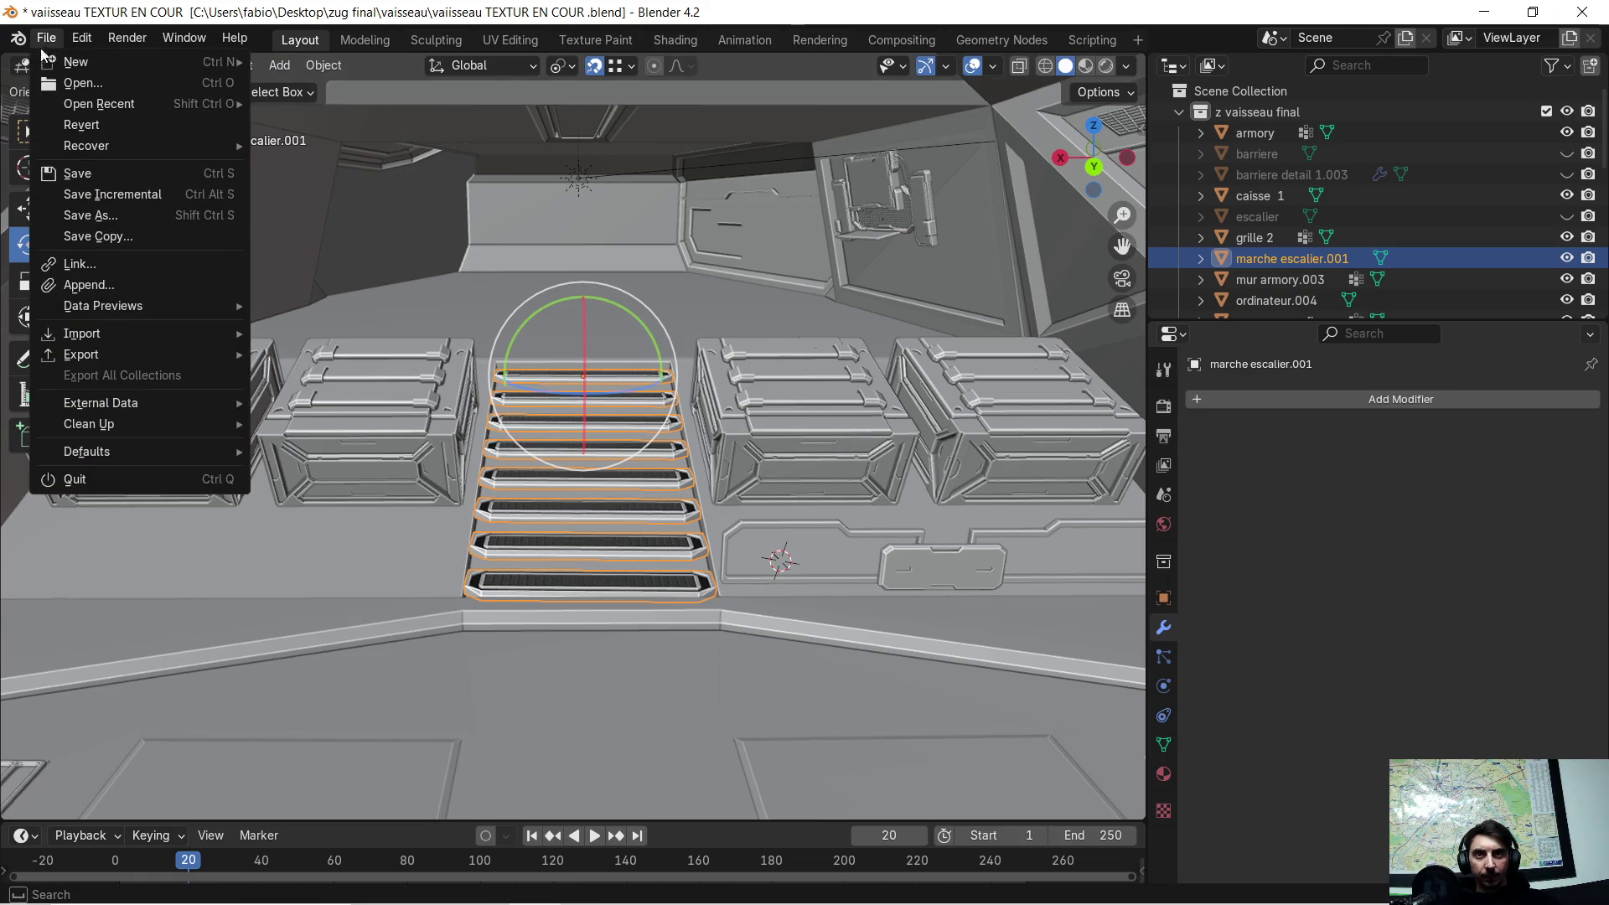
{"action": "left_click", "coordinate": [78, 172]}
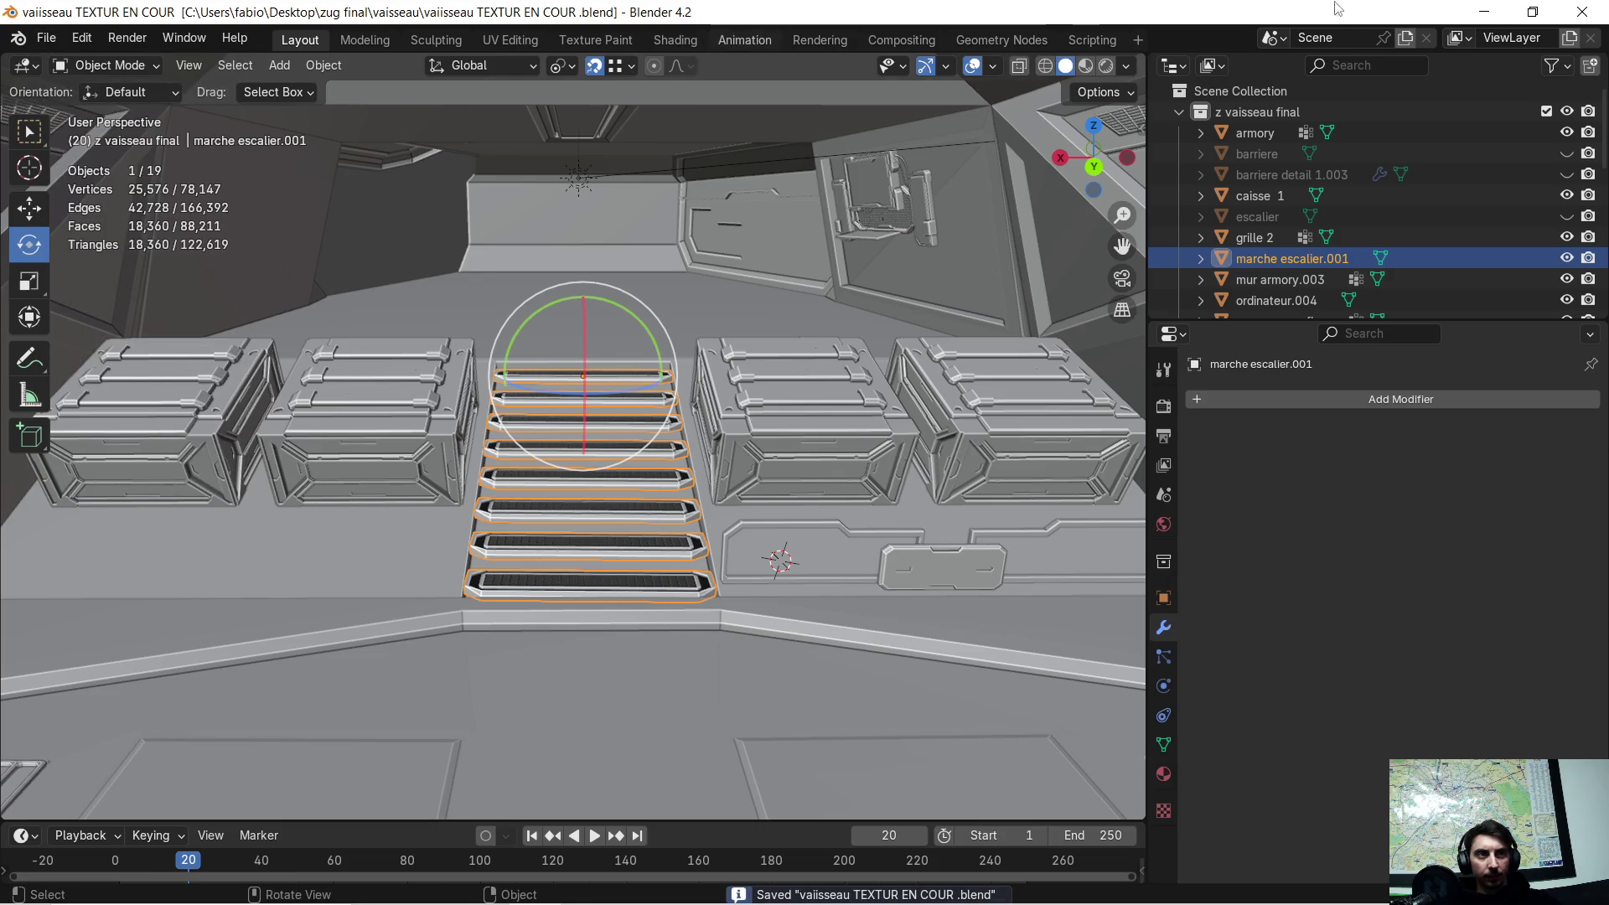
{"action": "left_click", "coordinate": [1481, 20]}
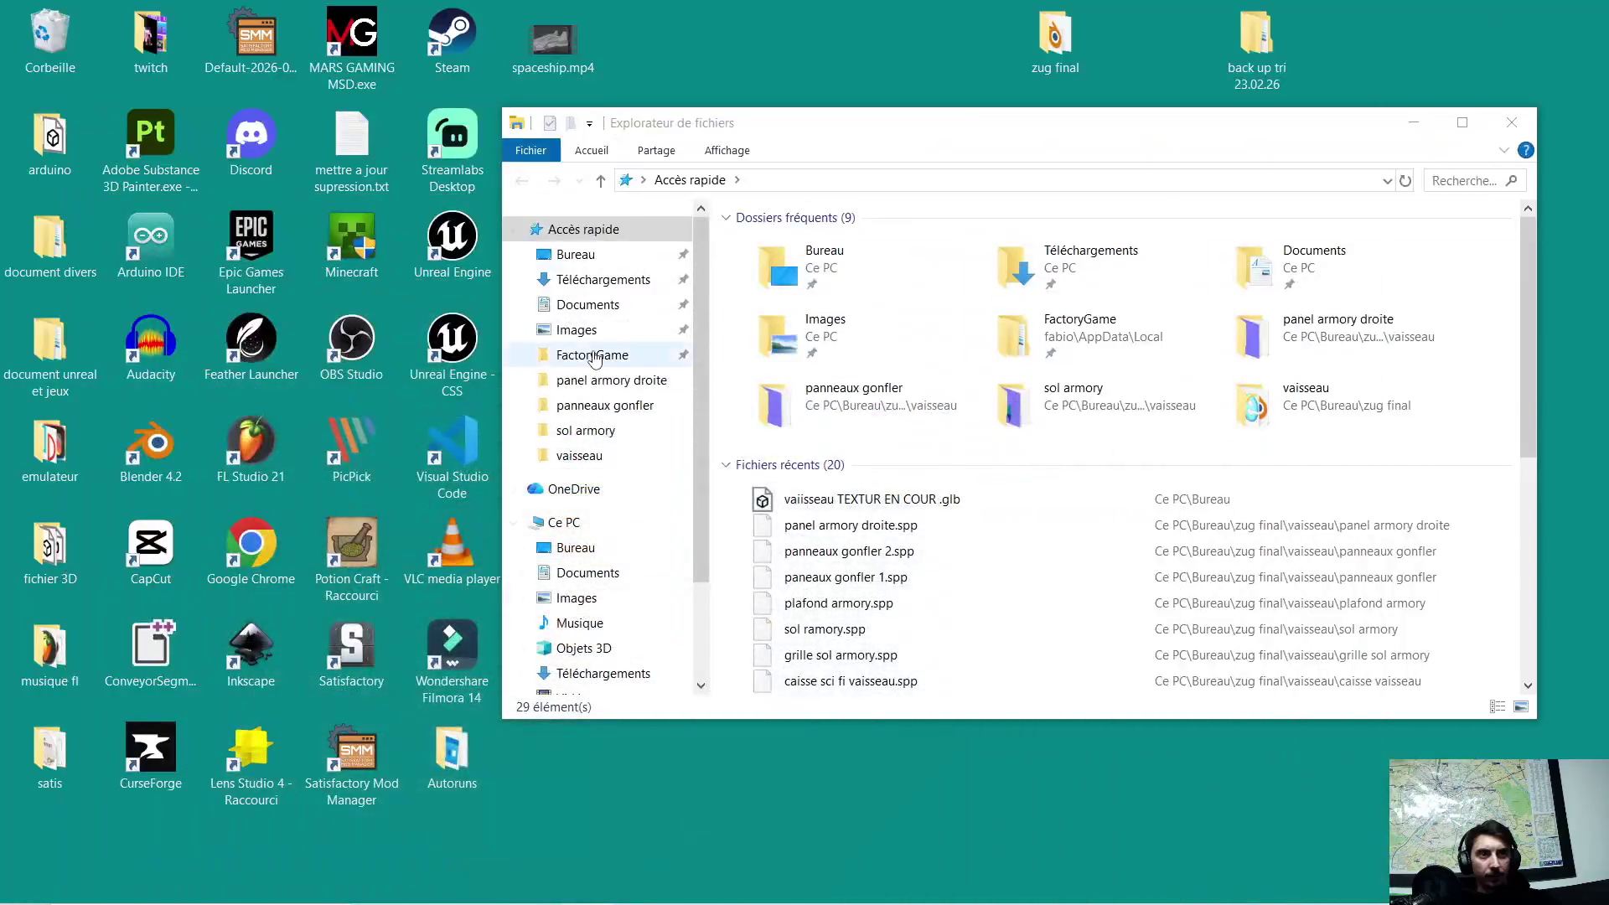
- Close File Explorer and open 'vaiisseau TEXTUR EN COUR .glb' from the desktop in 3D Viewer
{"action": "left_click", "coordinate": [1530, 125]}
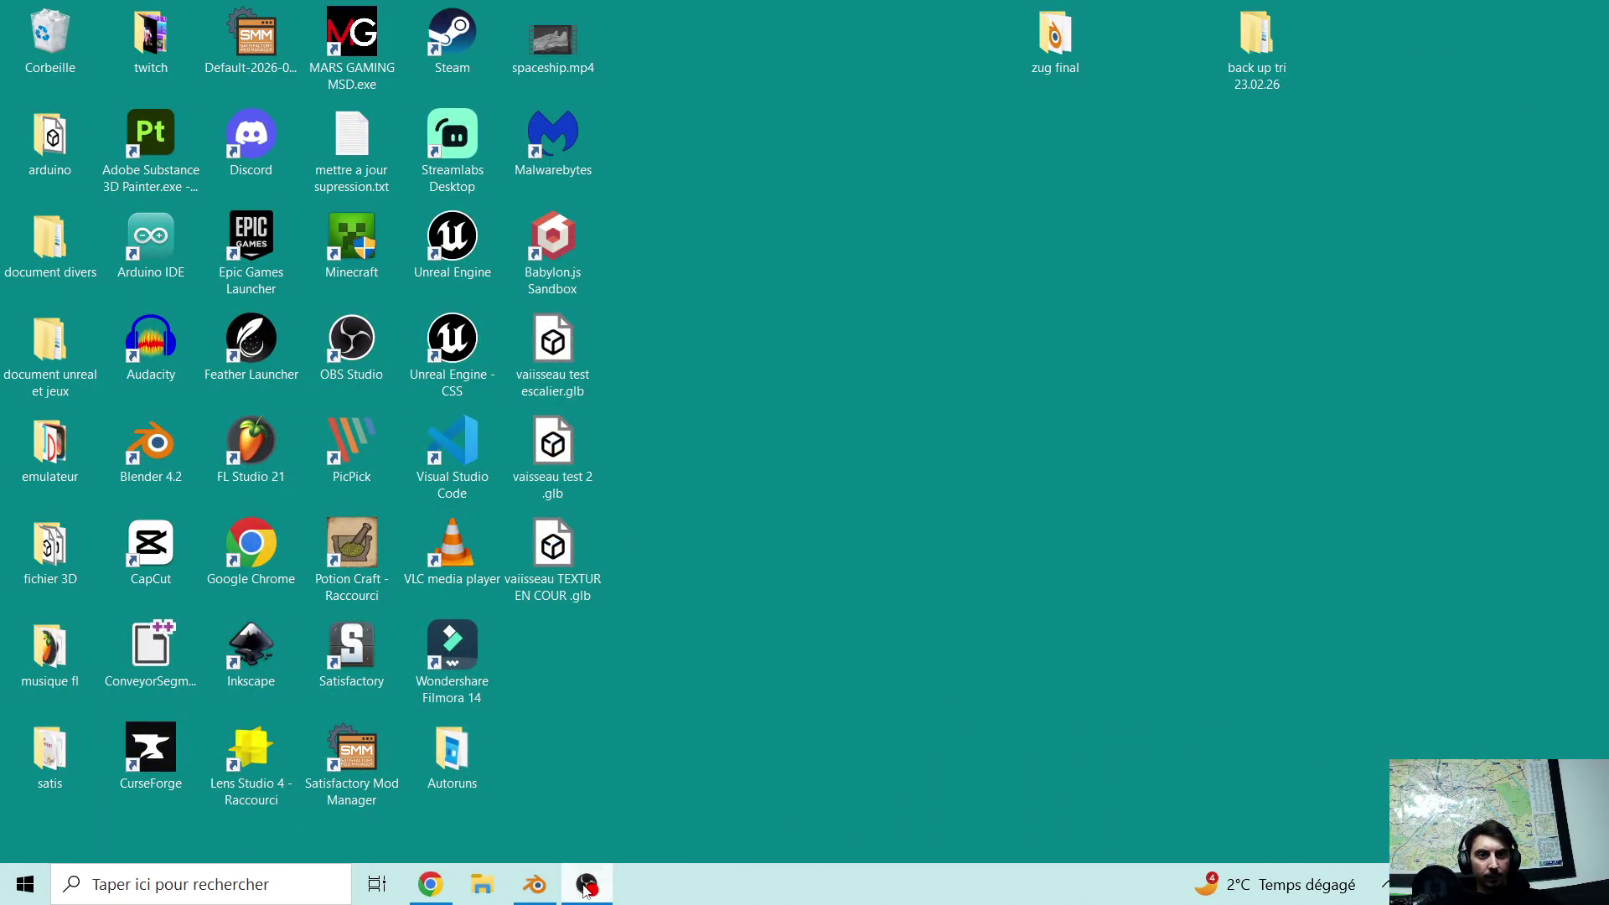
{"action": "double_click", "coordinate": [573, 563]}
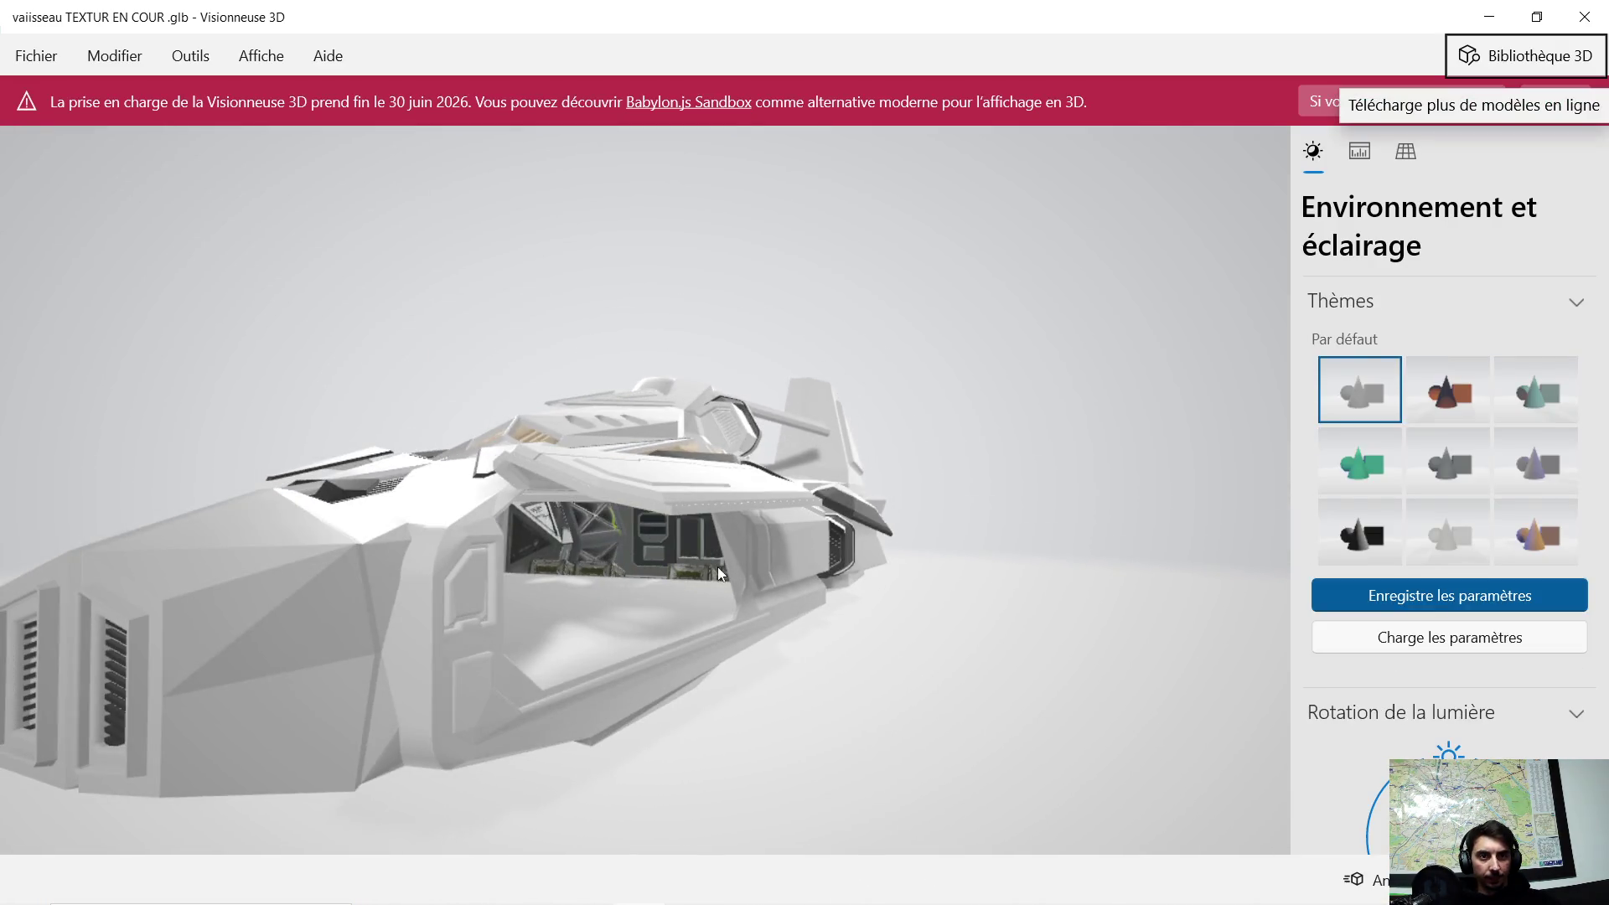
{"action": "scroll", "coordinate": [712, 586], "scroll_direction": "up", "scroll_amount": 5}
- Orbit through the textured ship interior to view the eight grated steps between the crates
{"action": "mouse_move", "coordinate": [695, 660]}
{"action": "left_mouse_down"}
{"action": "mouse_move", "coordinate": [726, 548]}
{"action": "mouse_move", "coordinate": [689, 626]}
{"action": "mouse_move", "coordinate": [631, 671]}
{"action": "mouse_move", "coordinate": [460, 642]}
{"action": "mouse_move", "coordinate": [489, 620]}
{"action": "mouse_move", "coordinate": [733, 637]}
{"action": "mouse_move", "coordinate": [666, 579]}
{"action": "mouse_move", "coordinate": [670, 563]}
{"action": "mouse_move", "coordinate": [665, 607]}
{"action": "mouse_move", "coordinate": [671, 585]}
{"action": "mouse_move", "coordinate": [646, 602]}
{"action": "mouse_move", "coordinate": [672, 584]}
{"action": "mouse_move", "coordinate": [562, 624]}
{"action": "mouse_move", "coordinate": [373, 605]}
{"action": "mouse_move", "coordinate": [369, 531]}
{"action": "mouse_move", "coordinate": [389, 565]}
{"action": "mouse_move", "coordinate": [474, 600]}
{"action": "mouse_move", "coordinate": [645, 625]}
{"action": "mouse_move", "coordinate": [675, 552]}
{"action": "mouse_move", "coordinate": [618, 556]}
{"action": "mouse_move", "coordinate": [663, 516]}
{"action": "mouse_move", "coordinate": [627, 524]}
{"action": "mouse_move", "coordinate": [674, 516]}
{"action": "mouse_move", "coordinate": [670, 538]}
{"action": "mouse_move", "coordinate": [718, 510]}
{"action": "mouse_move", "coordinate": [675, 518]}
{"action": "mouse_move", "coordinate": [672, 496]}
{"action": "mouse_move", "coordinate": [736, 500]}
{"action": "mouse_move", "coordinate": [698, 529]}
{"action": "mouse_move", "coordinate": [550, 561]}
{"action": "mouse_move", "coordinate": [484, 505]}
{"action": "mouse_move", "coordinate": [466, 461]}
{"action": "mouse_move", "coordinate": [589, 482]}
{"action": "mouse_move", "coordinate": [591, 506]}
{"action": "mouse_move", "coordinate": [576, 501]}
{"action": "mouse_move", "coordinate": [640, 491]}
{"action": "mouse_move", "coordinate": [561, 522]}
{"action": "mouse_move", "coordinate": [507, 510]}
{"action": "mouse_move", "coordinate": [319, 539]}
{"action": "mouse_move", "coordinate": [334, 530]}
{"action": "mouse_move", "coordinate": [359, 529]}
{"action": "mouse_move", "coordinate": [320, 550]}
{"action": "mouse_move", "coordinate": [283, 544]}
{"action": "mouse_move", "coordinate": [320, 543]}
{"action": "mouse_move", "coordinate": [274, 581]}
{"action": "mouse_move", "coordinate": [43, 585]}
{"action": "left_mouse_up"}
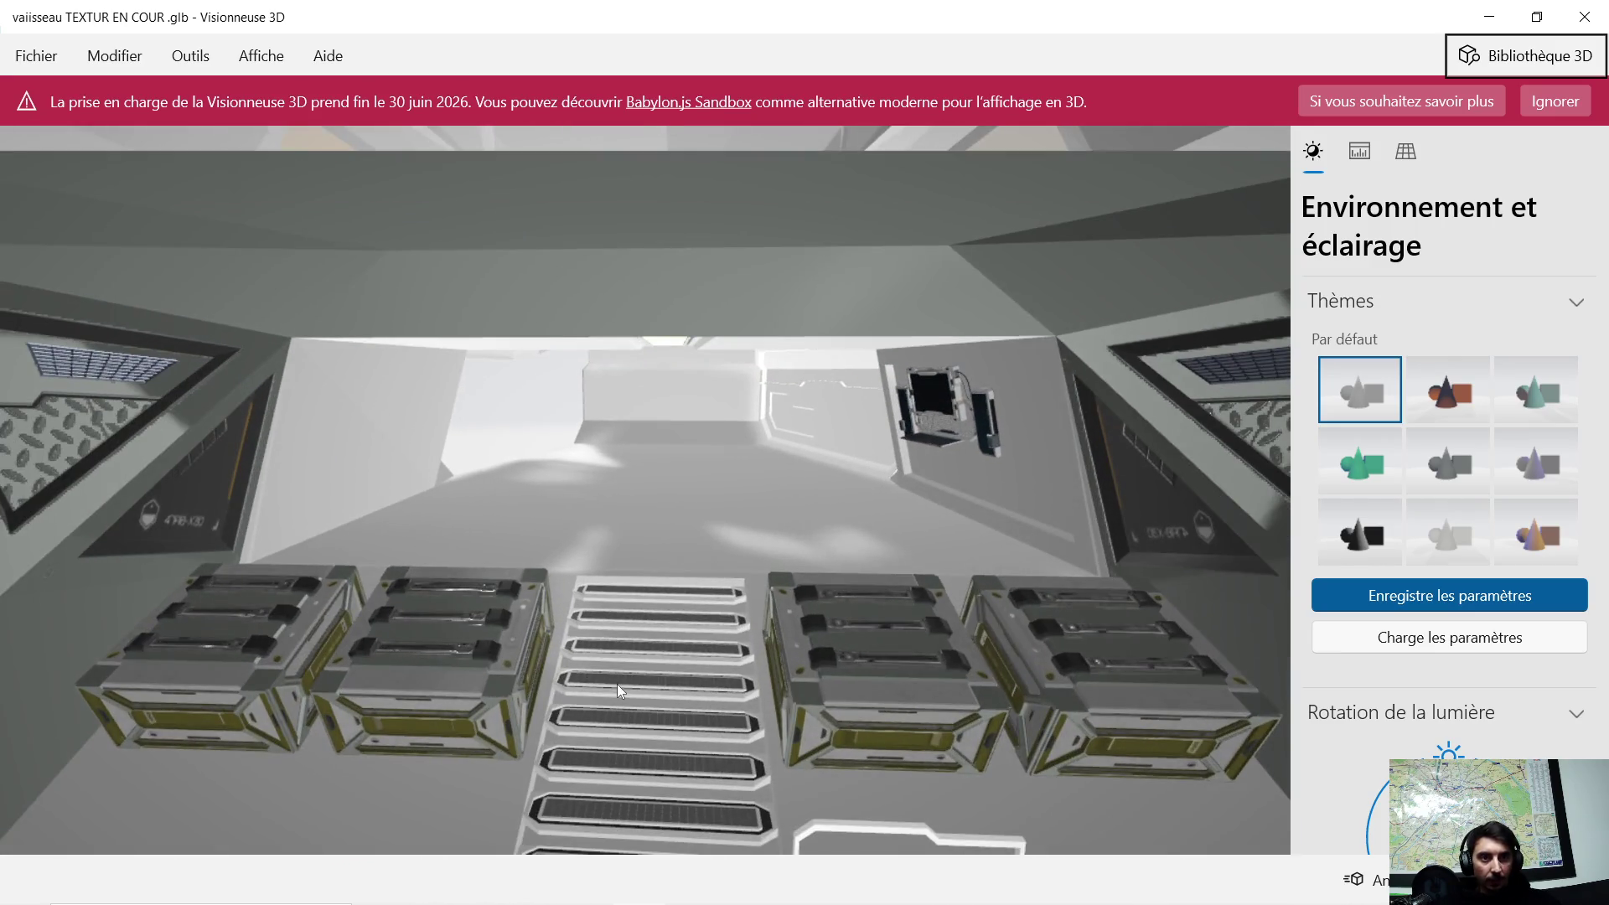
{"action": "mouse_move", "coordinate": [615, 687]}
{"action": "left_mouse_down"}
{"action": "mouse_move", "coordinate": [634, 646]}
{"action": "mouse_move", "coordinate": [635, 681]}
{"action": "mouse_move", "coordinate": [647, 615]}
{"action": "mouse_move", "coordinate": [612, 716]}
{"action": "mouse_move", "coordinate": [627, 647]}
{"action": "mouse_move", "coordinate": [625, 711]}
{"action": "mouse_move", "coordinate": [641, 674]}
{"action": "mouse_move", "coordinate": [616, 702]}
{"action": "mouse_move", "coordinate": [625, 665]}
{"action": "left_mouse_up"}
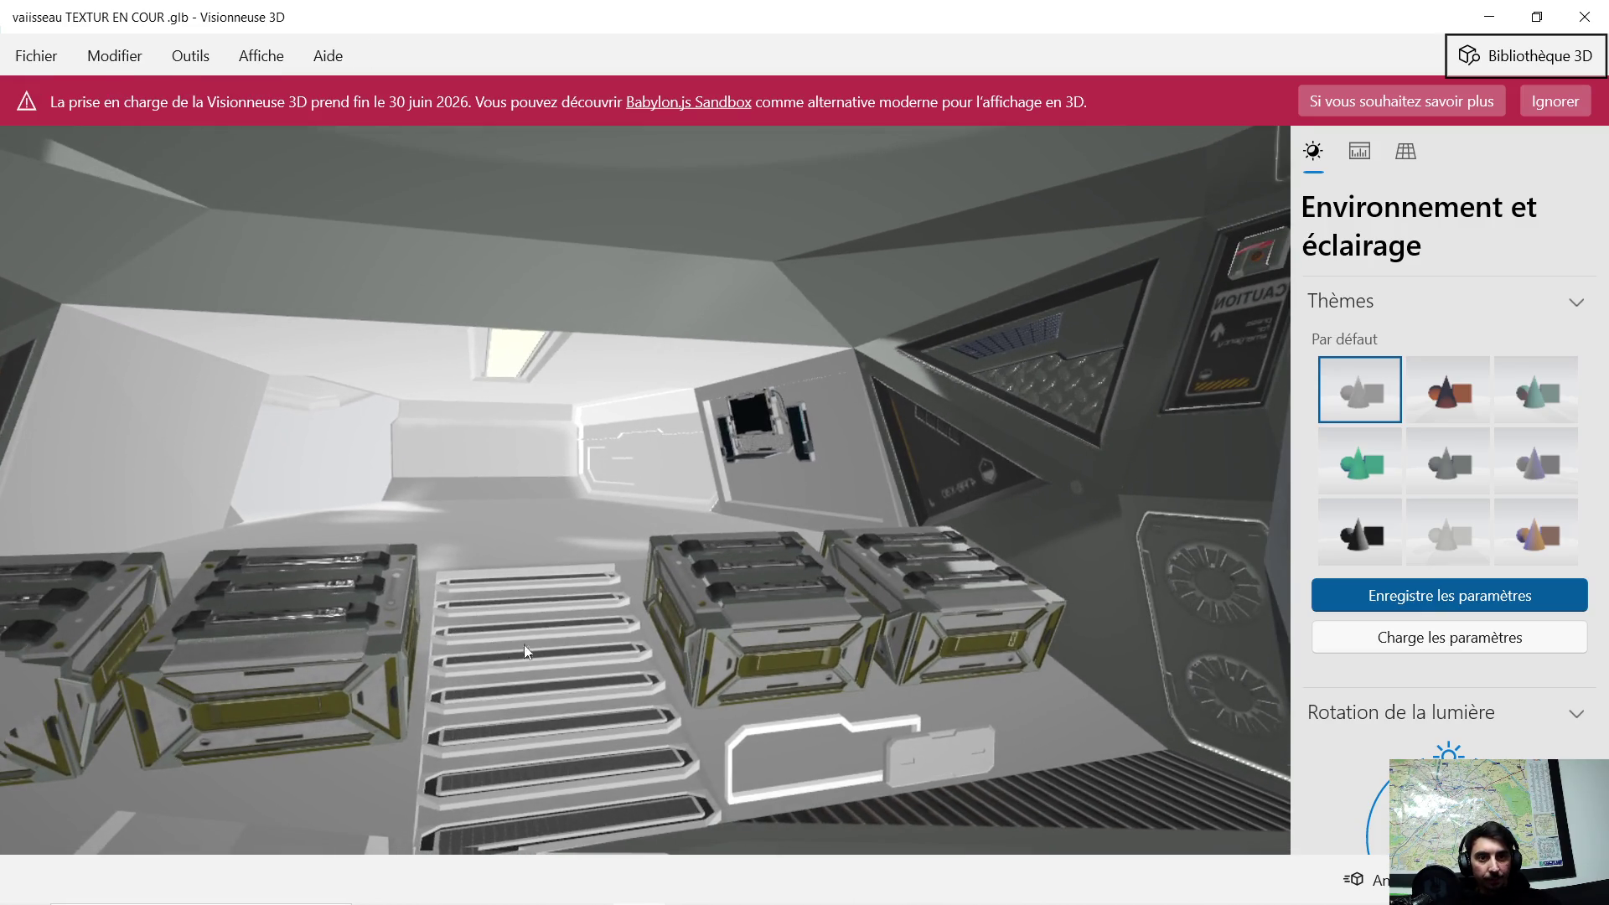
- Orbit over the stairs and crates to a low, level view down the corridor toward the far double door
{"action": "mouse_move", "coordinate": [690, 636]}
{"action": "left_mouse_down"}
{"action": "mouse_move", "coordinate": [662, 653]}
{"action": "mouse_move", "coordinate": [636, 539]}
{"action": "mouse_move", "coordinate": [595, 539]}
{"action": "mouse_move", "coordinate": [543, 580]}
{"action": "mouse_move", "coordinate": [625, 531]}
{"action": "mouse_move", "coordinate": [660, 483]}
{"action": "mouse_move", "coordinate": [444, 559]}
{"action": "mouse_move", "coordinate": [304, 586]}
{"action": "mouse_move", "coordinate": [128, 582]}
{"action": "mouse_move", "coordinate": [81, 525]}
{"action": "mouse_move", "coordinate": [94, 492]}
{"action": "mouse_move", "coordinate": [424, 592]}
{"action": "left_mouse_up"}
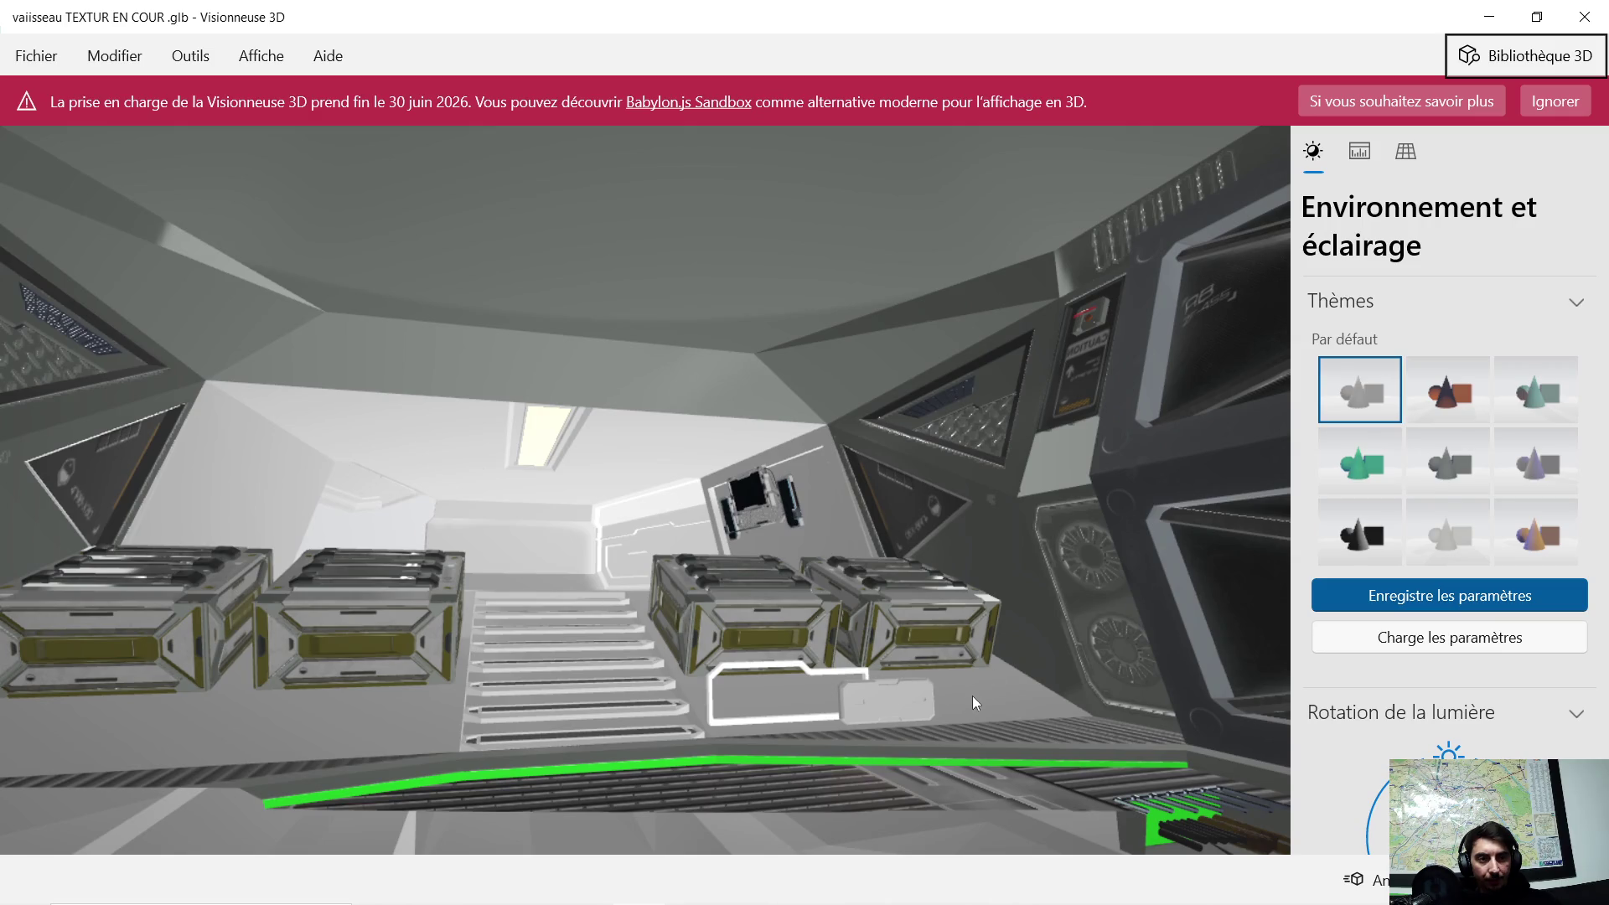
{"action": "mouse_move", "coordinate": [908, 721]}
{"action": "left_mouse_down"}
{"action": "mouse_move", "coordinate": [883, 761]}
{"action": "mouse_move", "coordinate": [908, 771]}
{"action": "mouse_move", "coordinate": [928, 741]}
{"action": "mouse_move", "coordinate": [870, 727]}
{"action": "mouse_move", "coordinate": [819, 759]}
{"action": "mouse_move", "coordinate": [541, 789]}
{"action": "mouse_move", "coordinate": [611, 774]}
{"action": "mouse_move", "coordinate": [650, 417]}
{"action": "left_mouse_up"}
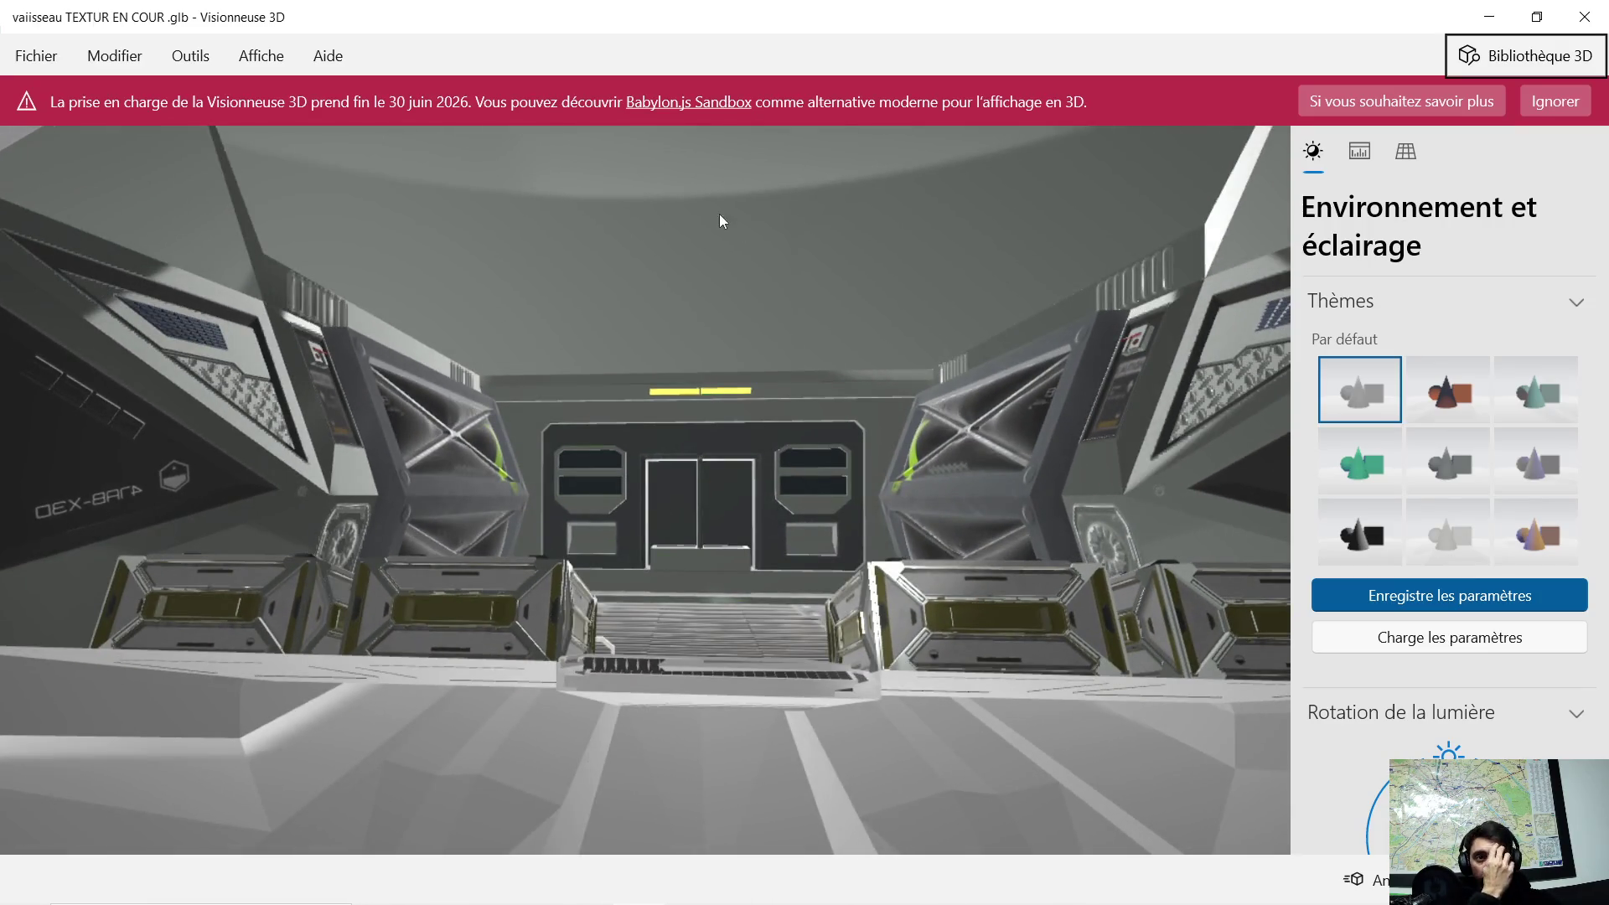
{"action": "scroll", "coordinate": [767, 357], "scroll_direction": "down", "scroll_amount": 3}
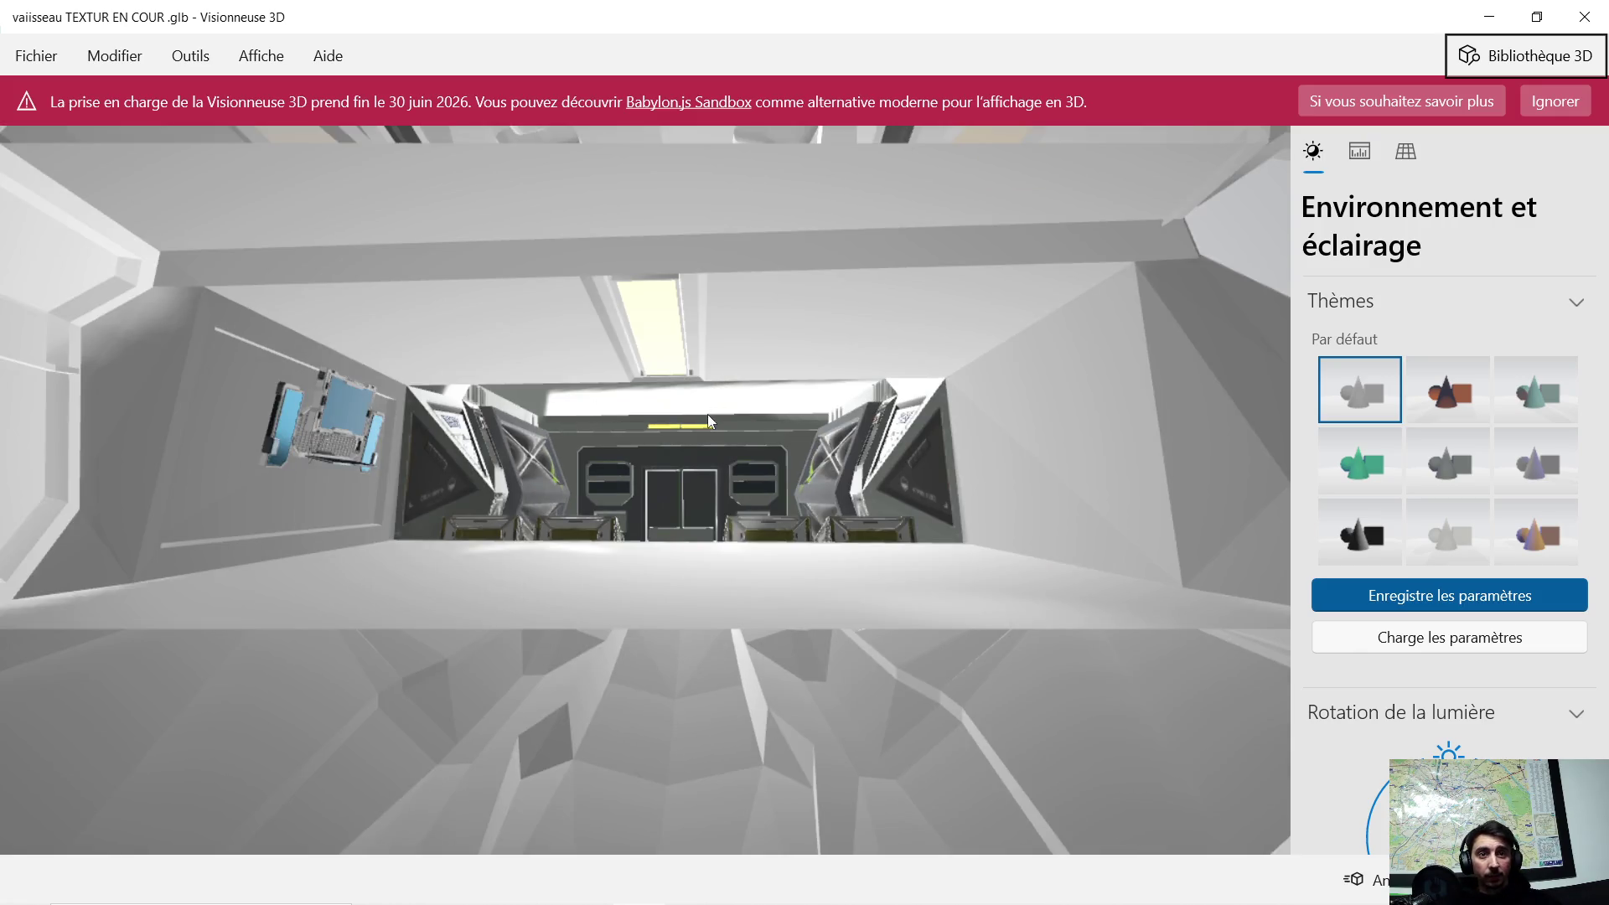
- Zoom and orbit around the far door and right-wall panels of the cargo room
{"action": "mouse_move", "coordinate": [707, 413]}
{"action": "left_mouse_down"}
{"action": "mouse_move", "coordinate": [670, 438]}
{"action": "mouse_move", "coordinate": [696, 425]}
{"action": "left_mouse_up"}
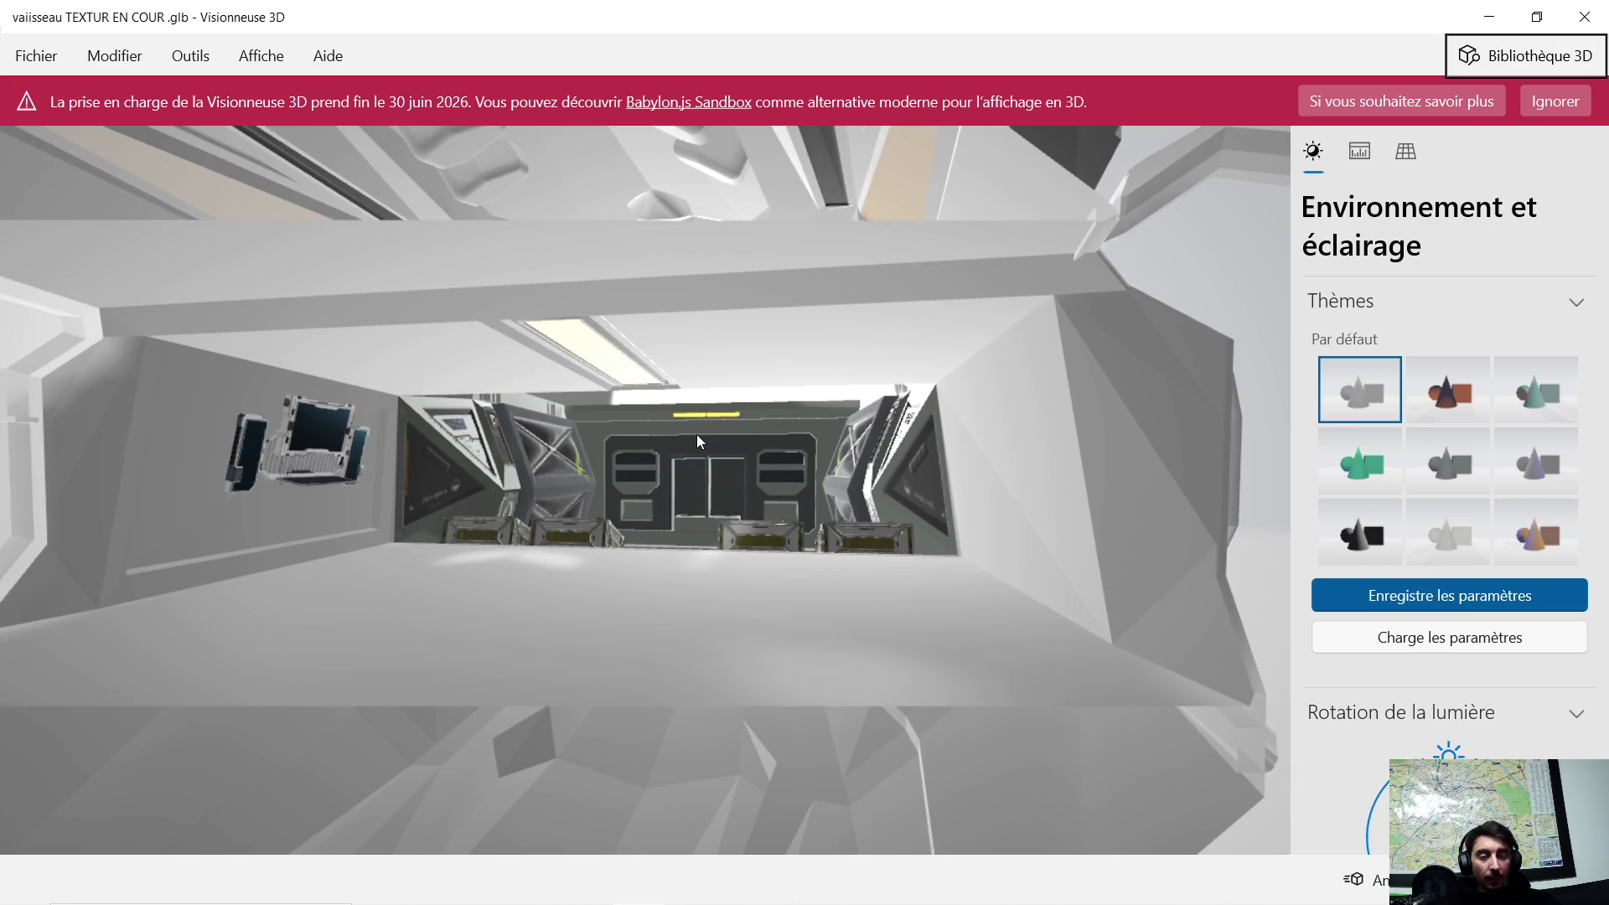
{"action": "scroll", "coordinate": [692, 435], "scroll_direction": "up", "scroll_amount": 5}
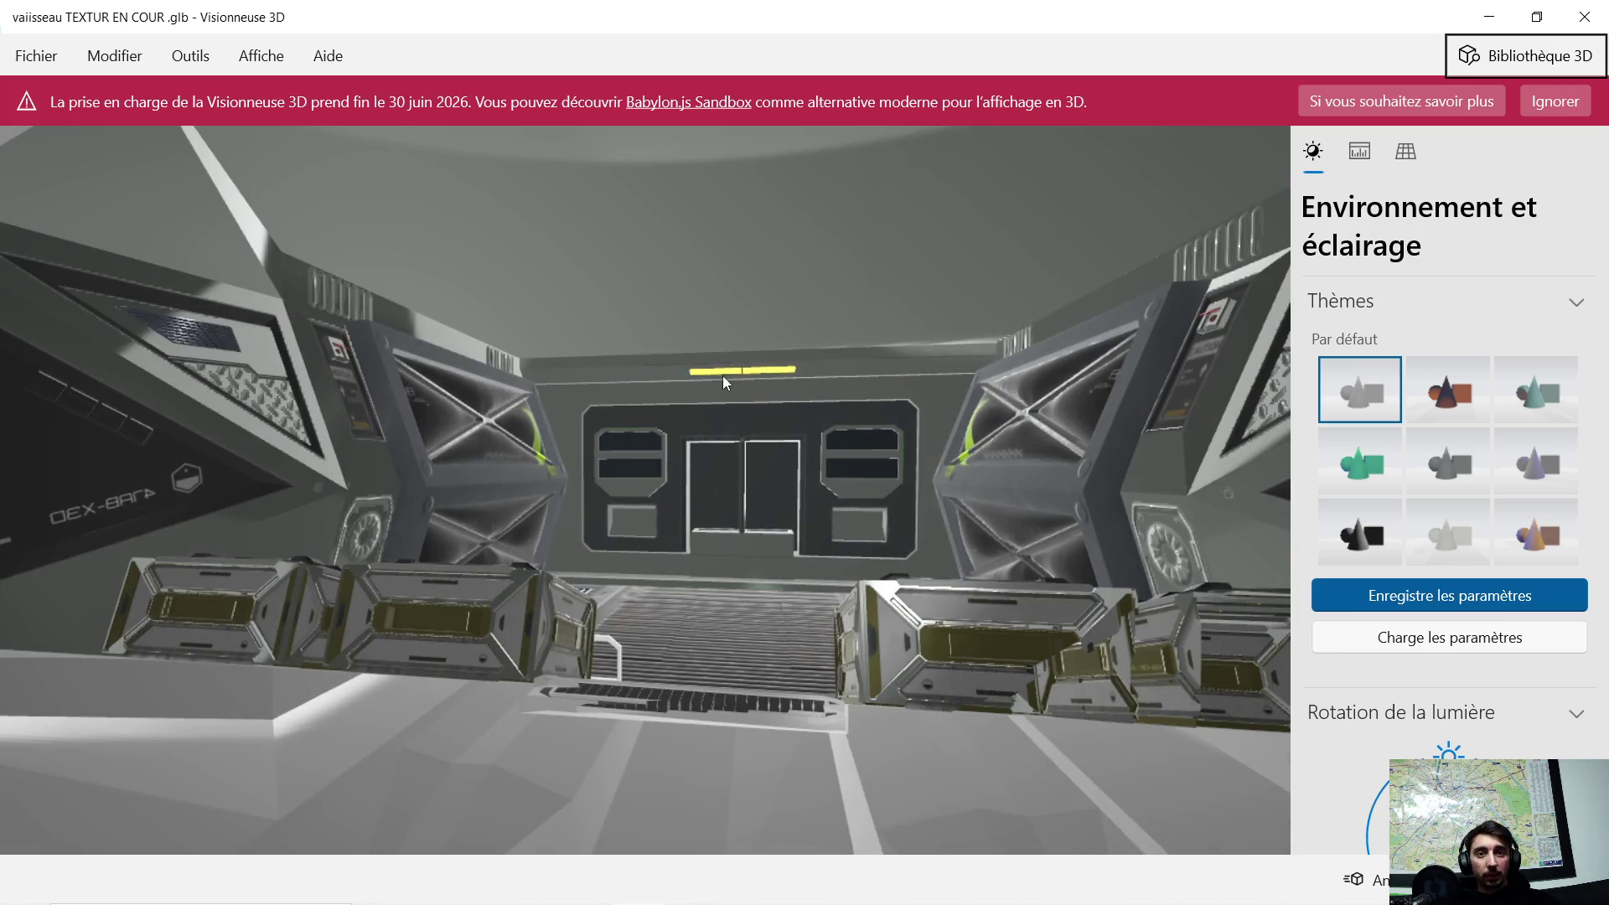
{"action": "mouse_move", "coordinate": [717, 377]}
{"action": "left_mouse_down"}
{"action": "mouse_move", "coordinate": [763, 384]}
{"action": "mouse_move", "coordinate": [736, 419]}
{"action": "mouse_move", "coordinate": [560, 470]}
{"action": "mouse_move", "coordinate": [474, 439]}
{"action": "mouse_move", "coordinate": [482, 382]}
{"action": "mouse_move", "coordinate": [525, 369]}
{"action": "mouse_move", "coordinate": [490, 380]}
{"action": "mouse_move", "coordinate": [558, 401]}
{"action": "mouse_move", "coordinate": [289, 404]}
{"action": "mouse_move", "coordinate": [243, 389]}
{"action": "left_mouse_up"}
{"action": "scroll", "coordinate": [666, 405], "scroll_direction": "up", "scroll_amount": 3}
{"action": "left_click_drag", "start_coordinate": [661, 405], "coordinate": [666, 393]}
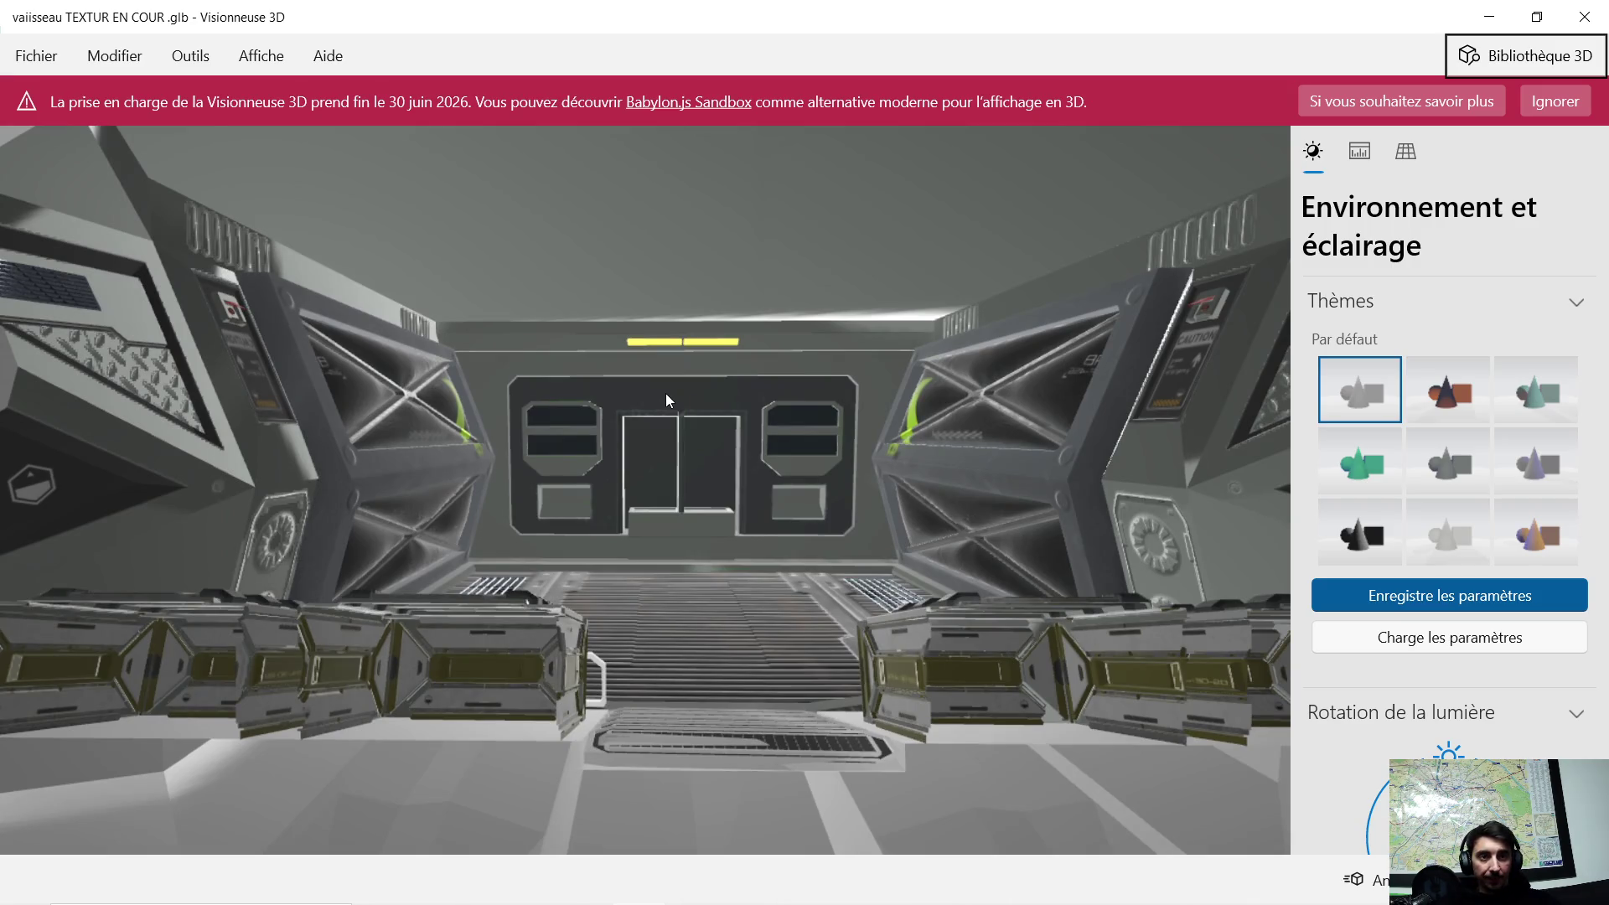
{"action": "scroll", "coordinate": [665, 394], "scroll_direction": "down", "scroll_amount": 2}
{"action": "scroll", "coordinate": [685, 409], "scroll_direction": "down", "scroll_amount": 3}
- Orbit inside the room past ceiling light and floor to an angled view of the stairs beside the crates
{"action": "left_click_drag", "start_coordinate": [695, 416], "coordinate": [597, 421]}
{"action": "mouse_move", "coordinate": [492, 443]}
{"action": "left_mouse_down"}
{"action": "mouse_move", "coordinate": [555, 429]}
{"action": "mouse_move", "coordinate": [513, 416]}
{"action": "left_mouse_up"}
{"action": "scroll", "coordinate": [513, 410], "scroll_direction": "up", "scroll_amount": 10}
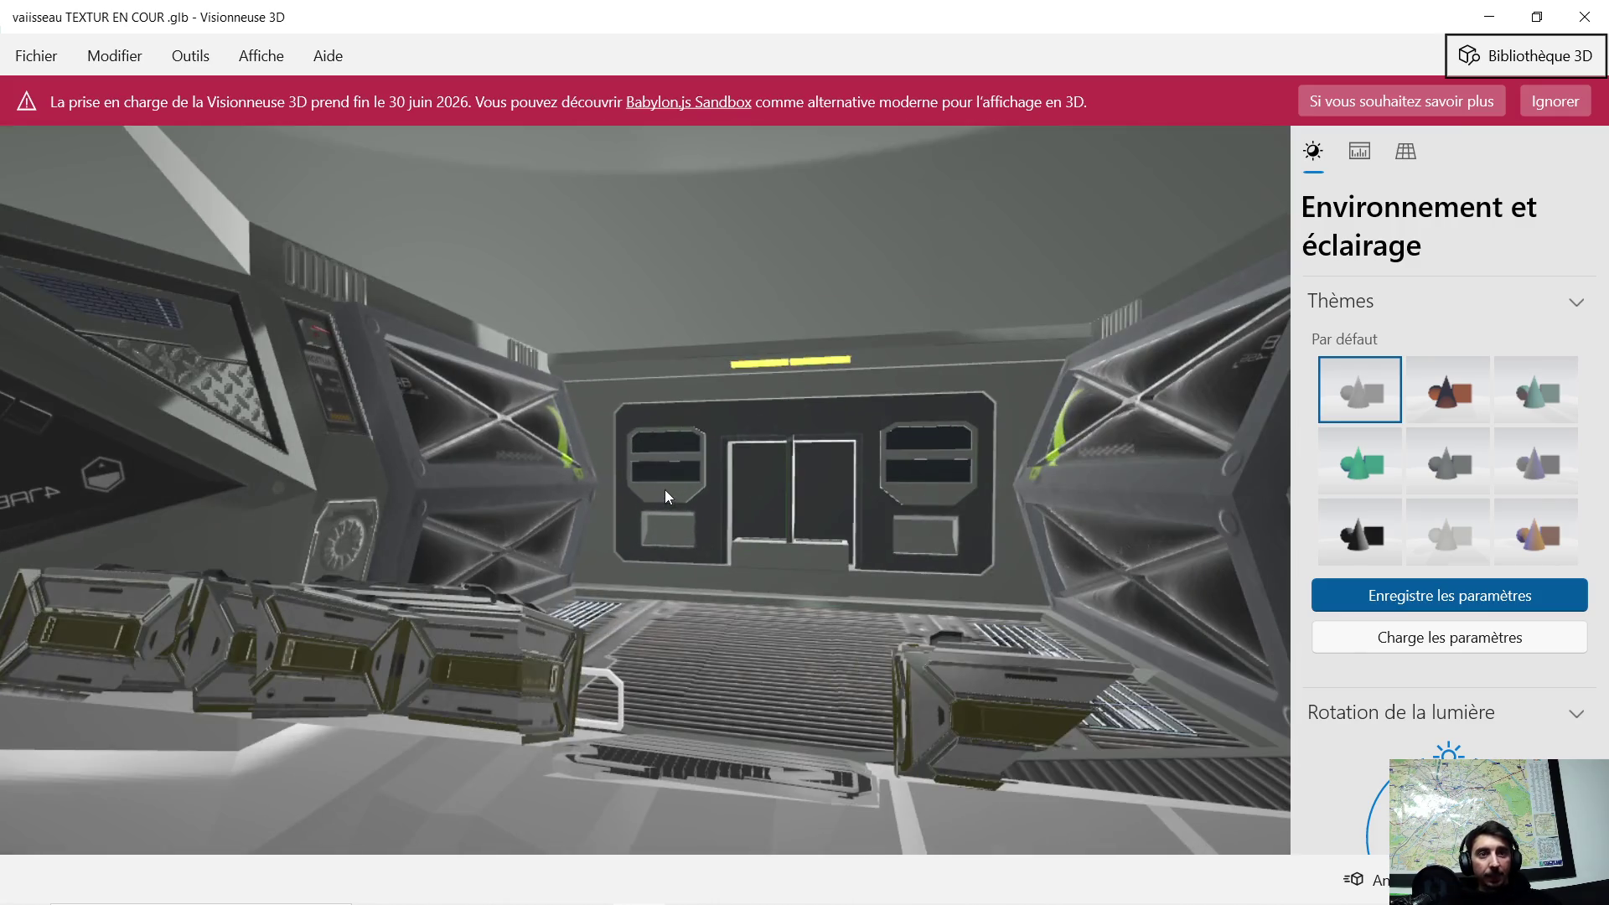
{"action": "mouse_move", "coordinate": [666, 490]}
{"action": "left_mouse_down"}
{"action": "mouse_move", "coordinate": [677, 369]}
{"action": "mouse_move", "coordinate": [650, 389]}
{"action": "mouse_move", "coordinate": [582, 383]}
{"action": "mouse_move", "coordinate": [667, 380]}
{"action": "mouse_move", "coordinate": [747, 476]}
{"action": "mouse_move", "coordinate": [722, 506]}
{"action": "left_mouse_up"}
{"action": "scroll", "coordinate": [746, 474], "scroll_direction": "up", "scroll_amount": 5}
{"action": "mouse_move", "coordinate": [716, 515]}
{"action": "left_mouse_down"}
{"action": "mouse_move", "coordinate": [707, 536]}
{"action": "mouse_move", "coordinate": [630, 556]}
{"action": "mouse_move", "coordinate": [456, 544]}
{"action": "mouse_move", "coordinate": [481, 504]}
{"action": "mouse_move", "coordinate": [552, 498]}
{"action": "left_mouse_up"}
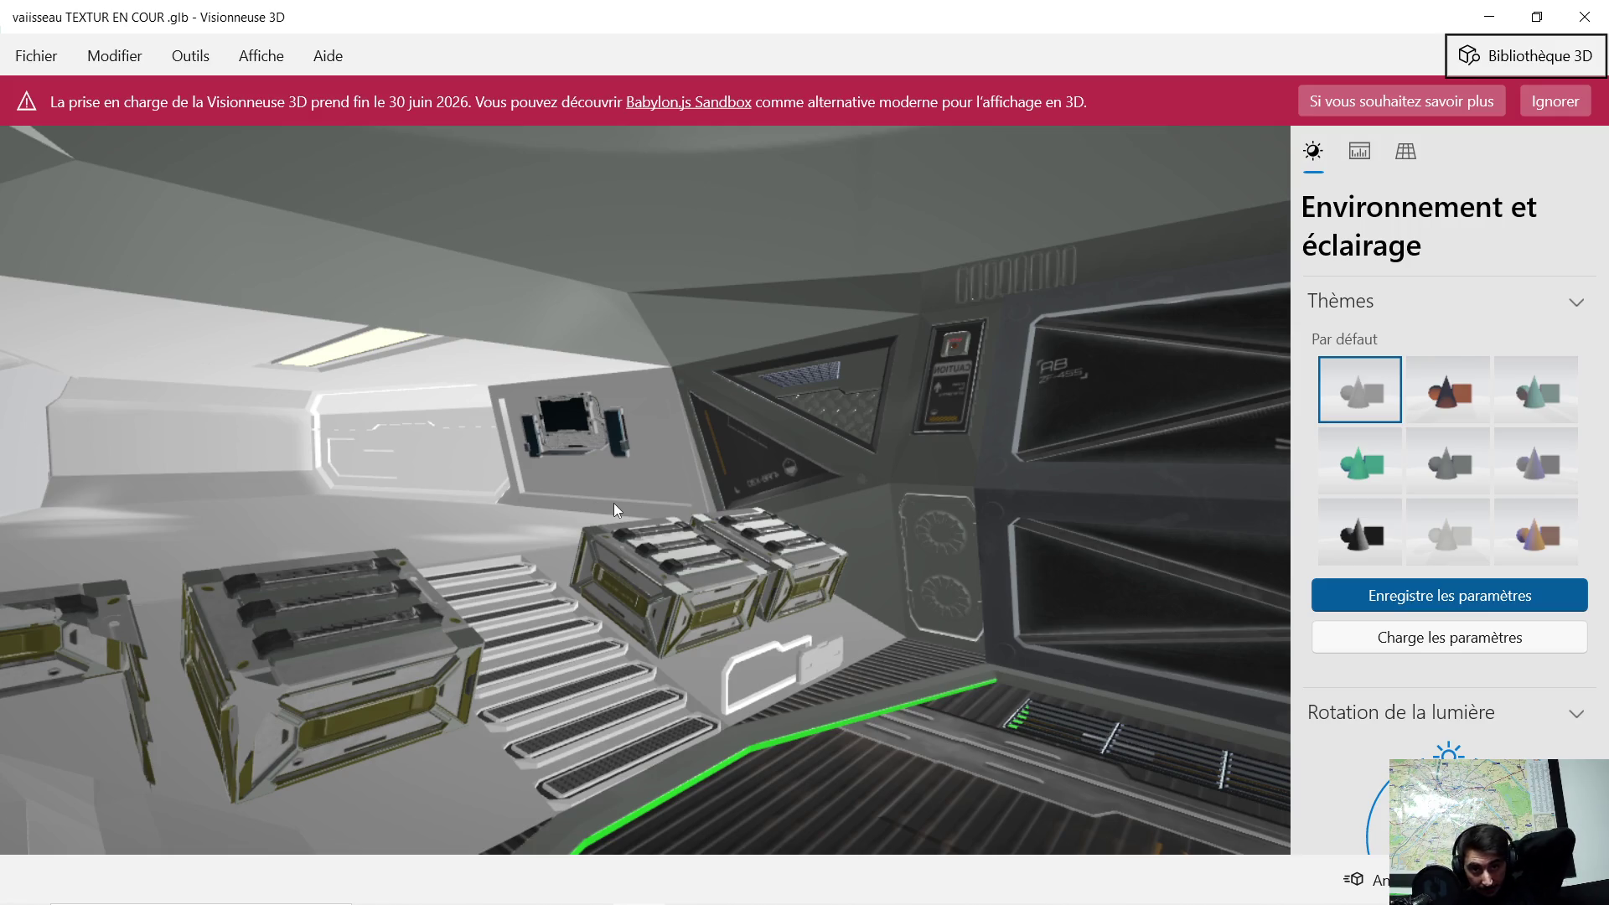
- Orbit around the cabin's crates and stairs, then zoom out to the whole white spaceship hull
{"action": "mouse_move", "coordinate": [628, 445]}
{"action": "left_mouse_down"}
{"action": "mouse_move", "coordinate": [581, 465]}
{"action": "mouse_move", "coordinate": [535, 578]}
{"action": "left_mouse_up"}
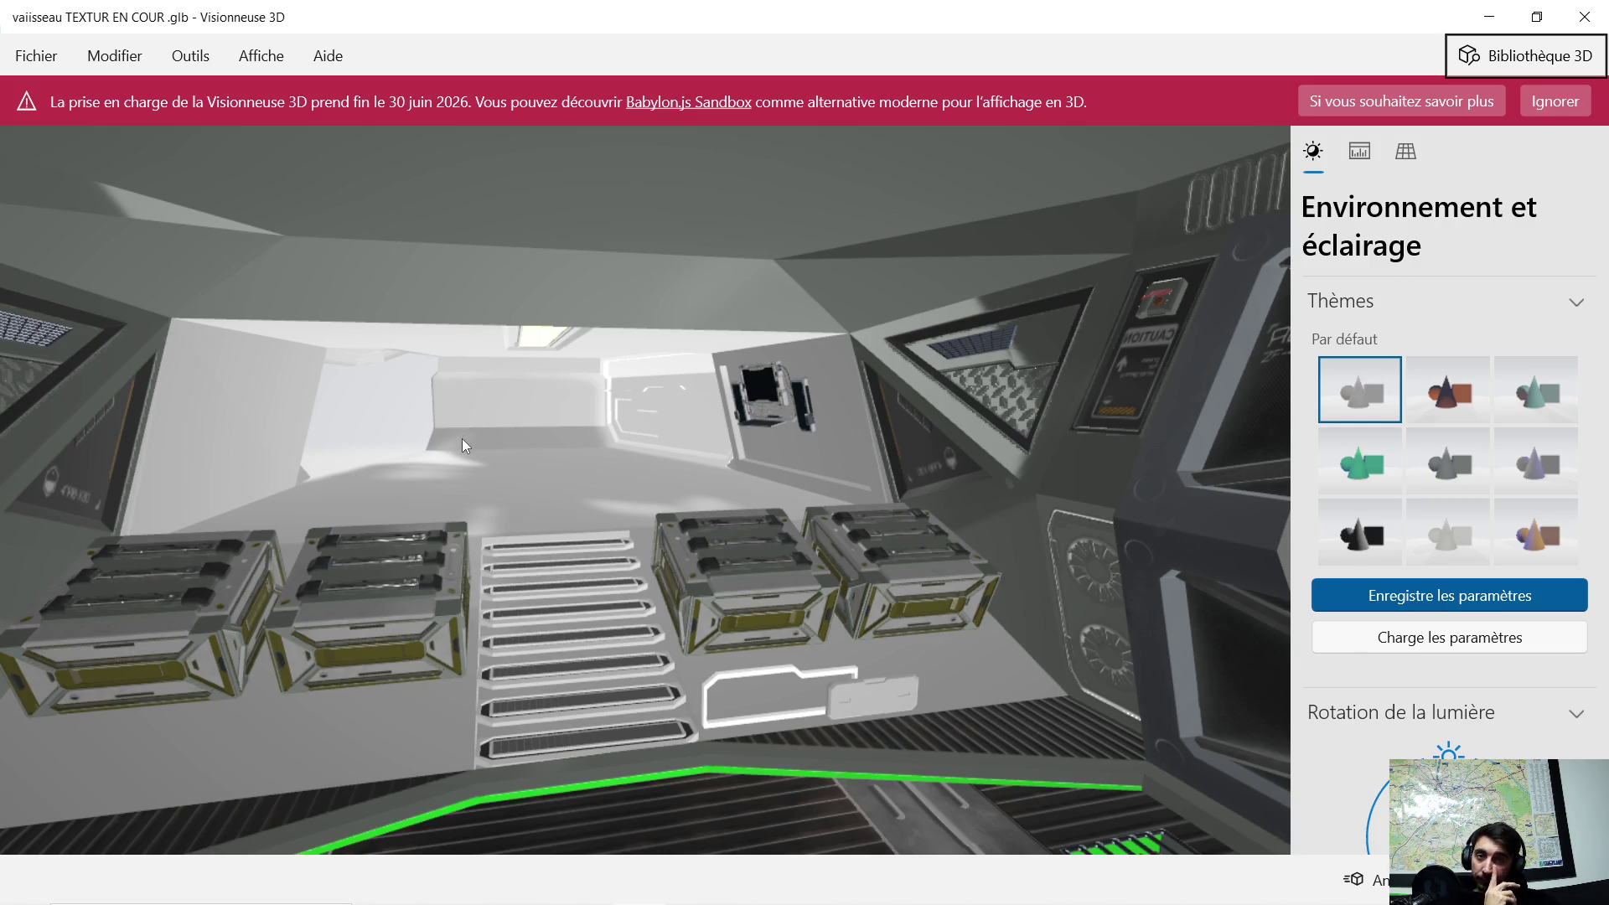
{"action": "mouse_move", "coordinate": [425, 425]}
{"action": "left_mouse_down"}
{"action": "mouse_move", "coordinate": [690, 423]}
{"action": "mouse_move", "coordinate": [816, 454]}
{"action": "mouse_move", "coordinate": [740, 488]}
{"action": "mouse_move", "coordinate": [708, 461]}
{"action": "mouse_move", "coordinate": [760, 468]}
{"action": "mouse_move", "coordinate": [749, 440]}
{"action": "left_mouse_up"}
{"action": "scroll", "coordinate": [683, 511], "scroll_direction": "up", "scroll_amount": 10}
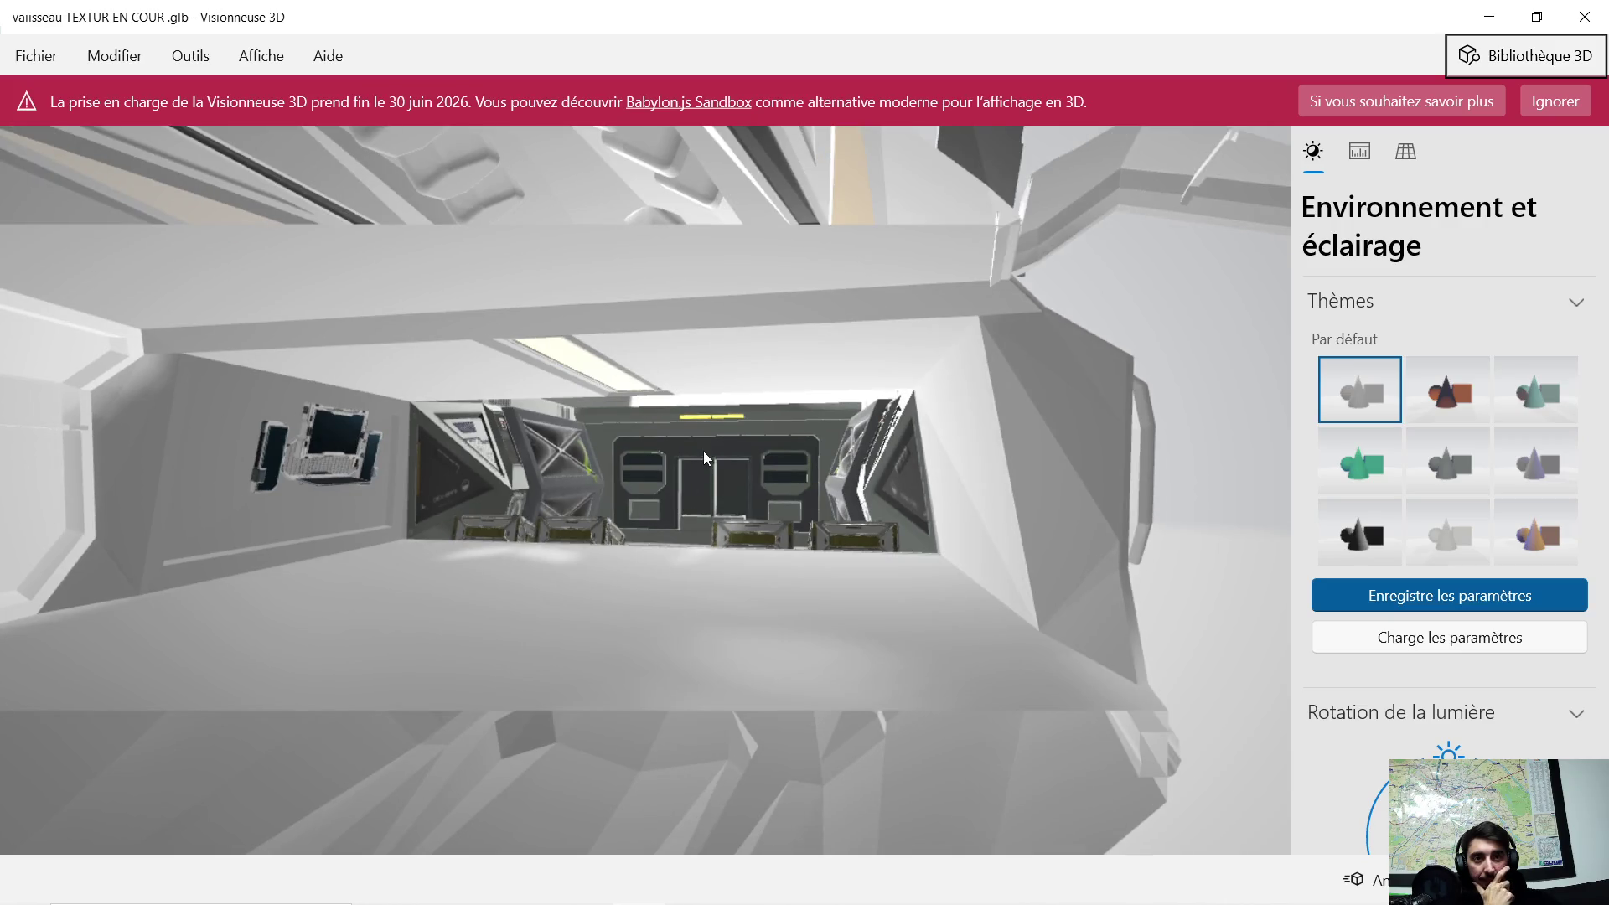
{"action": "scroll", "coordinate": [702, 451], "scroll_direction": "up", "scroll_amount": 5}
{"action": "left_click_drag", "start_coordinate": [711, 435], "coordinate": [685, 450]}
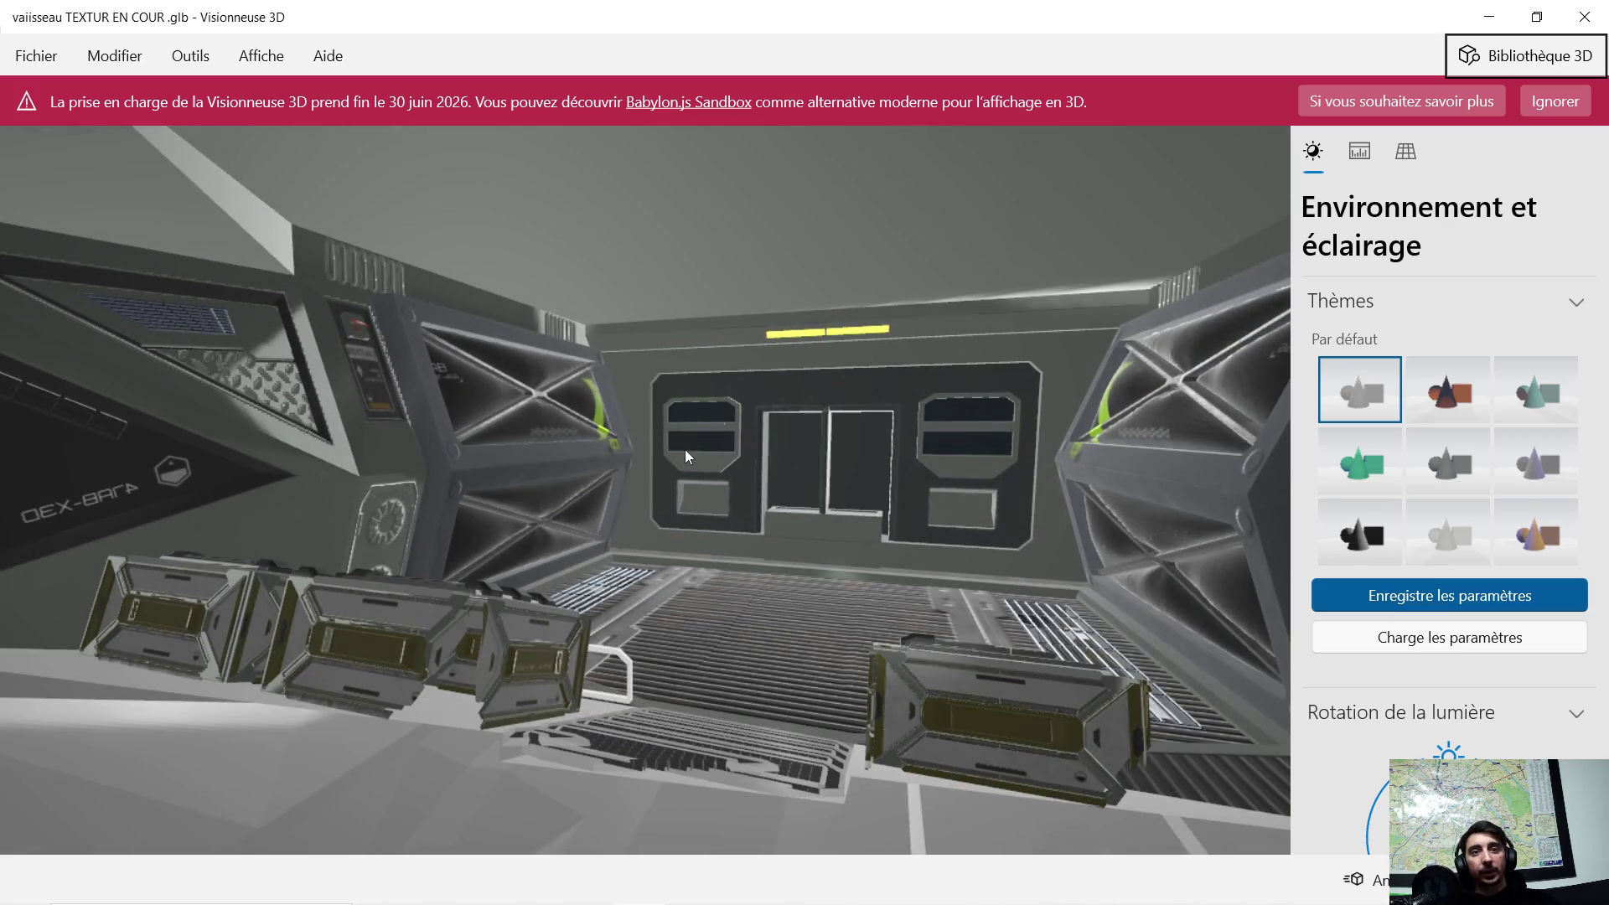
{"action": "left_click_drag", "start_coordinate": [593, 415], "coordinate": [584, 442]}
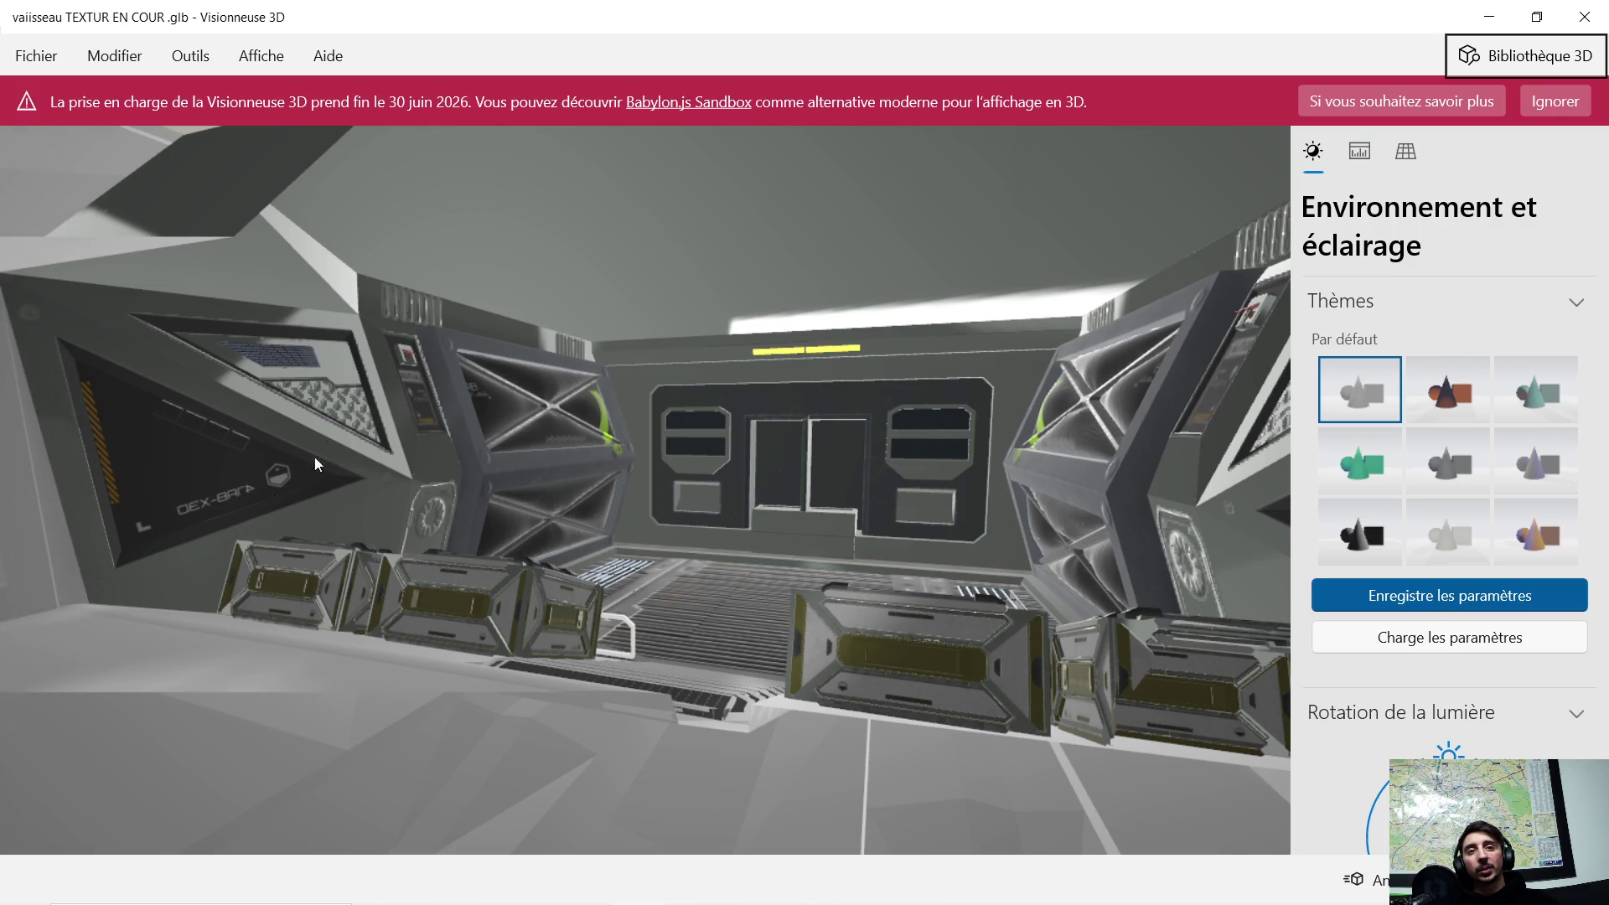
{"action": "scroll", "coordinate": [343, 431], "scroll_direction": "down", "scroll_amount": 5}
{"action": "mouse_move", "coordinate": [510, 439]}
{"action": "left_mouse_down"}
{"action": "mouse_move", "coordinate": [500, 501]}
{"action": "mouse_move", "coordinate": [529, 477]}
{"action": "left_mouse_up"}
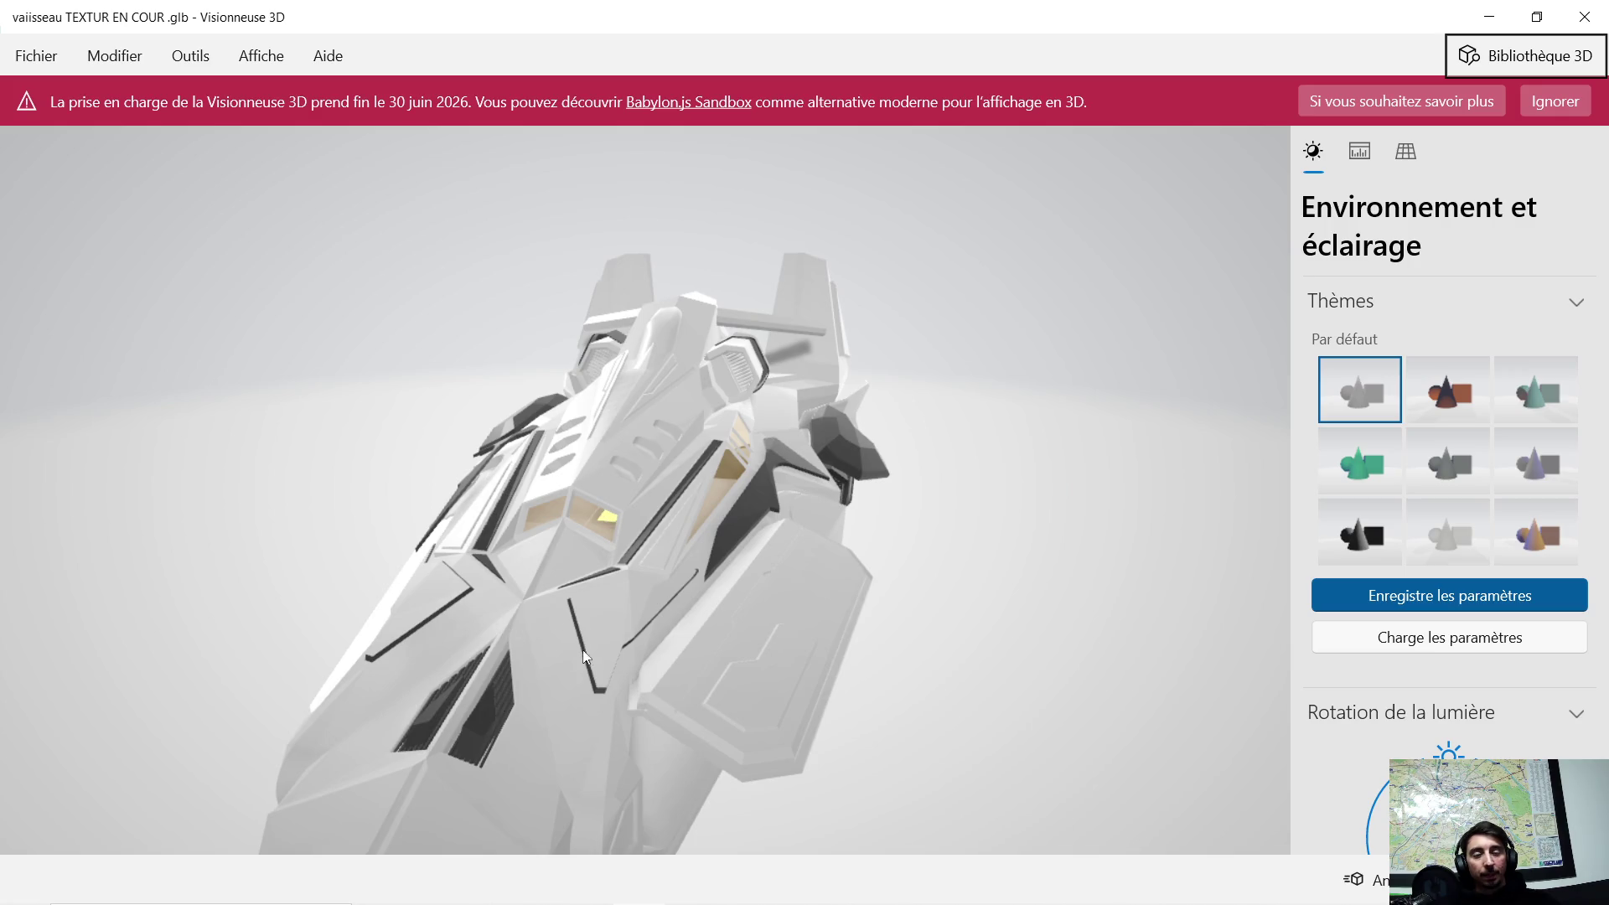
- Orbit the ship to side views and glance into the cabin, then close 3D Viewer
{"action": "mouse_move", "coordinate": [595, 547]}
{"action": "left_mouse_down"}
{"action": "mouse_move", "coordinate": [451, 489]}
{"action": "mouse_move", "coordinate": [377, 500]}
{"action": "mouse_move", "coordinate": [224, 572]}
{"action": "mouse_move", "coordinate": [80, 585]}
{"action": "left_mouse_up"}
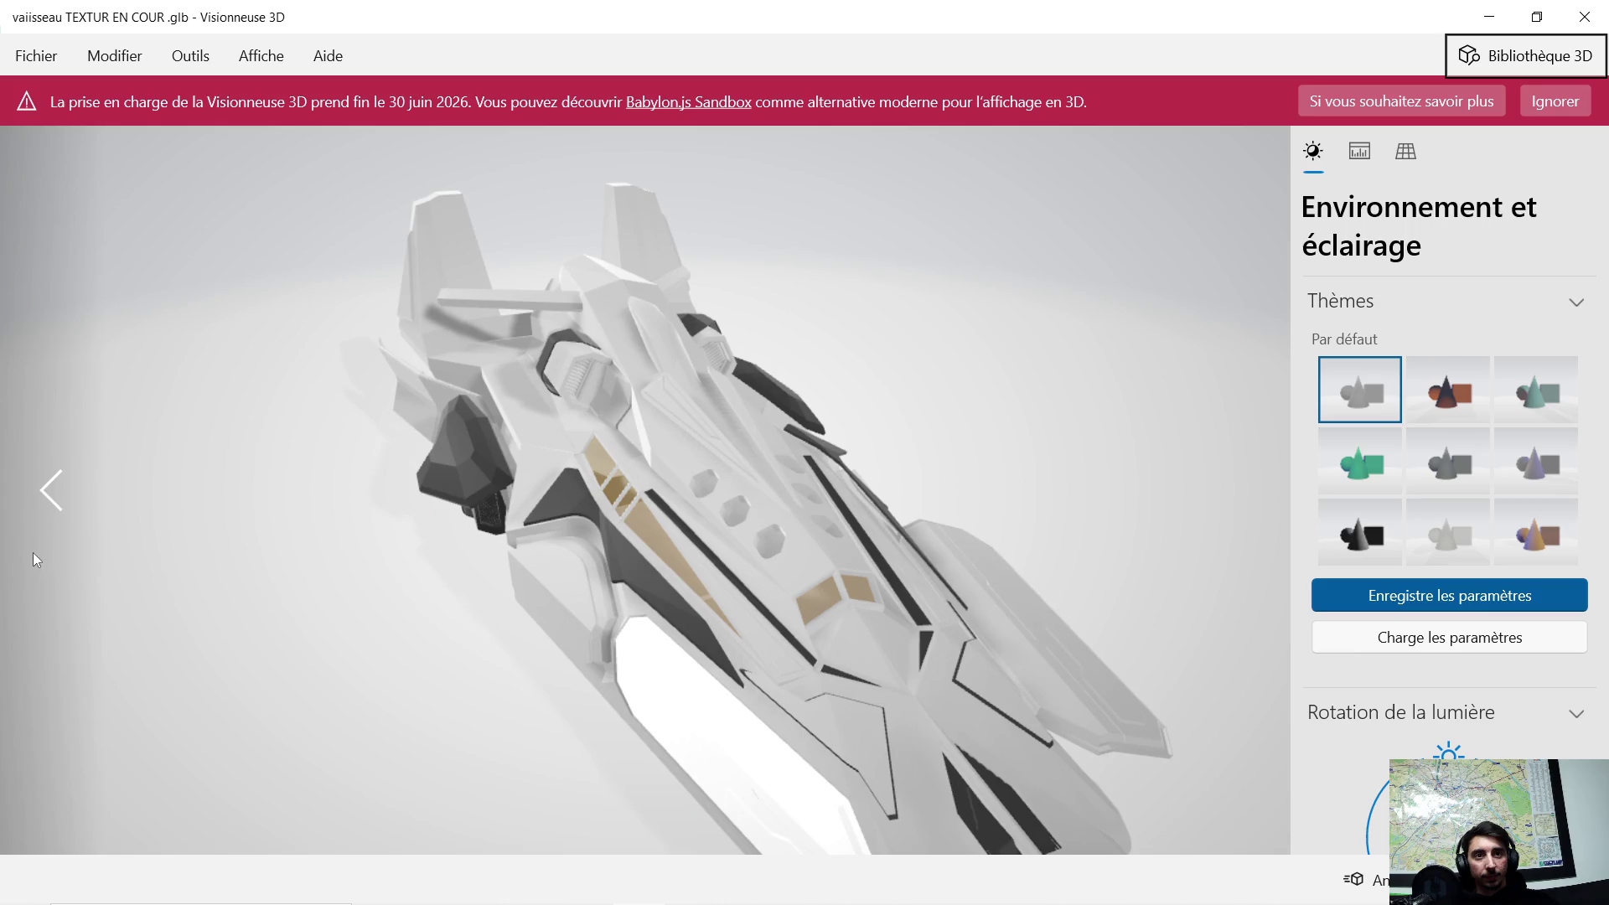
{"action": "mouse_move", "coordinate": [600, 490]}
{"action": "left_mouse_down"}
{"action": "mouse_move", "coordinate": [519, 464]}
{"action": "mouse_move", "coordinate": [507, 441]}
{"action": "mouse_move", "coordinate": [540, 386]}
{"action": "left_mouse_up"}
{"action": "scroll", "coordinate": [696, 496], "scroll_direction": "up", "scroll_amount": 5}
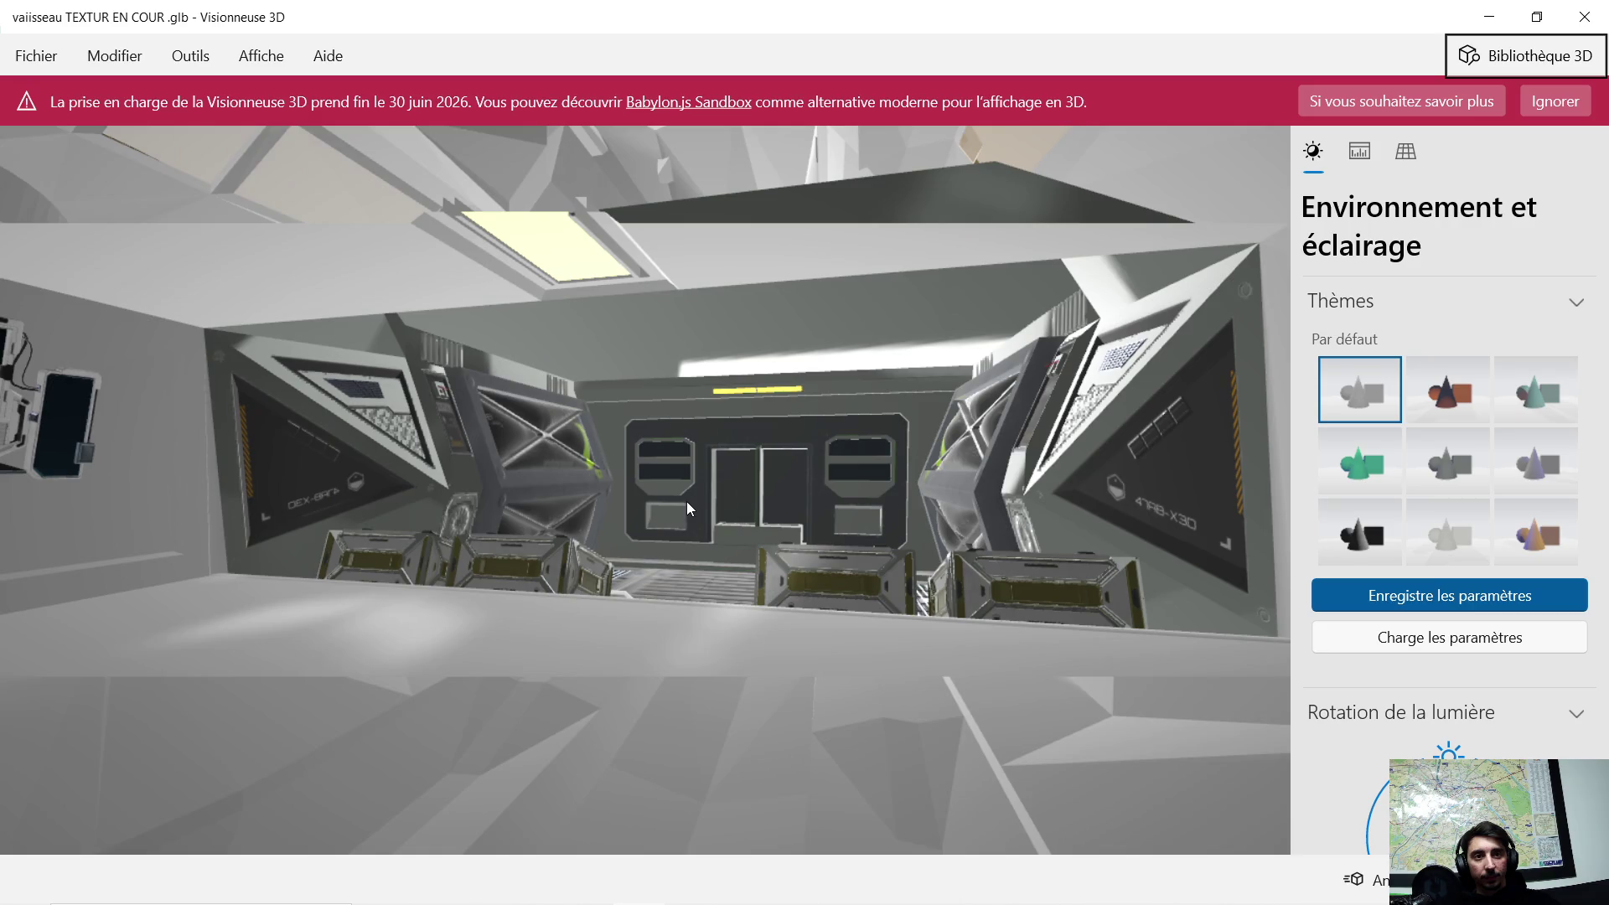
{"action": "scroll", "coordinate": [687, 492], "scroll_direction": "down", "scroll_amount": 2}
{"action": "mouse_move", "coordinate": [703, 489]}
{"action": "left_mouse_down"}
{"action": "mouse_move", "coordinate": [655, 499]}
{"action": "mouse_move", "coordinate": [660, 476]}
{"action": "mouse_move", "coordinate": [690, 480]}
{"action": "mouse_move", "coordinate": [676, 490]}
{"action": "left_mouse_up"}
{"action": "scroll", "coordinate": [656, 499], "scroll_direction": "down", "scroll_amount": 5}
{"action": "left_click", "coordinate": [1583, 17]}
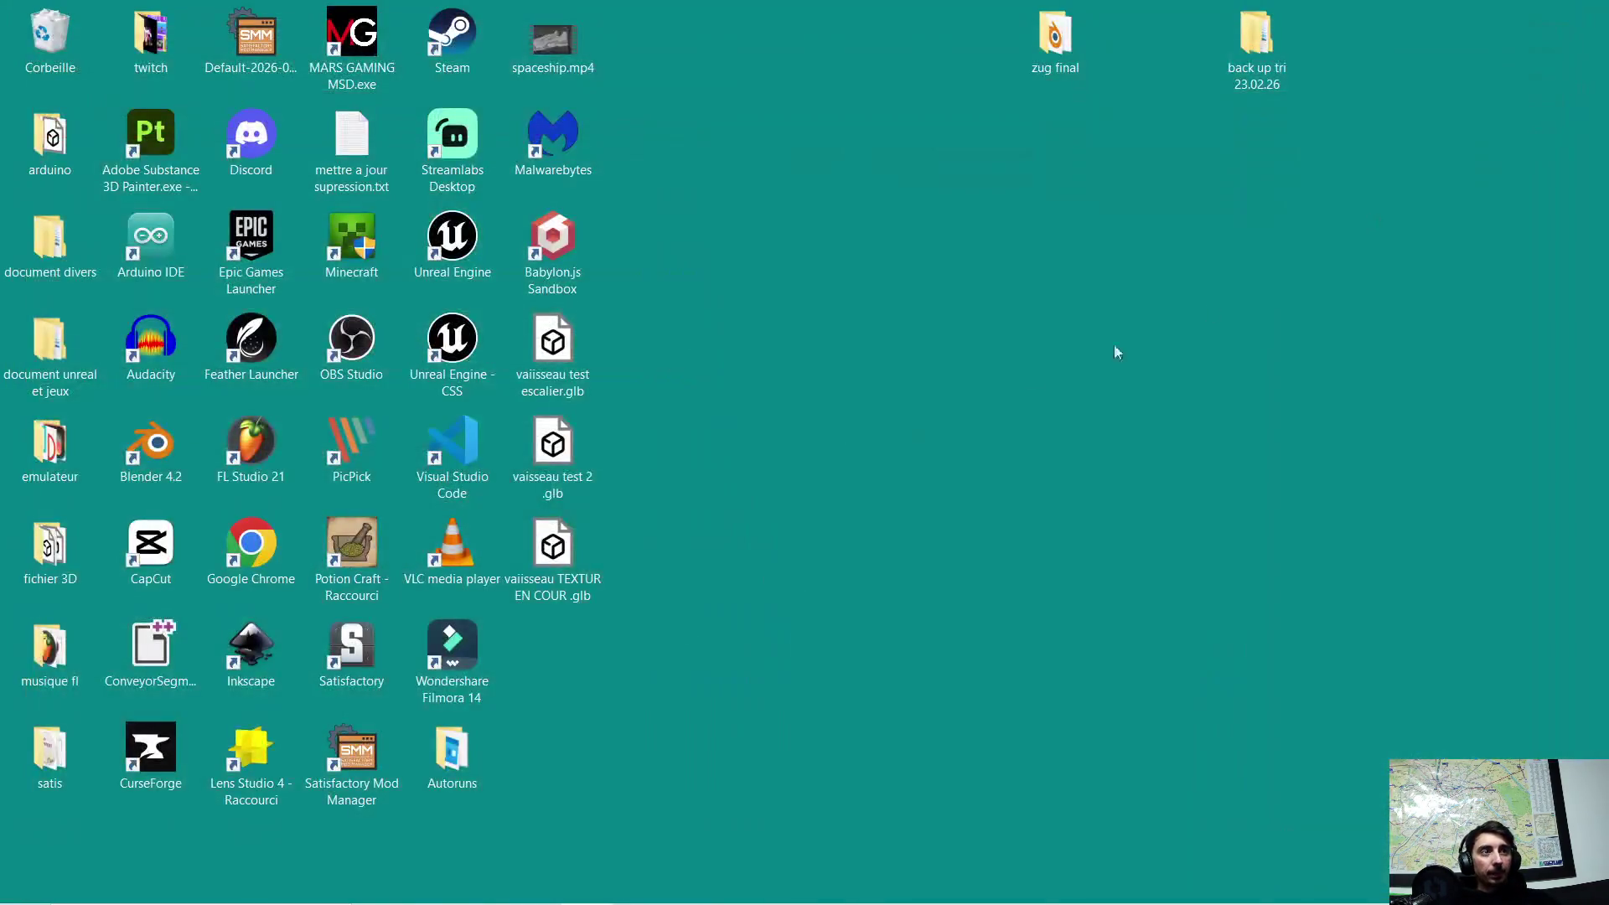
- Return to Blender and save vaiisseau TEXTUR EN COUR .blend
{"action": "mouse_move", "coordinate": [704, 892]}
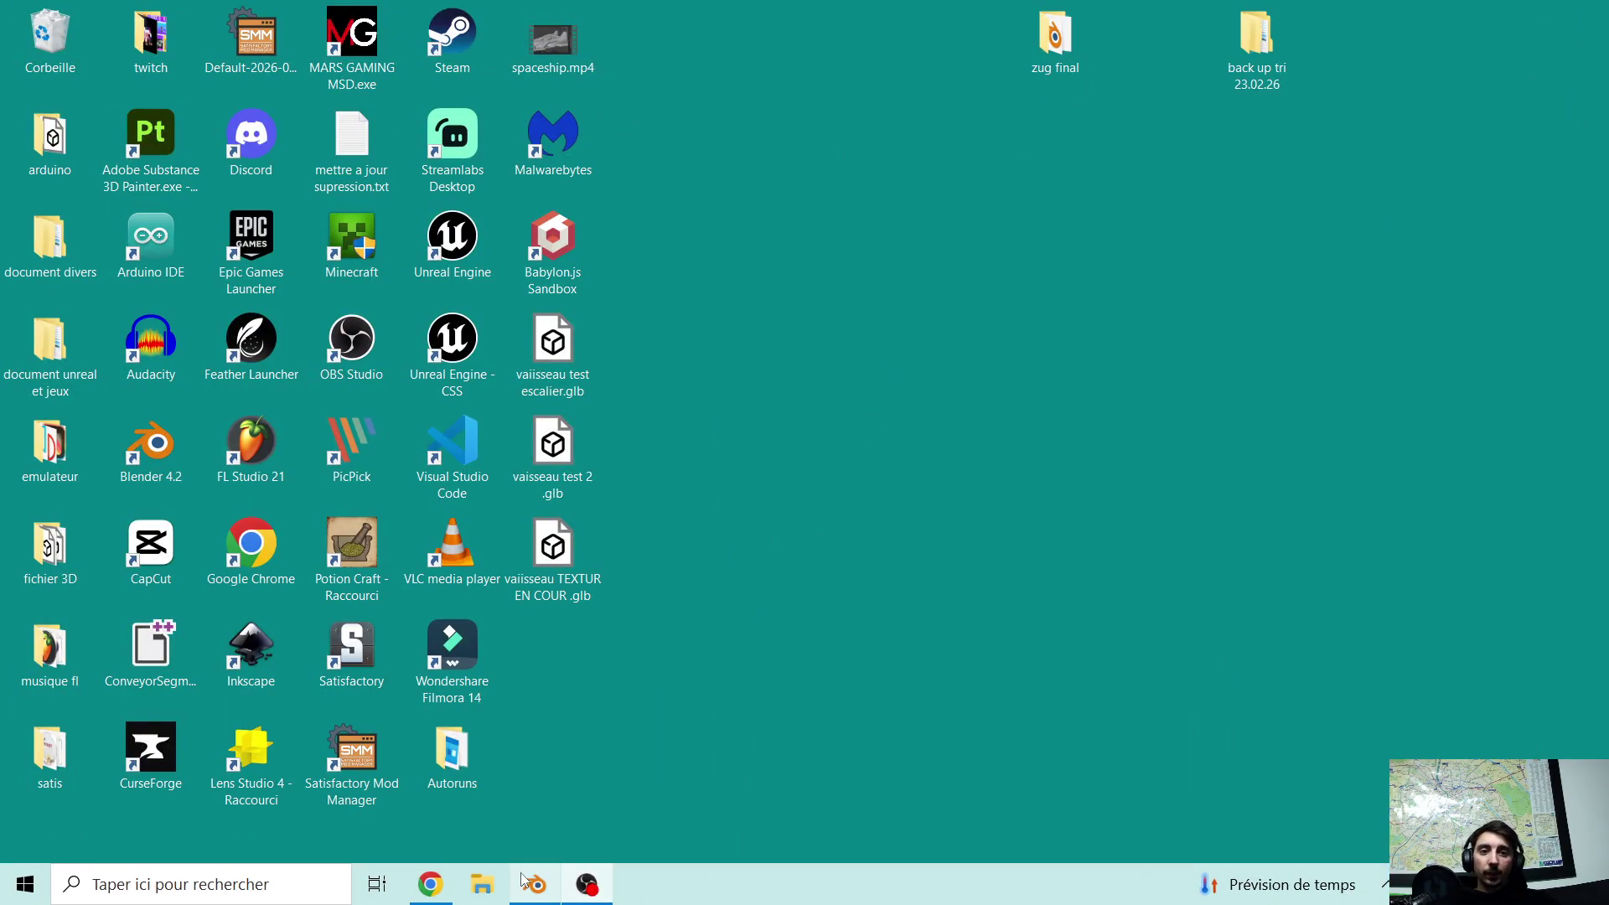
{"action": "left_click", "coordinate": [537, 884]}
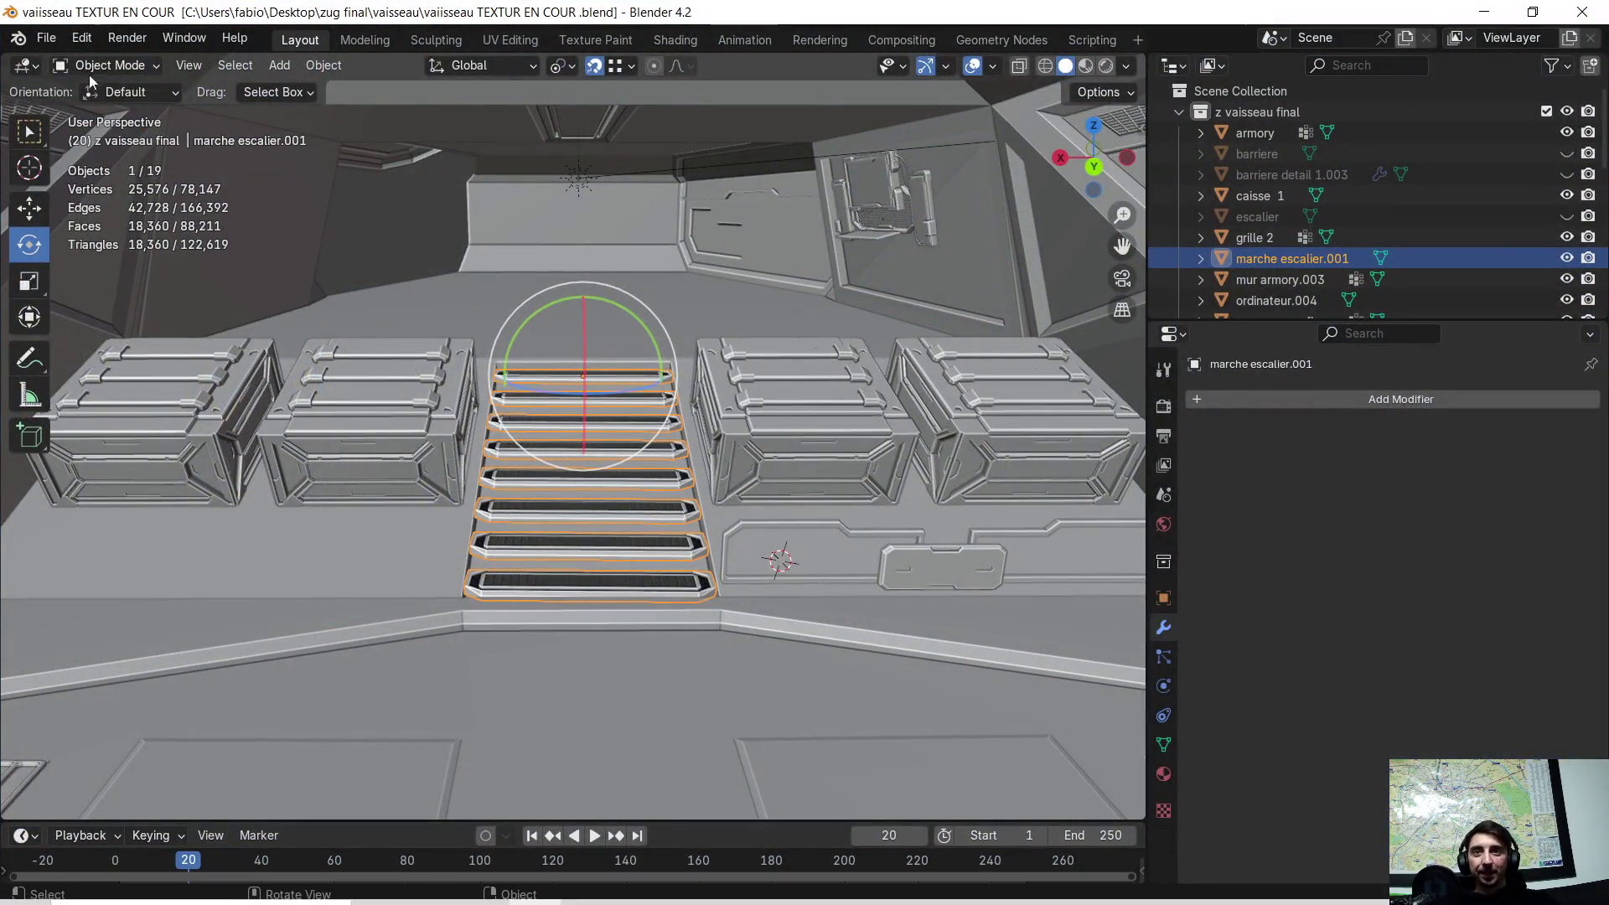
{"action": "left_click", "coordinate": [38, 39]}
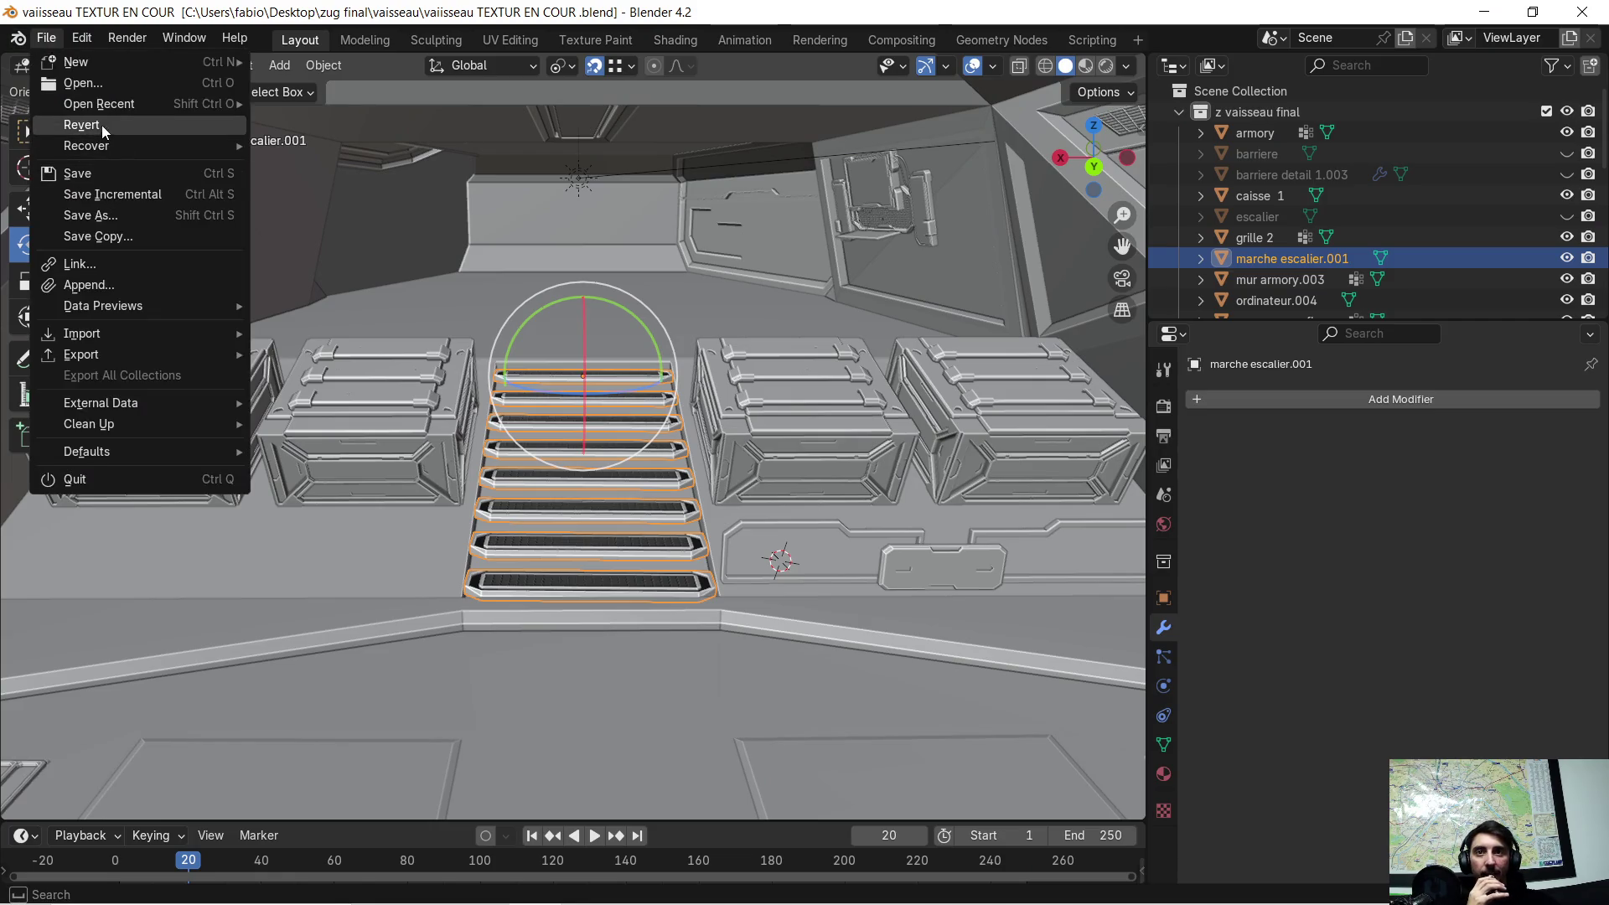
{"action": "left_click", "coordinate": [94, 172]}
- Orbit the viewport around the stairs and dismiss the accidentally opened Start menu
{"action": "mouse_move", "coordinate": [286, 269]}
{"action": "middle_mouse_down"}
{"action": "mouse_move", "coordinate": [556, 335]}
{"action": "mouse_move", "coordinate": [540, 354]}
{"action": "mouse_move", "coordinate": [509, 337]}
{"action": "mouse_move", "coordinate": [533, 339]}
{"action": "middle_mouse_up"}
{"action": "key", "text": "super"}
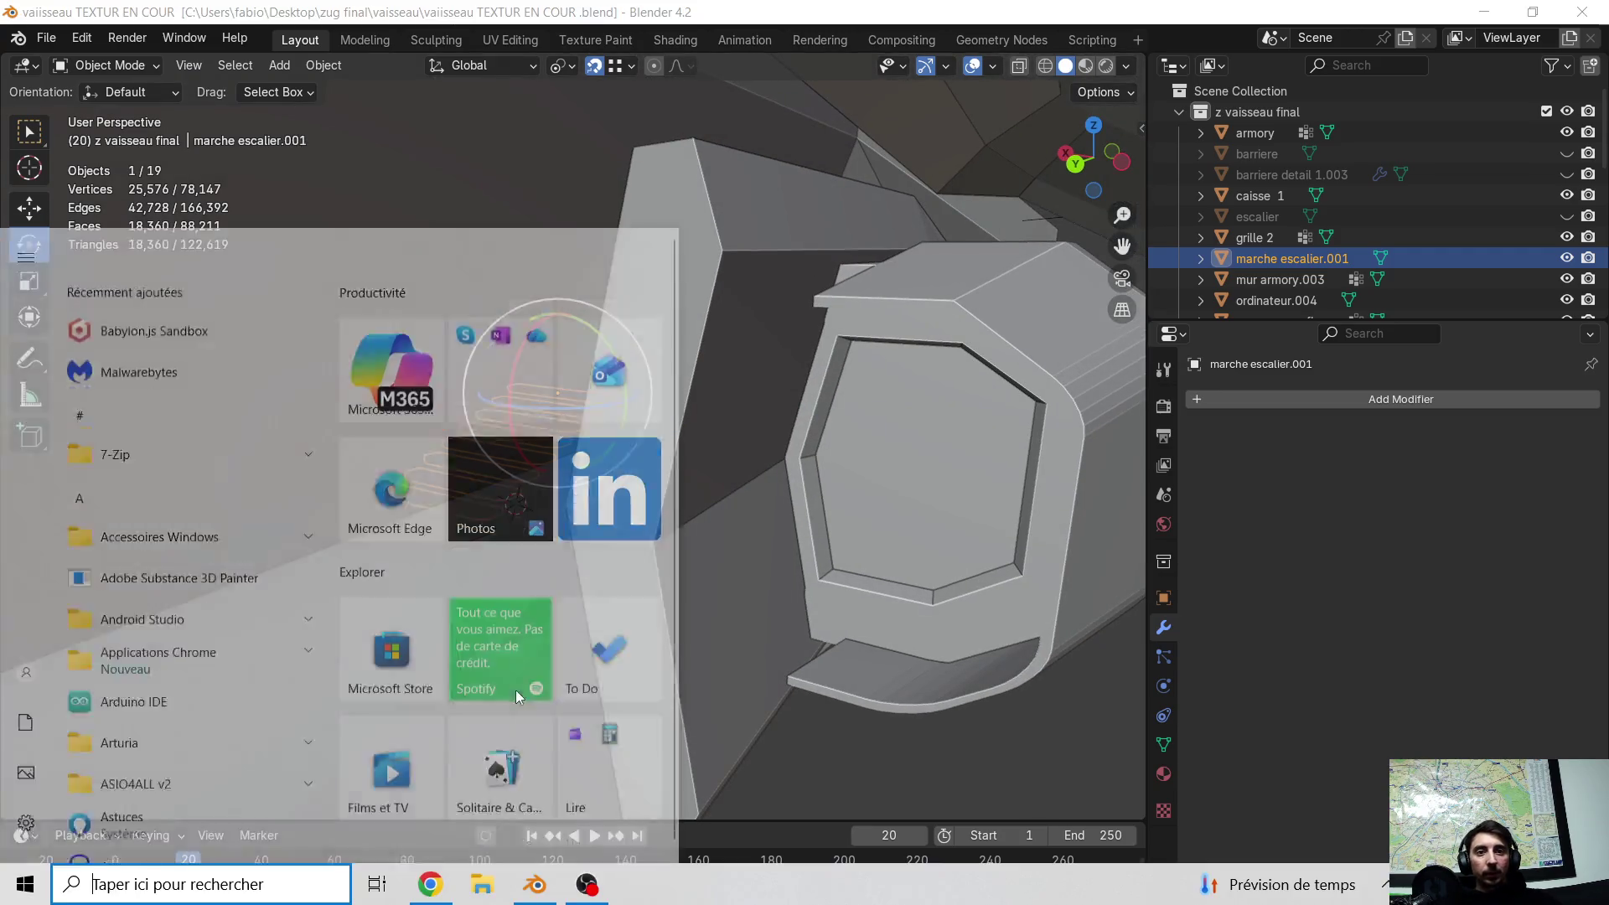
{"action": "key", "text": "Escape"}
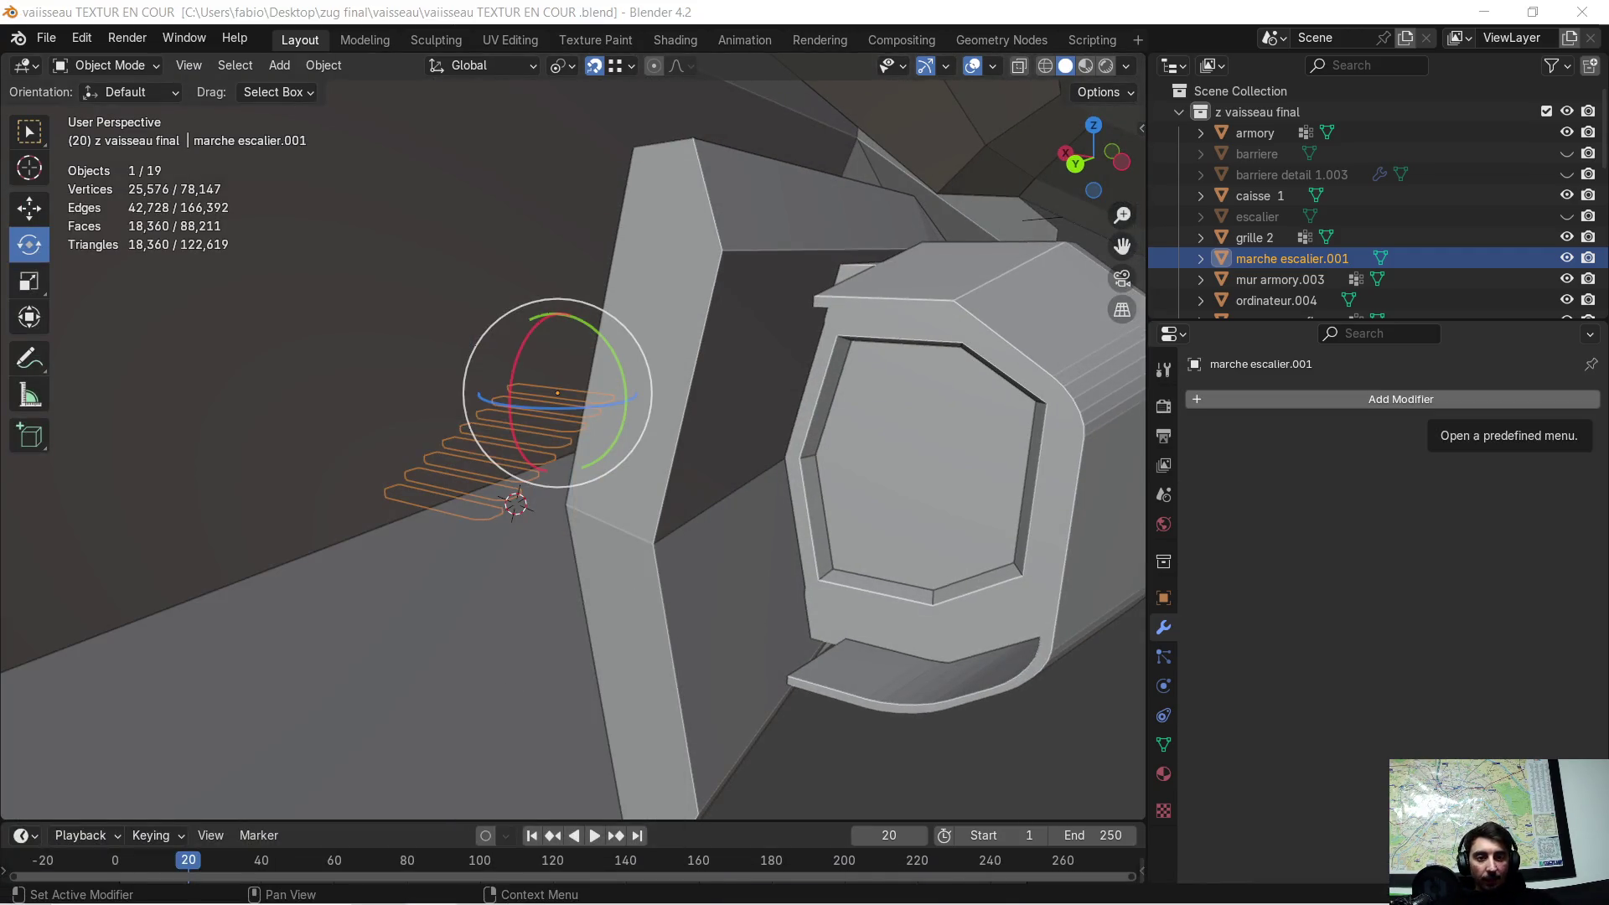